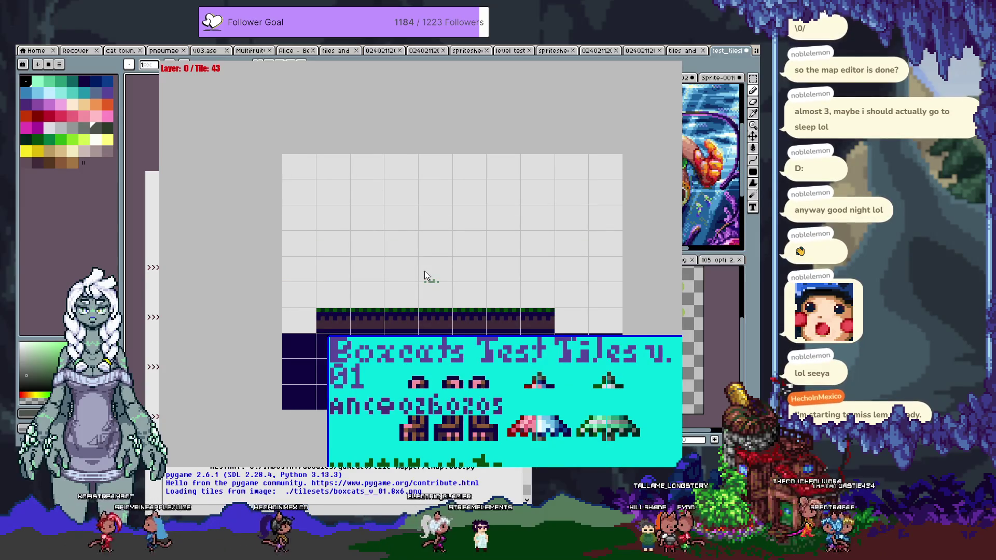
Quit the running tile mapper to return to the tmap.000.py source in IDLE.
{"action": "key", "text": "Escape"}
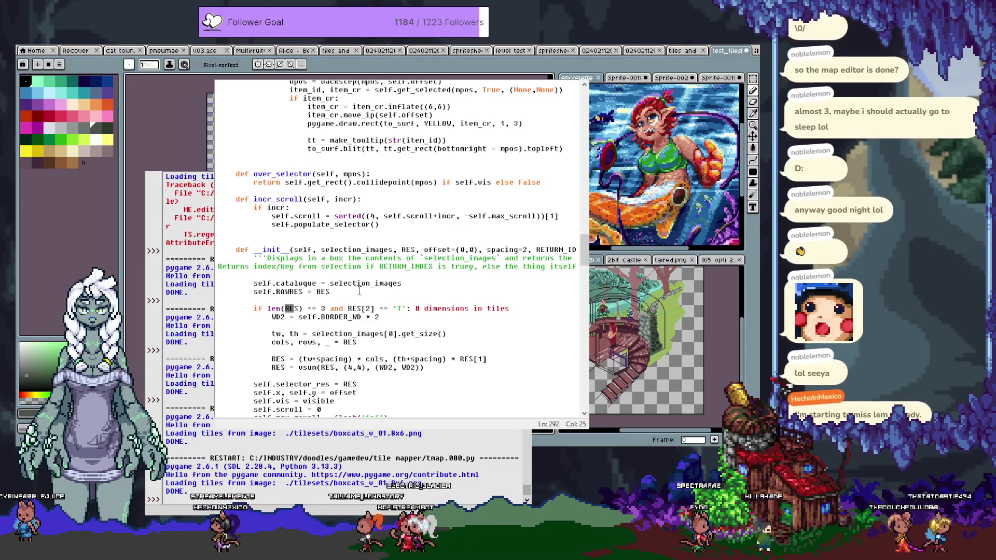
Comment out both TS.update_images(MM.SCALED_TILES) zoom calls and rerun the tile mapper.
{"action": "scroll", "coordinate": [359, 291], "scroll_direction": "up", "scroll_amount": 15}
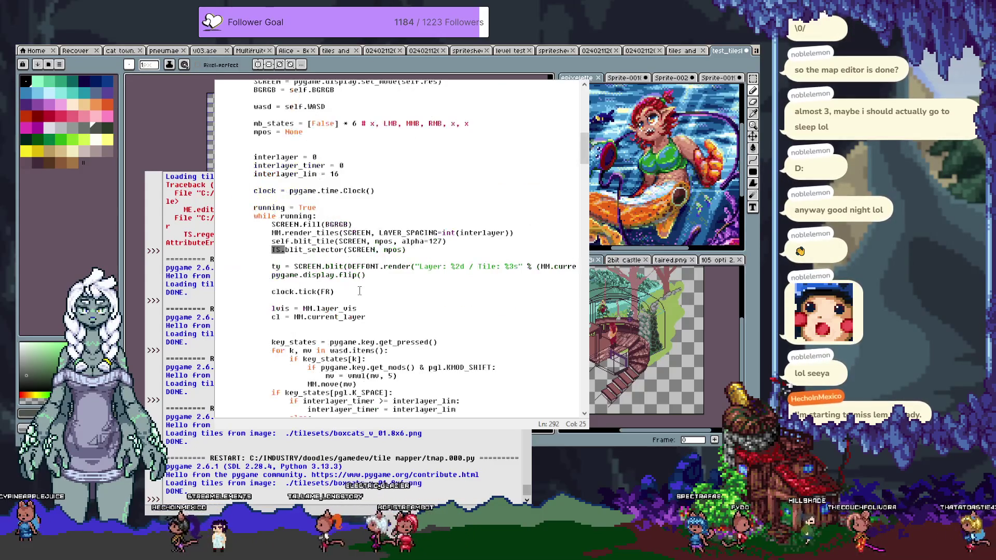
{"action": "scroll", "coordinate": [359, 291], "scroll_direction": "down", "scroll_amount": 15}
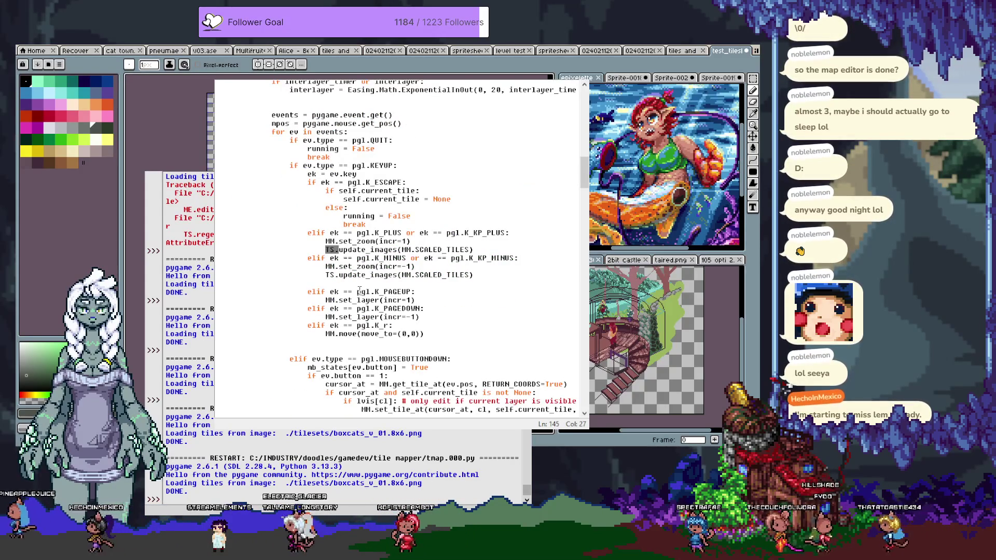
{"action": "key", "text": "Home"}
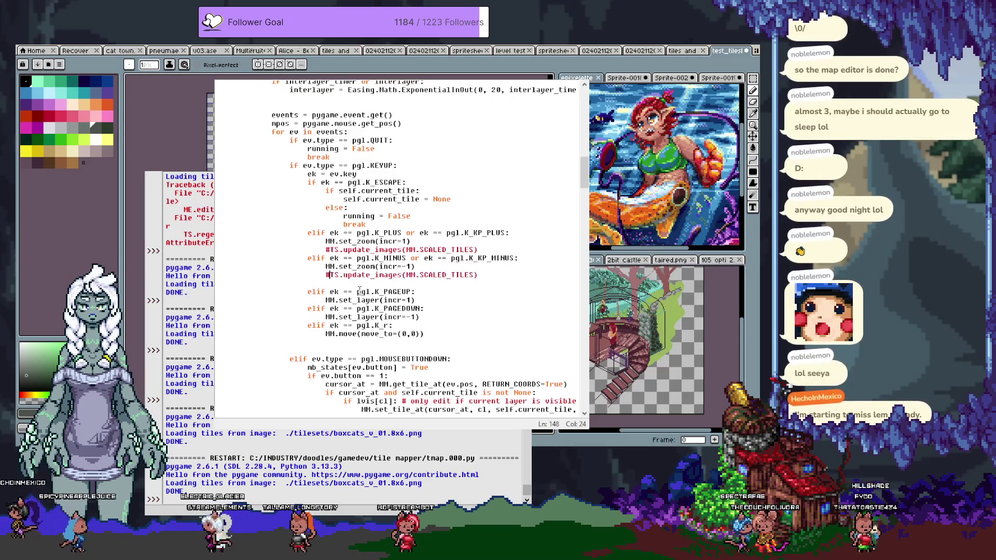
{"action": "key", "text": "F5"}
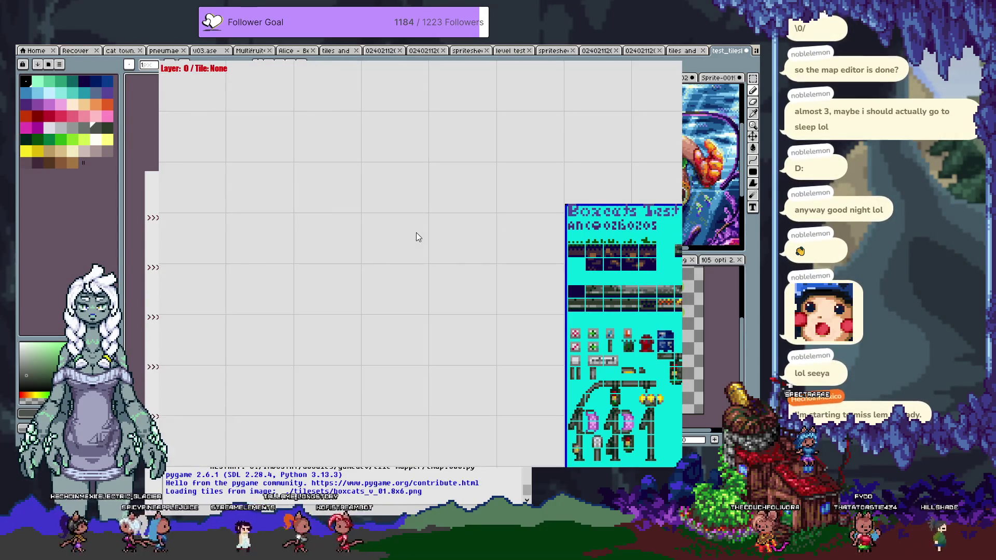
Place tiles 62 and 82 on the zoomed-out grid, then deselect and quit the editor.
{"action": "left_click", "coordinate": [600, 256]}
{"action": "left_click", "coordinate": [271, 229]}
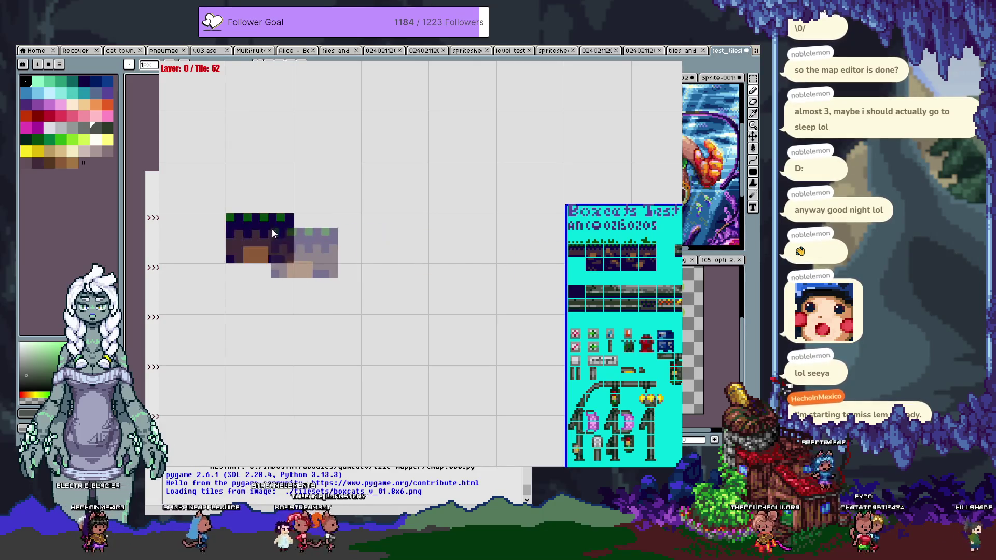
{"action": "scroll", "coordinate": [434, 257], "scroll_direction": "down", "scroll_amount": 1}
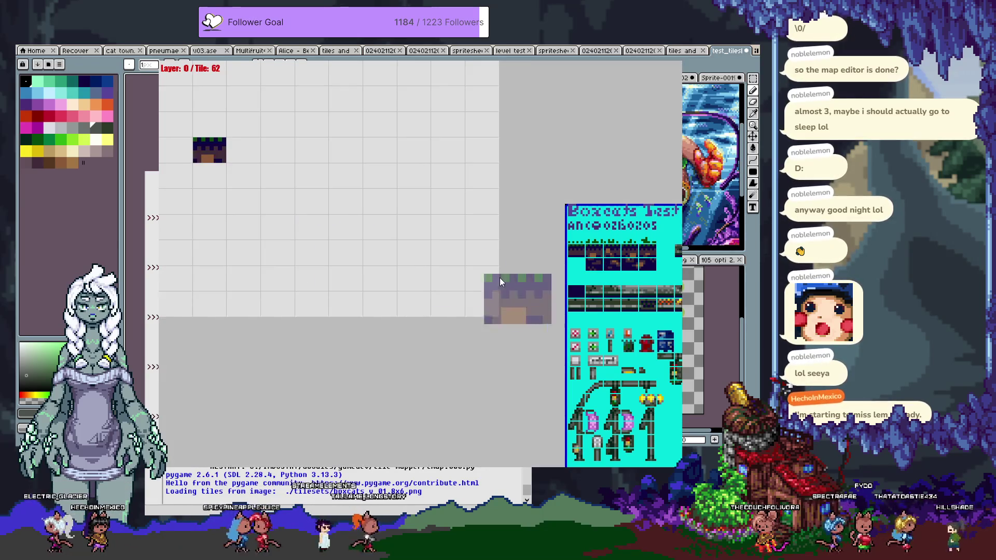
{"action": "left_click", "coordinate": [595, 270]}
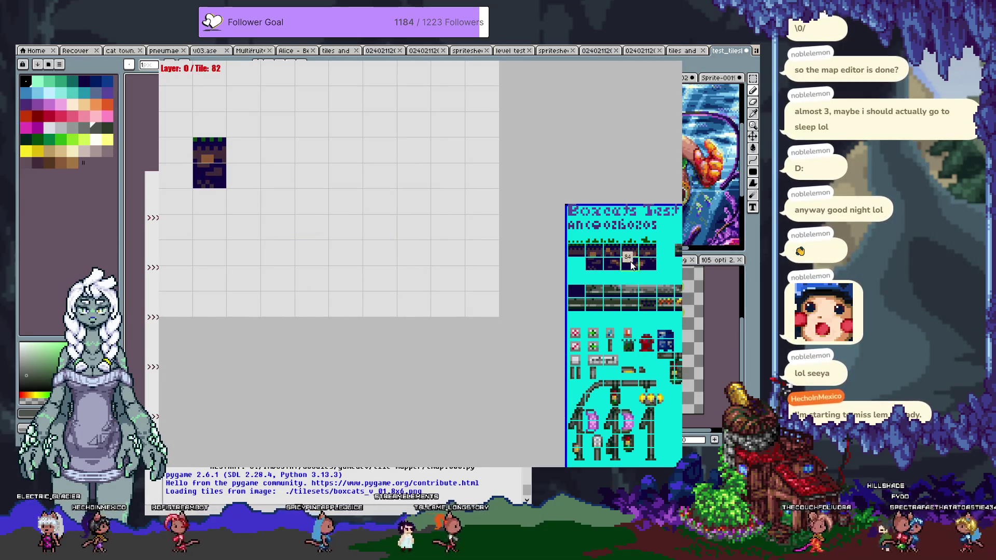
{"action": "left_click", "coordinate": [350, 167]}
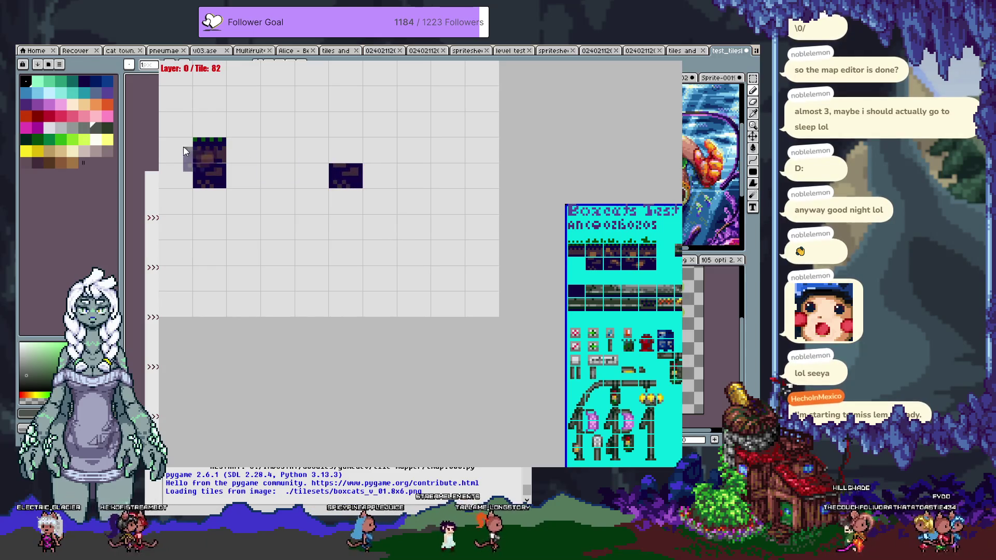
{"action": "left_click", "coordinate": [215, 151]}
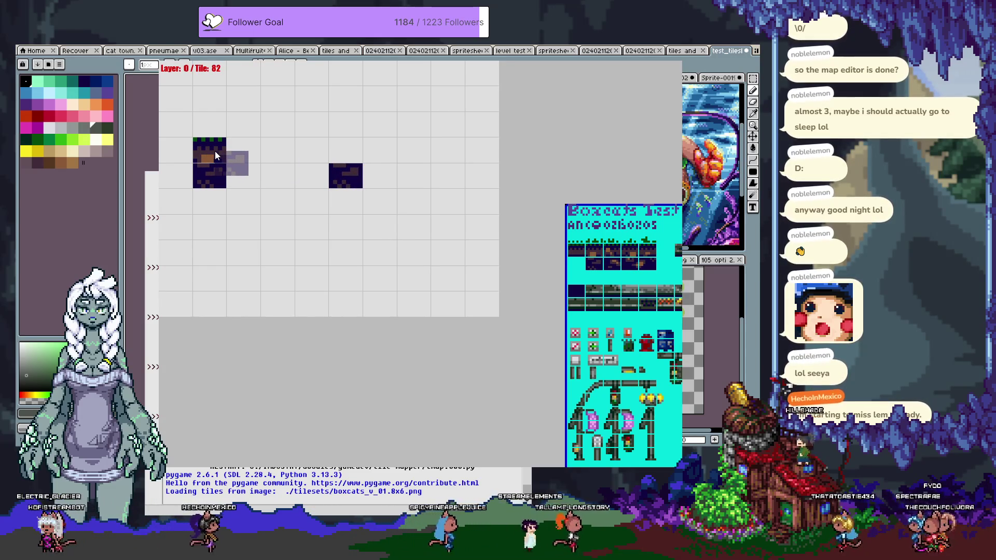
{"action": "key", "text": "Escape"}
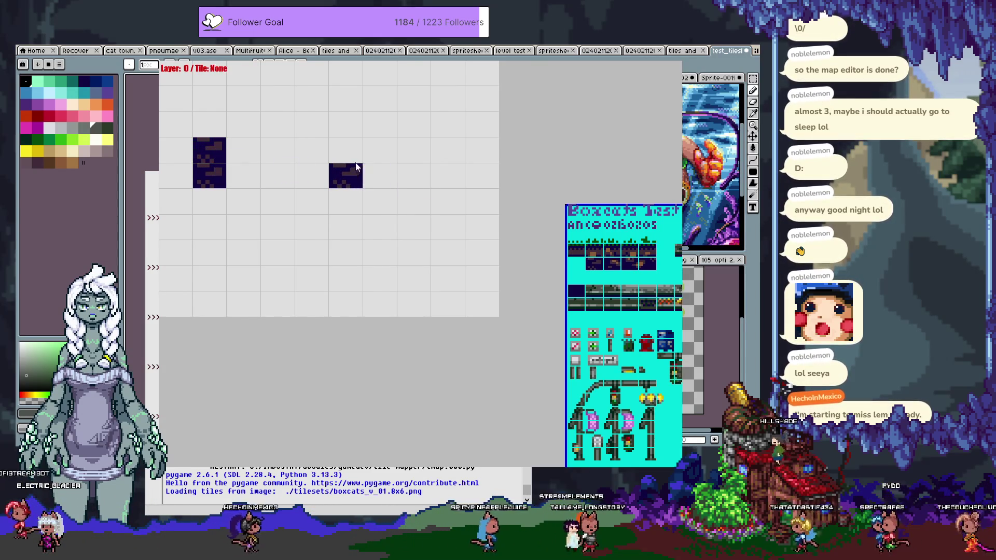
{"action": "key", "text": "Escape"}
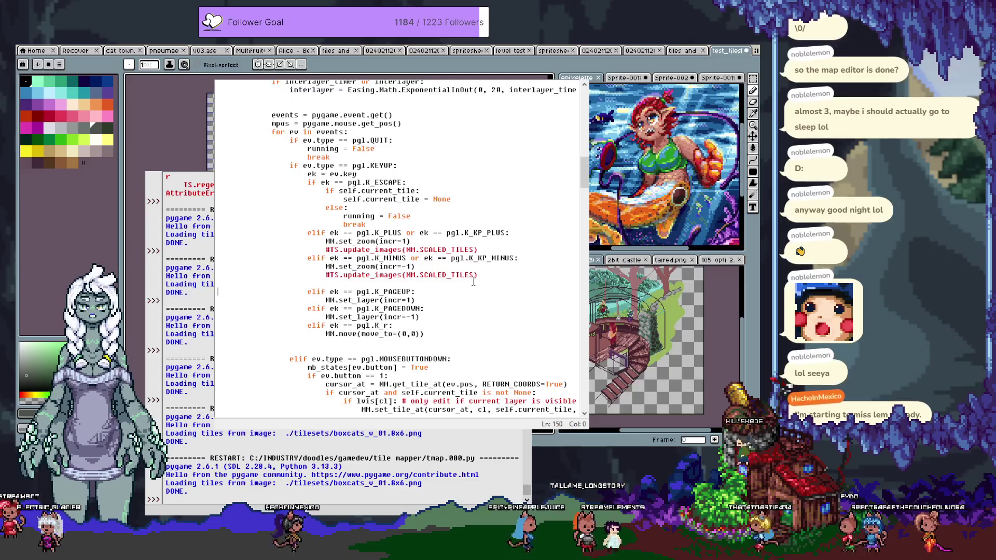
Add a dedented line after 'self.current_tile = pick_tile' and start typing 'elif mb_'.
{"action": "left_click", "coordinate": [473, 282]}
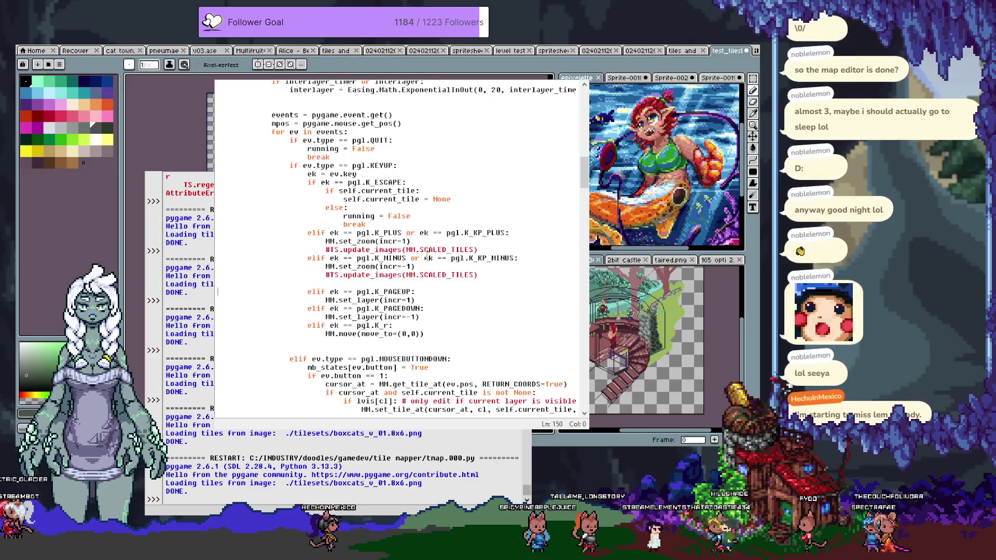
{"action": "scroll", "coordinate": [423, 254], "scroll_direction": "down", "scroll_amount": 2}
{"action": "scroll", "coordinate": [423, 254], "scroll_direction": "down", "scroll_amount": 1}
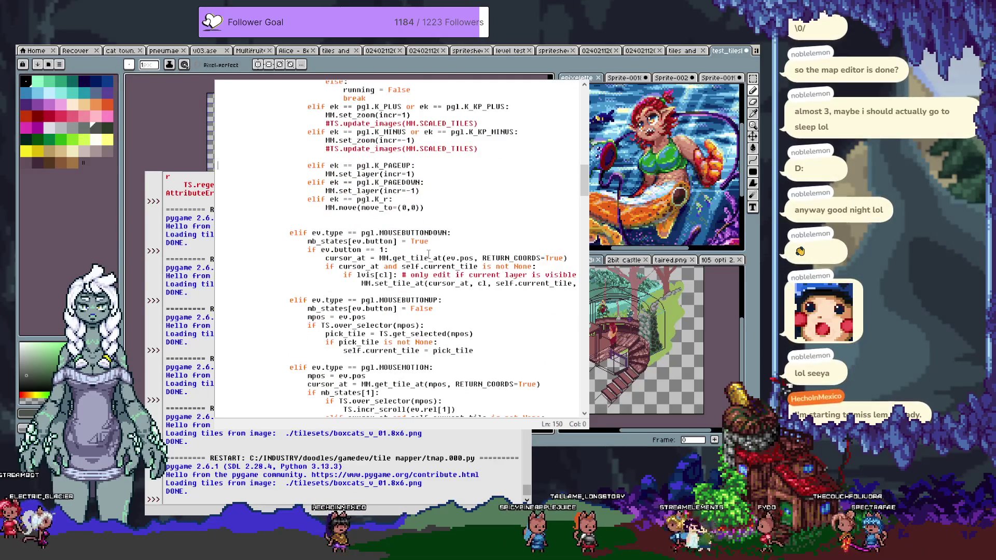
{"action": "scroll", "coordinate": [428, 254], "scroll_direction": "down", "scroll_amount": 1}
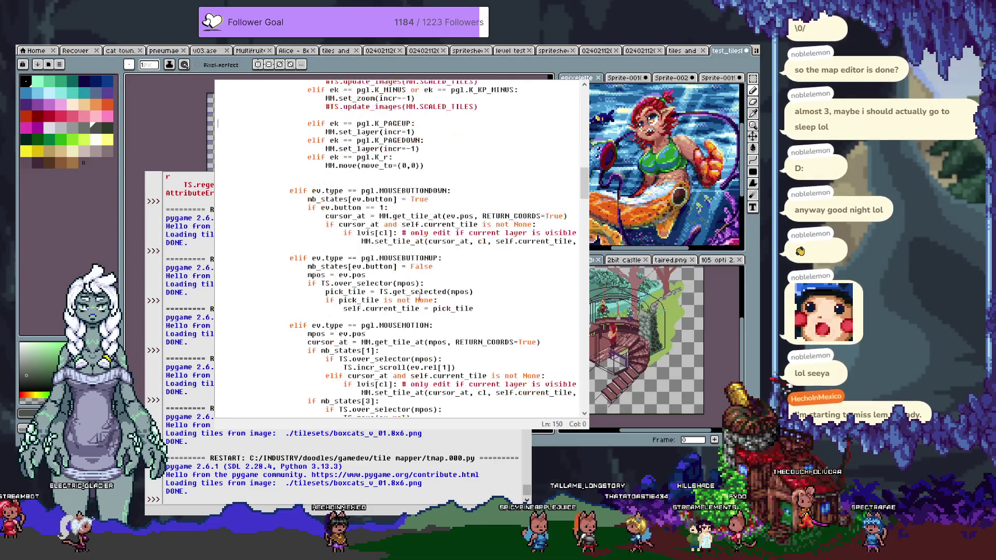
{"action": "left_click", "coordinate": [492, 308]}
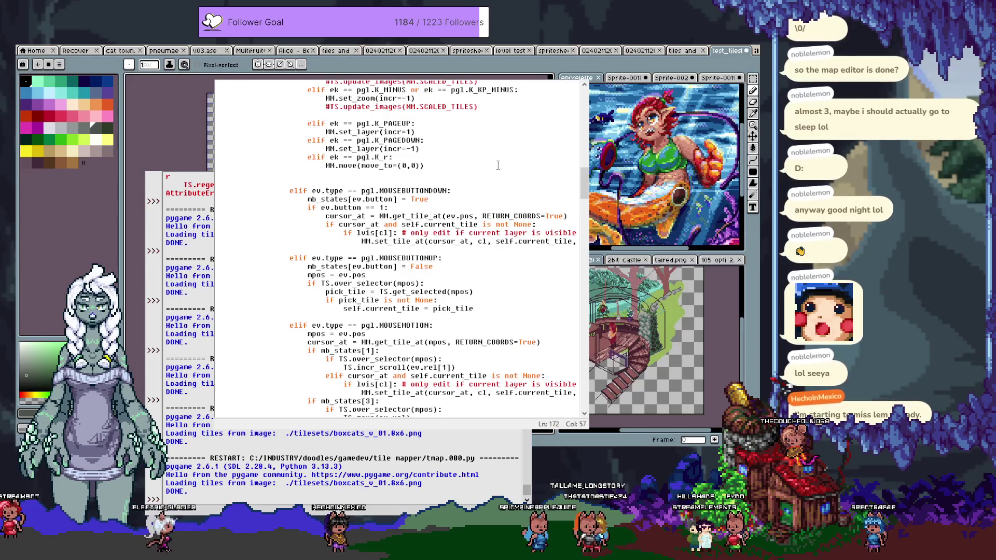
{"action": "key", "text": "Return"}
{"action": "key", "text": "BackSpace"}
{"action": "type", "text": "elif"}
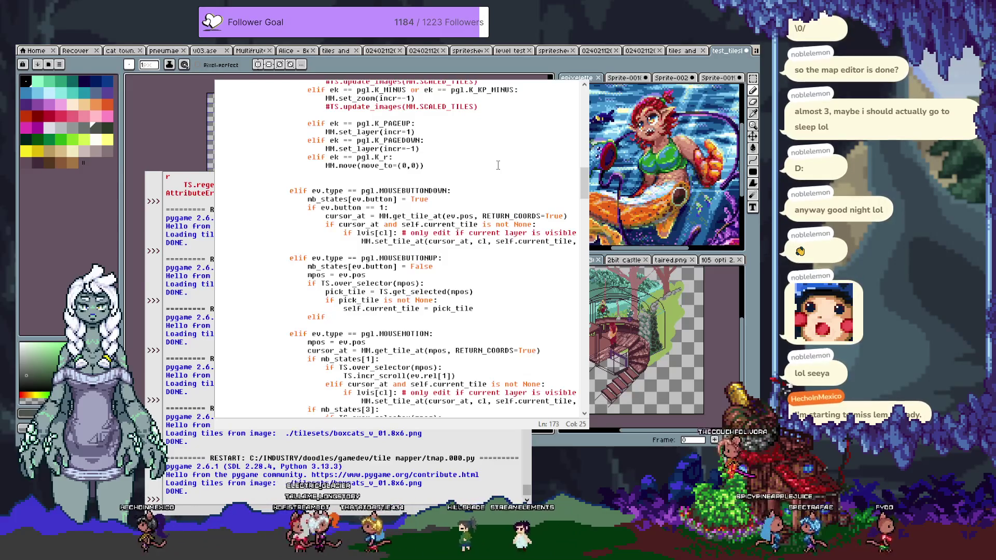
{"action": "type", "text": "mb_"}
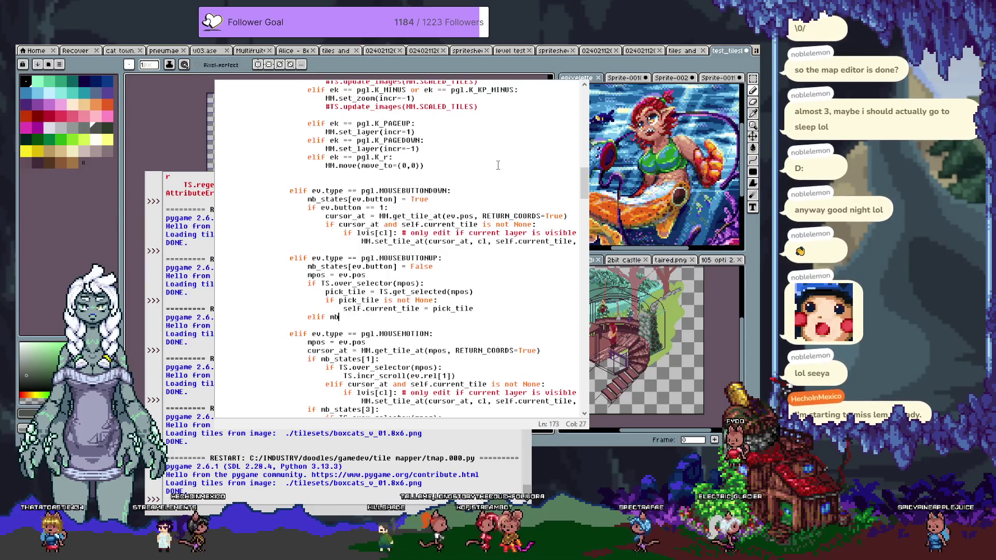
Write the elif condition: button 1 and key.get_mods() & pgl.KMOD_SHIFT.
{"action": "key", "text": "shift+Home"}
{"action": "key", "text": "Home"}
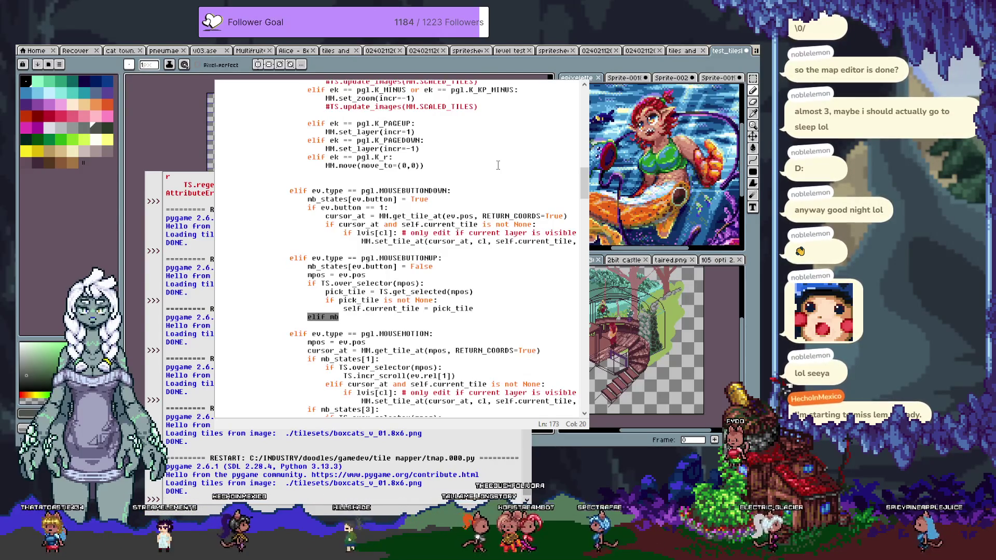
{"action": "key", "text": "End"}
{"action": "type", "text": "_states"}
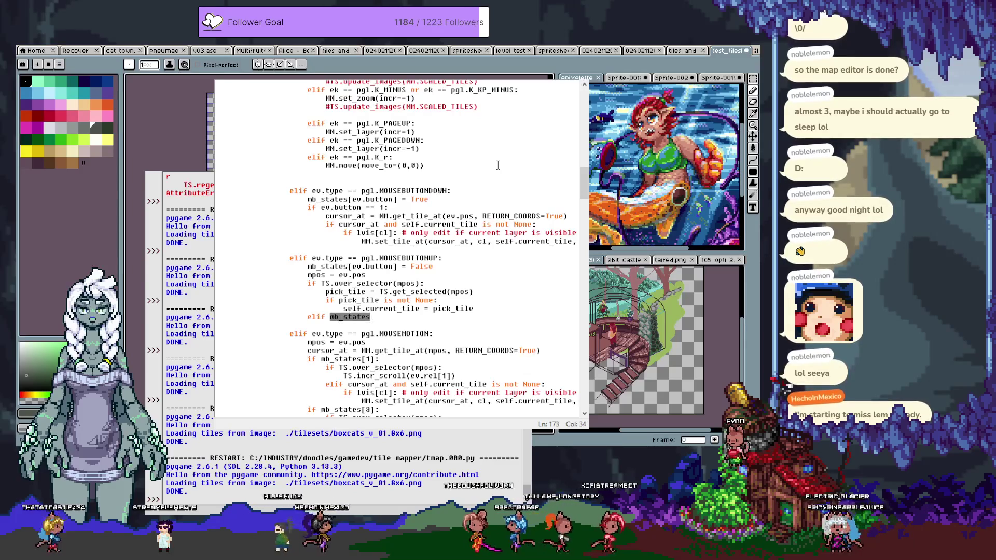
{"action": "key", "text": "BackSpace"}
{"action": "type", "text": ".bu"}
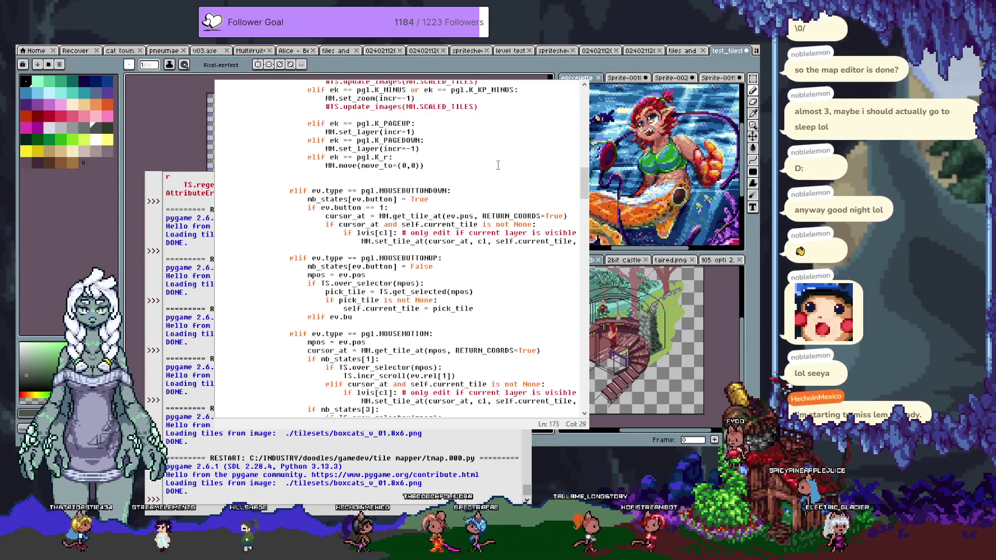
{"action": "type", "text": "tton =="}
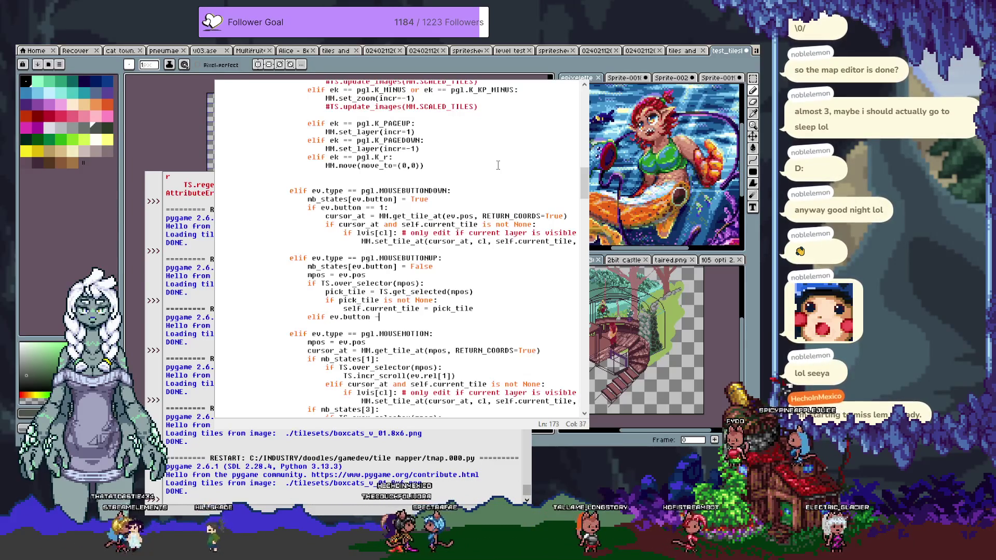
{"action": "type", "text": " 1 and pygame."}
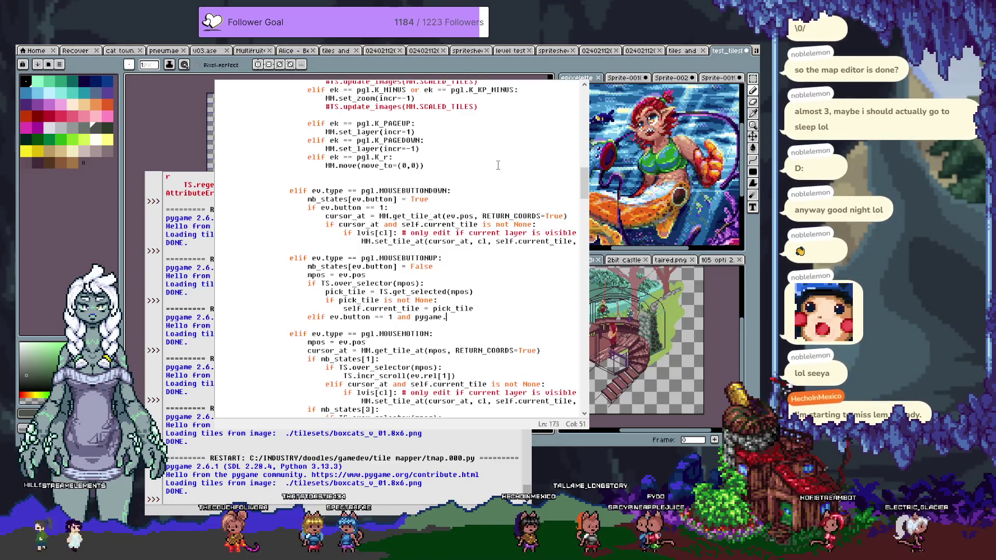
{"action": "type", "text": "key."}
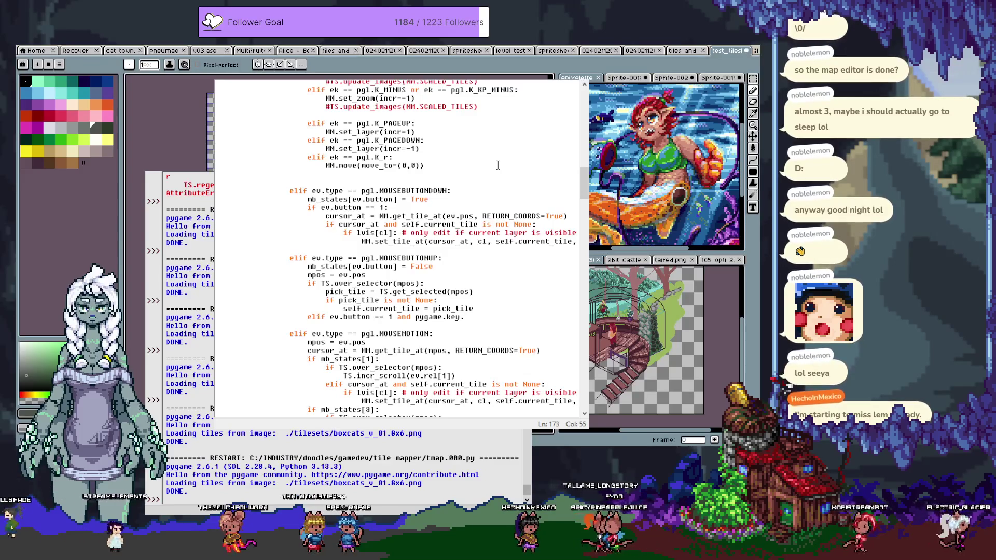
{"action": "type", "text": "get_"}
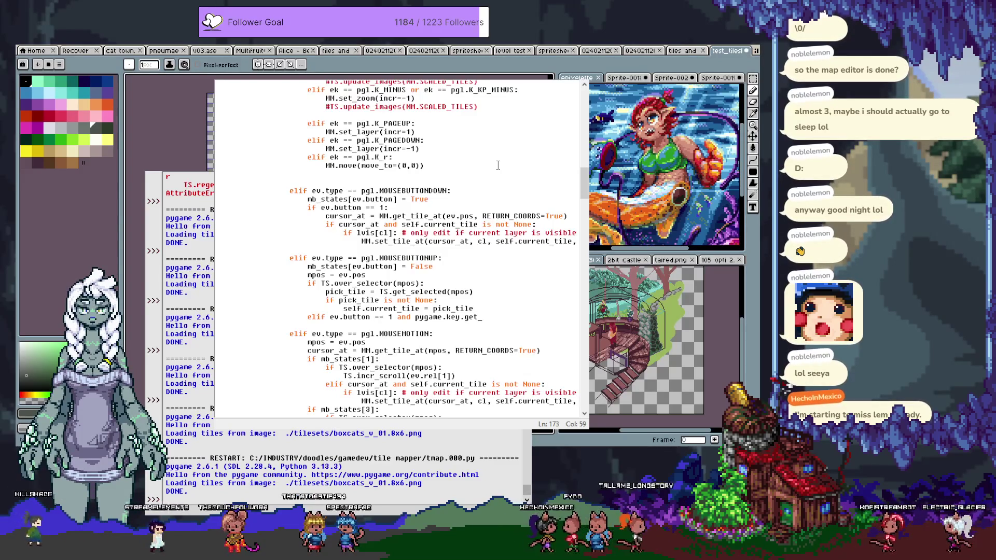
{"action": "type", "text": "mods() & "}
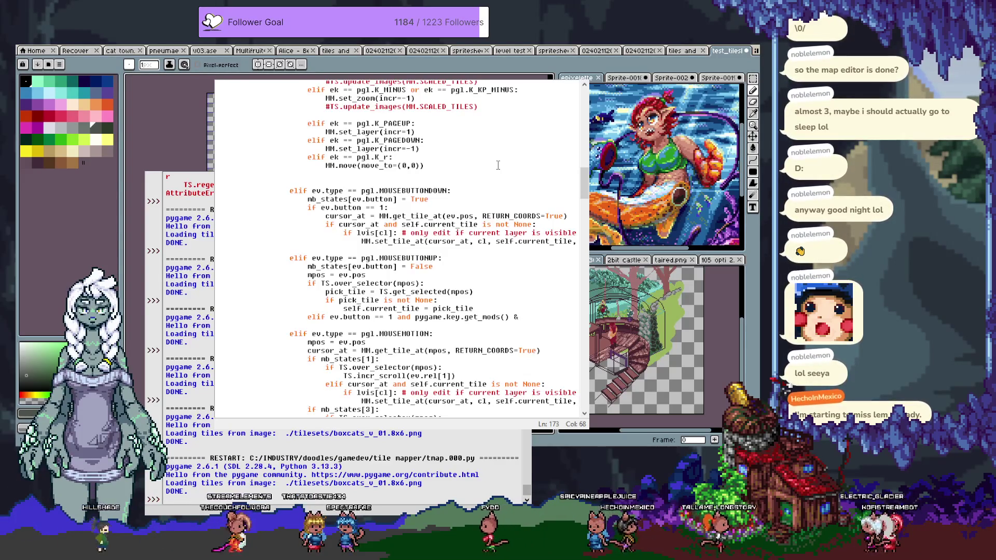
{"action": "type", "text": "pgl.K_"}
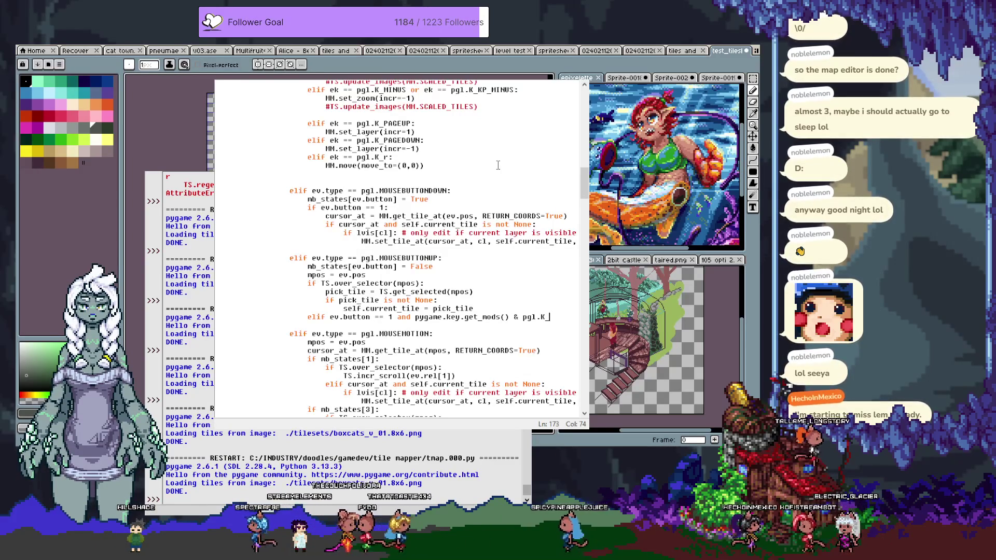
{"action": "key", "text": "BackSpace"}
{"action": "type", "text": "M"}
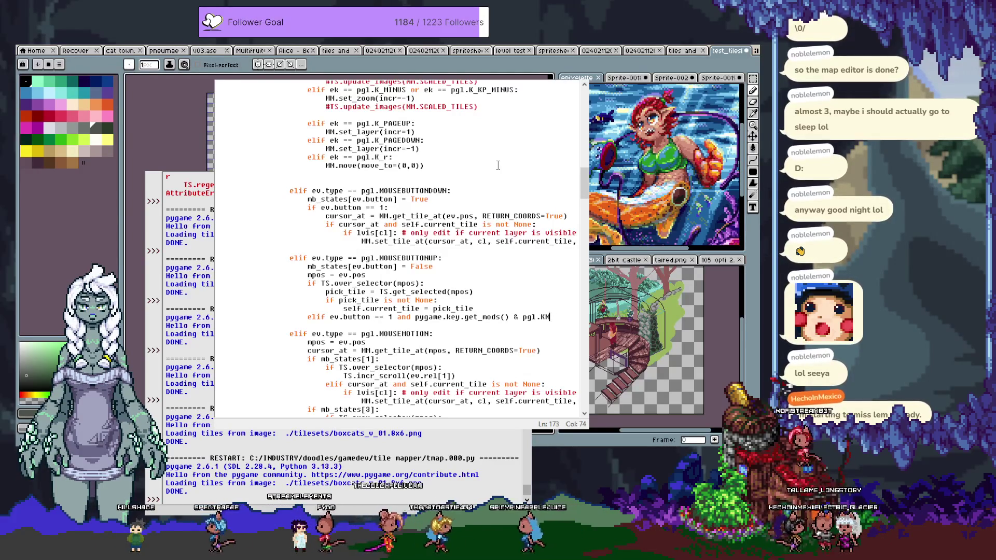
{"action": "type", "text": "OD_SHIFT:"}
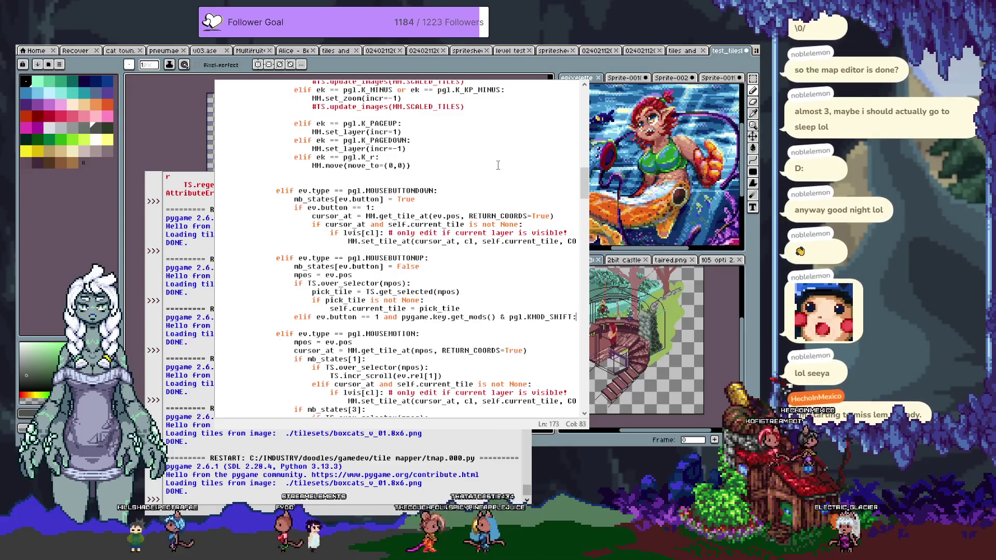
{"action": "key", "text": "Return"}
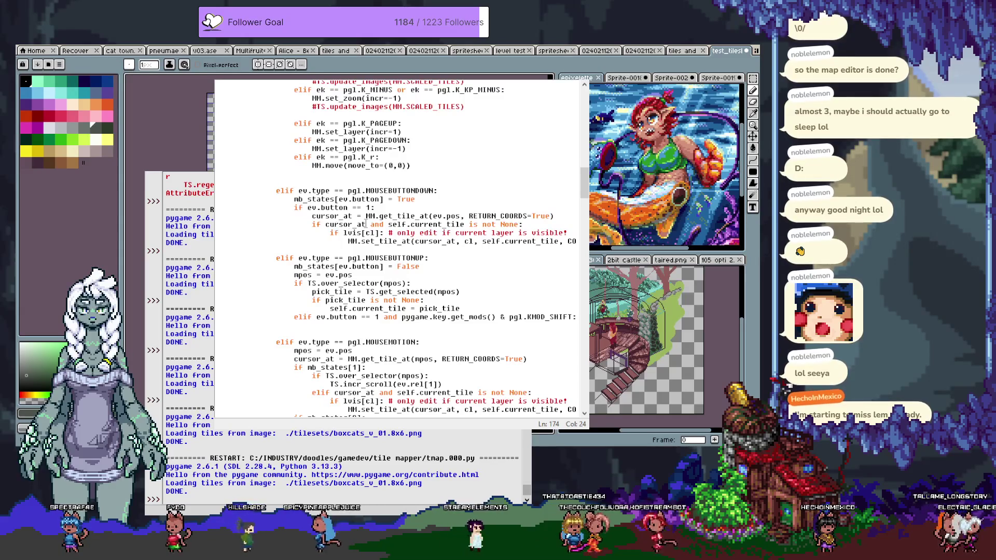
Assign cursor_at from a copied MM.get_tile_at(mpos, RETURN_COORDS=True) call and begin 'if cursor_at'.
{"action": "scroll", "coordinate": [366, 224], "scroll_direction": "down", "scroll_amount": 1}
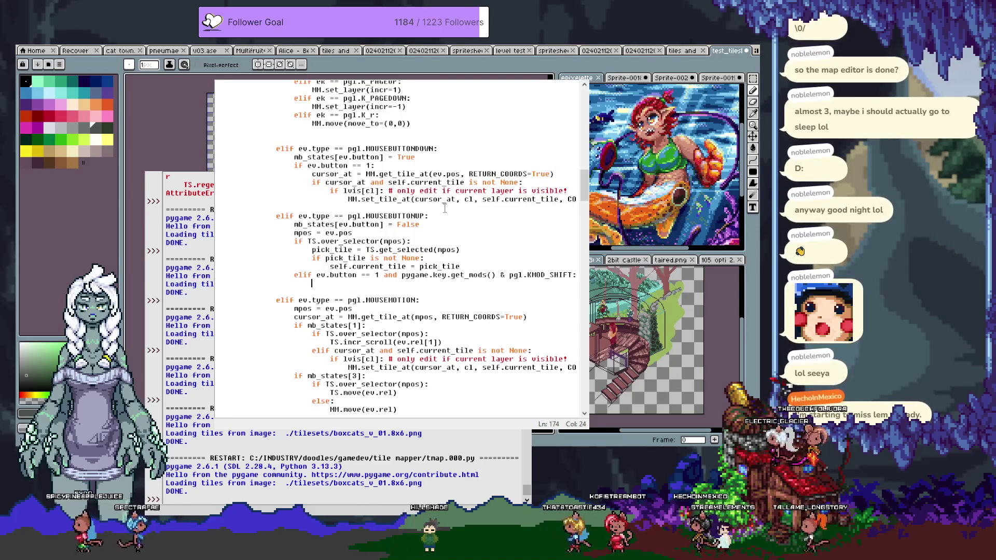
{"action": "type", "text": "cursor_at"}
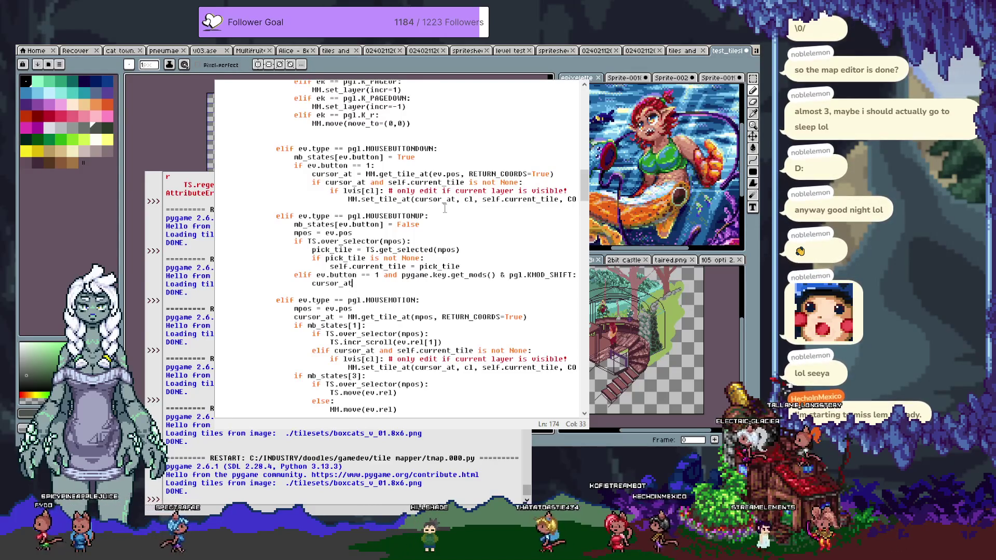
{"action": "type", "text": " ="}
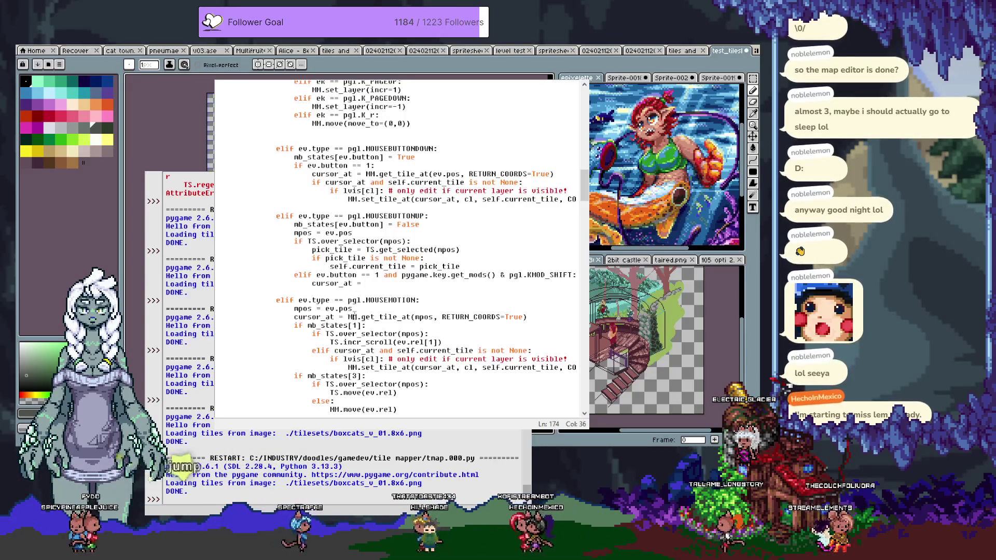
{"action": "left_click_drag", "start_coordinate": [348, 317], "coordinate": [538, 319]}
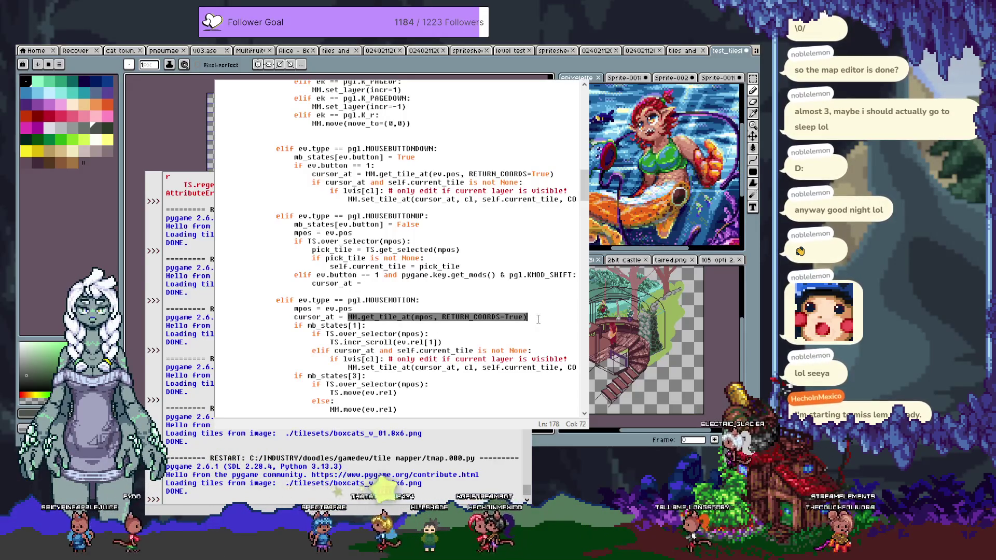
{"action": "key", "text": "ctrl+c"}
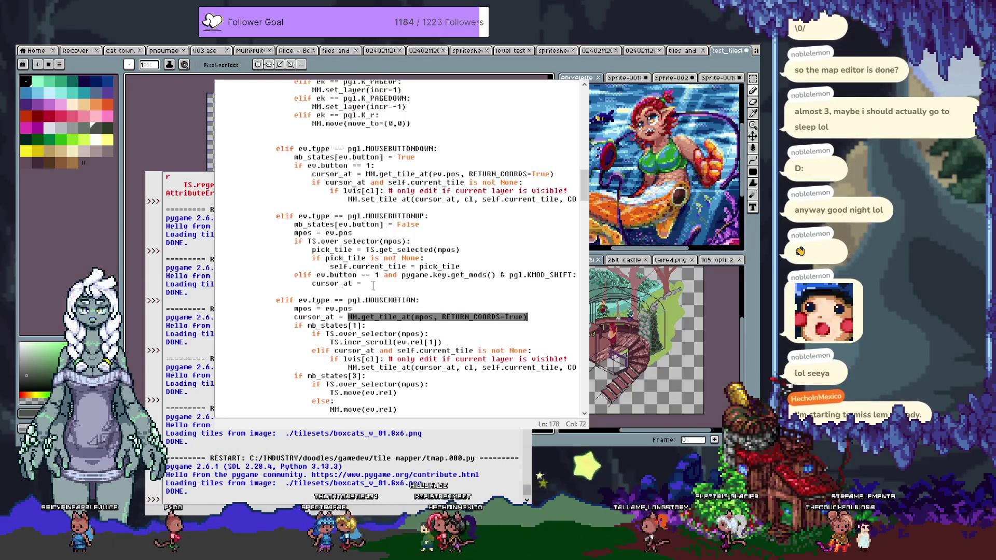
{"action": "left_click", "coordinate": [394, 283]}
{"action": "key", "text": "ctrl+v"}
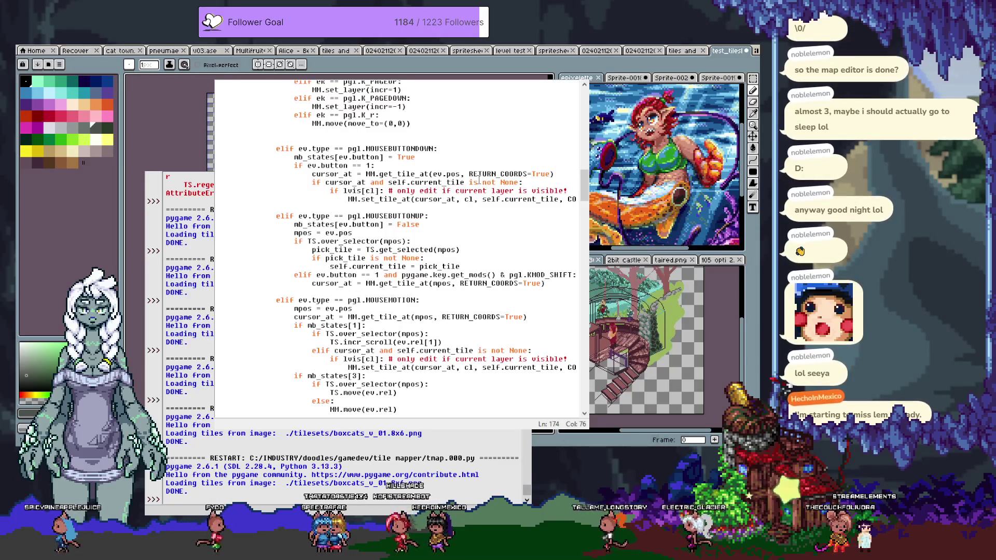
{"action": "key", "text": "Return"}
{"action": "type", "text": "if cursor_at"}
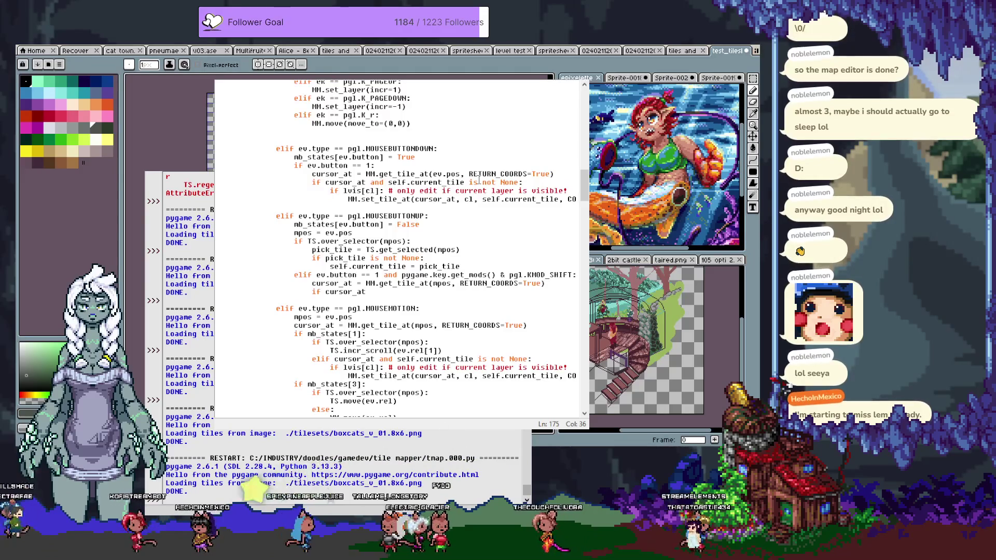
Finish the check as 'if cursor_at and lvis[cl]:' with a visibility comment, then view get_tile_at.
{"action": "type", "text": " and lvis"}
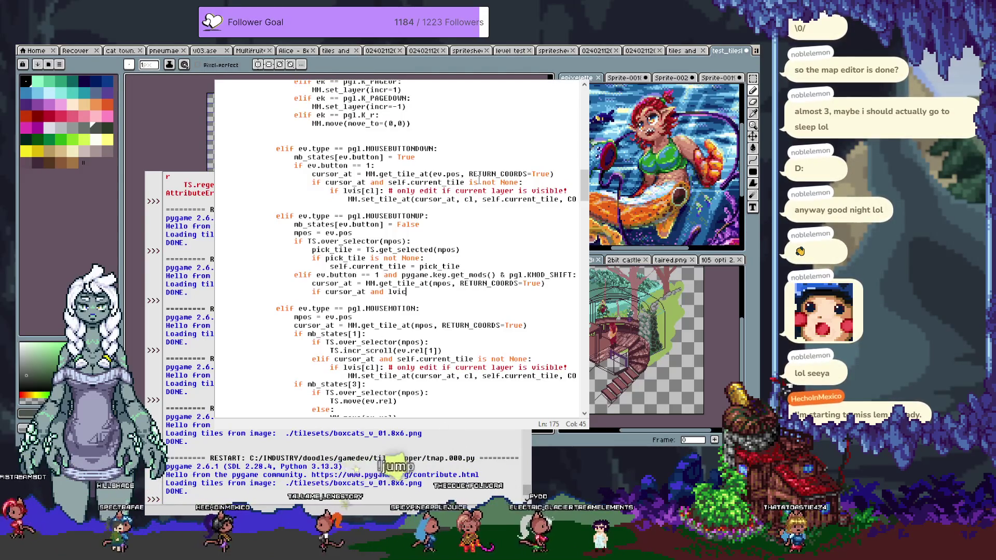
{"action": "type", "text": "["}
{"action": "type", "text": "l]"}
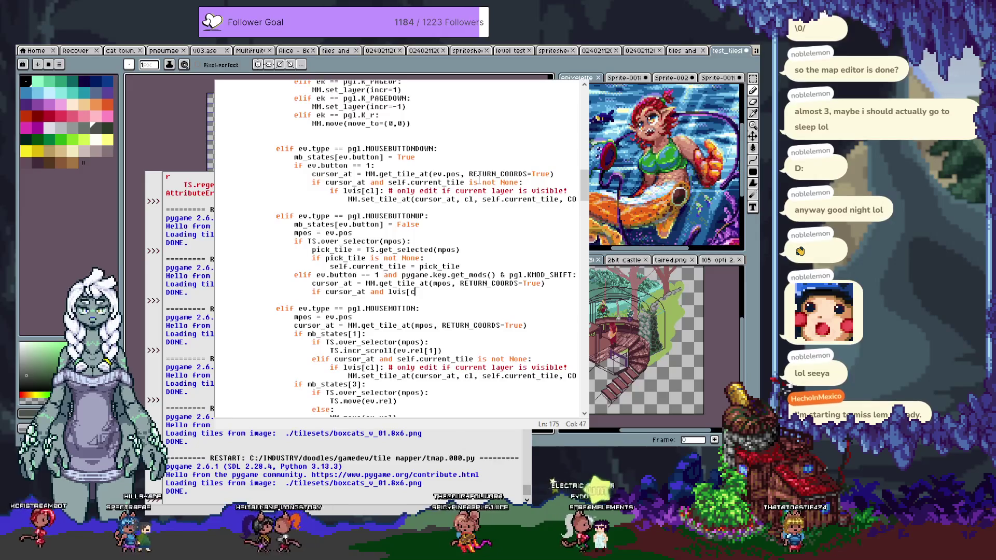
{"action": "type", "text": ": # on t"}
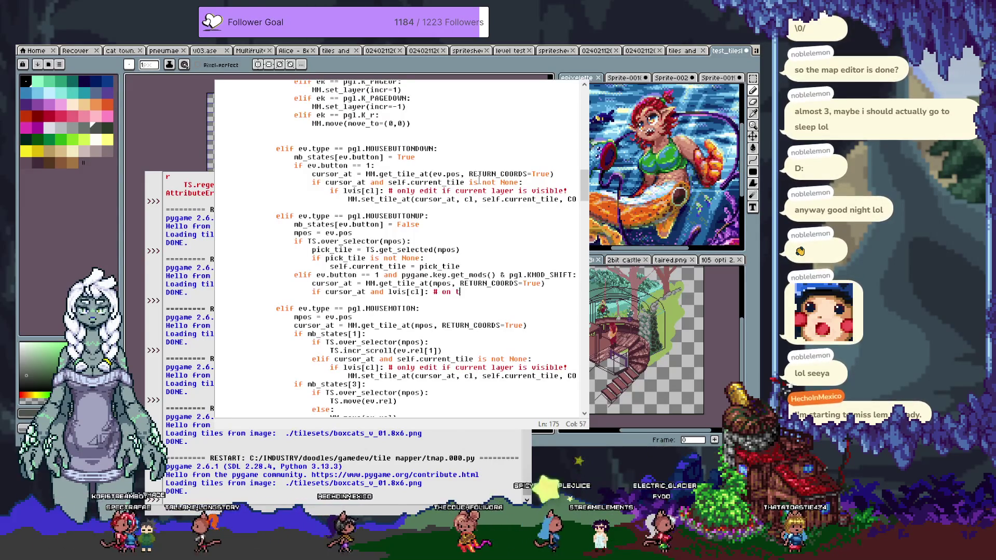
{"action": "type", "text": "visible"}
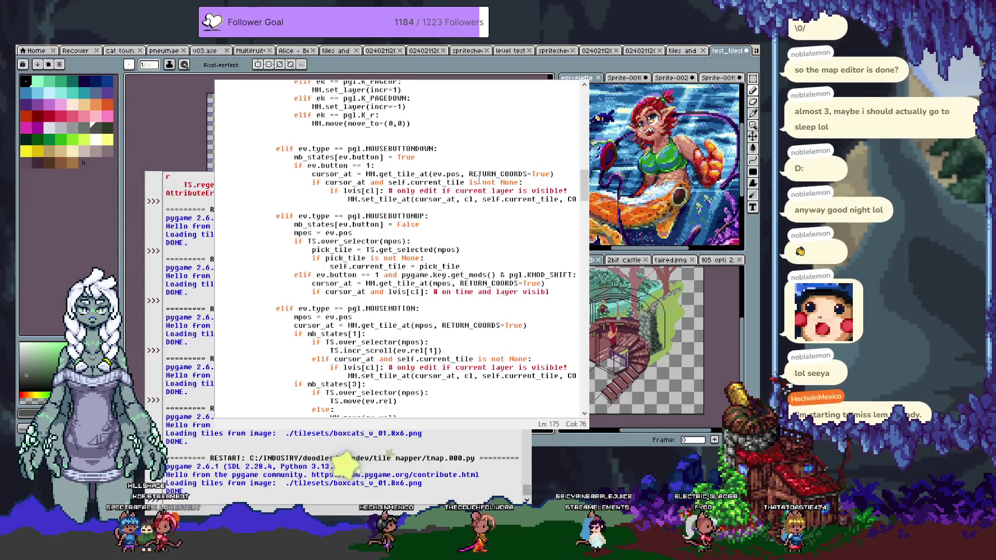
{"action": "key", "text": "Return"}
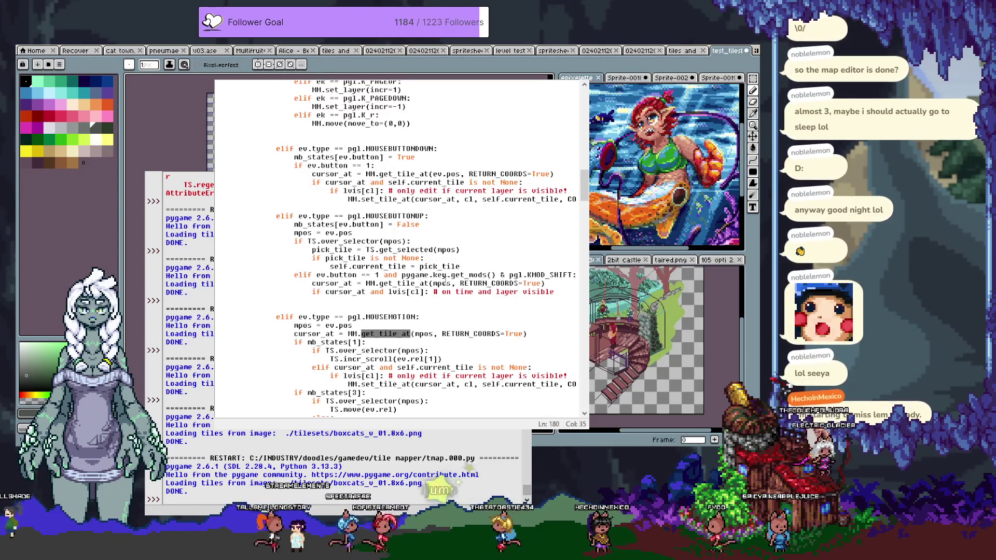
{"action": "key", "text": "ctrl+F3"}
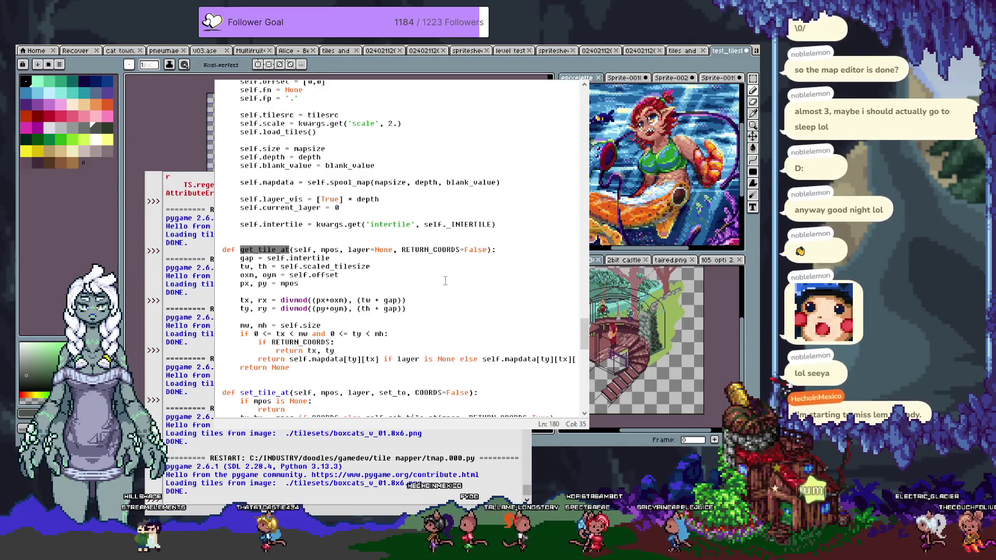
Add 'self.current_tile = cursor_at[cl]' inside the visibility check.
{"action": "key", "text": "alt+Tab"}
{"action": "key", "text": "Return"}
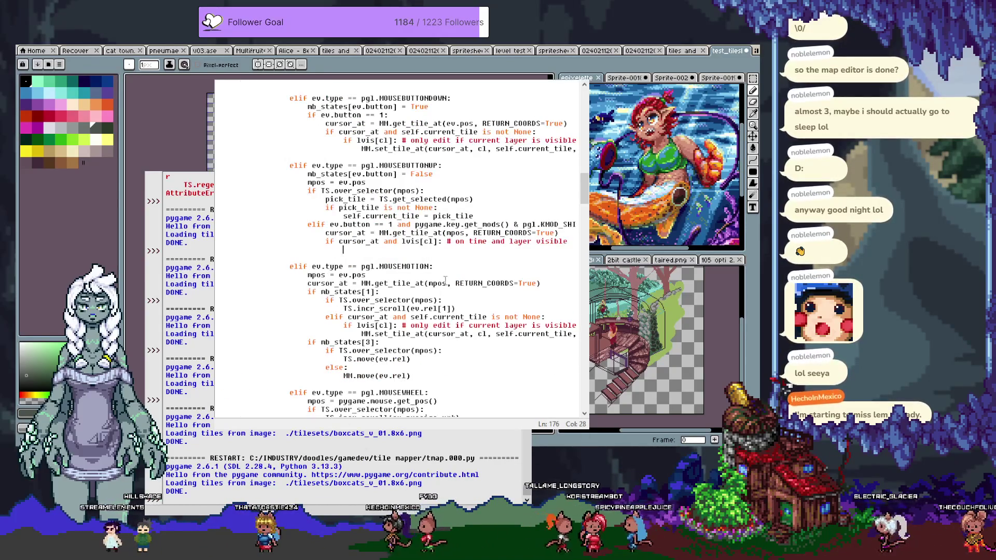
{"action": "key", "text": "ctrl+z"}
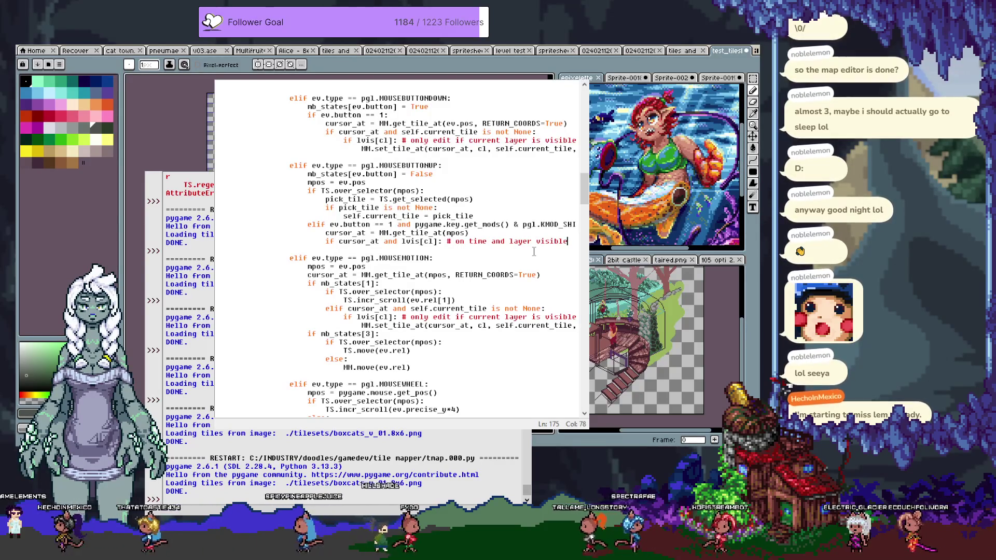
{"action": "key", "text": "Return"}
{"action": "type", "text": "self.current_tile = cursor_at"}
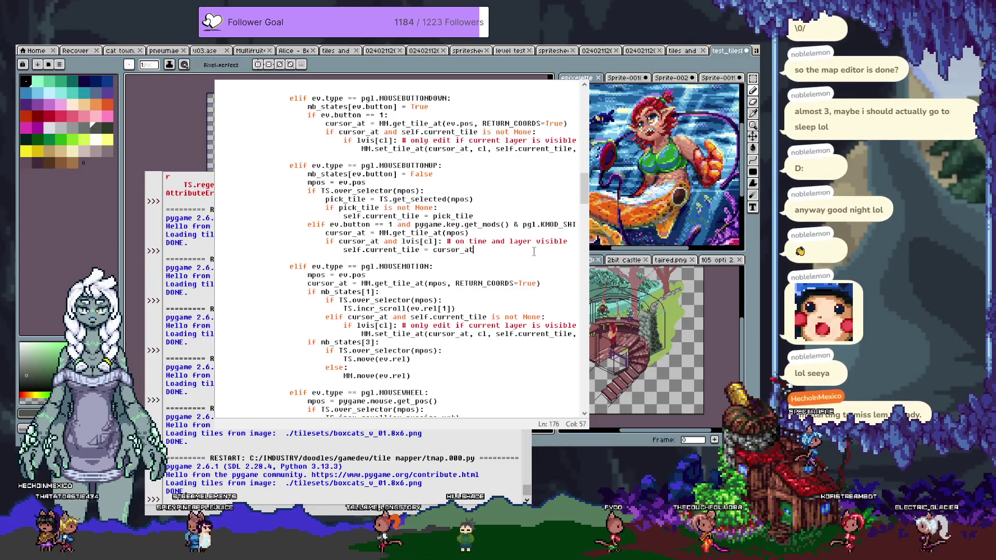
{"action": "type", "text": "[cl]"}
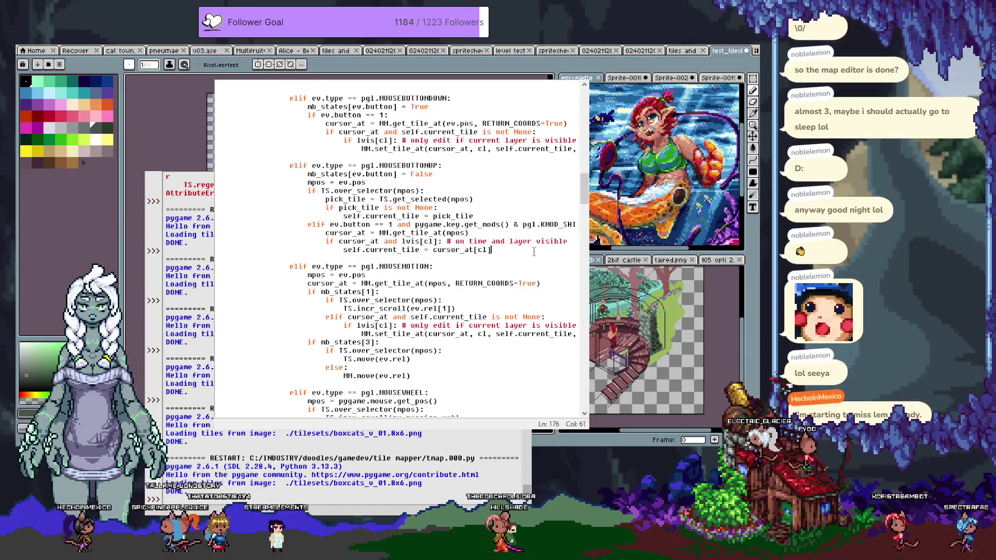
Label the shift-click elif with '# pipette tool' and save and run the script.
{"action": "key", "text": "Up"}
{"action": "key", "text": "Up"}
{"action": "key", "text": "Up"}
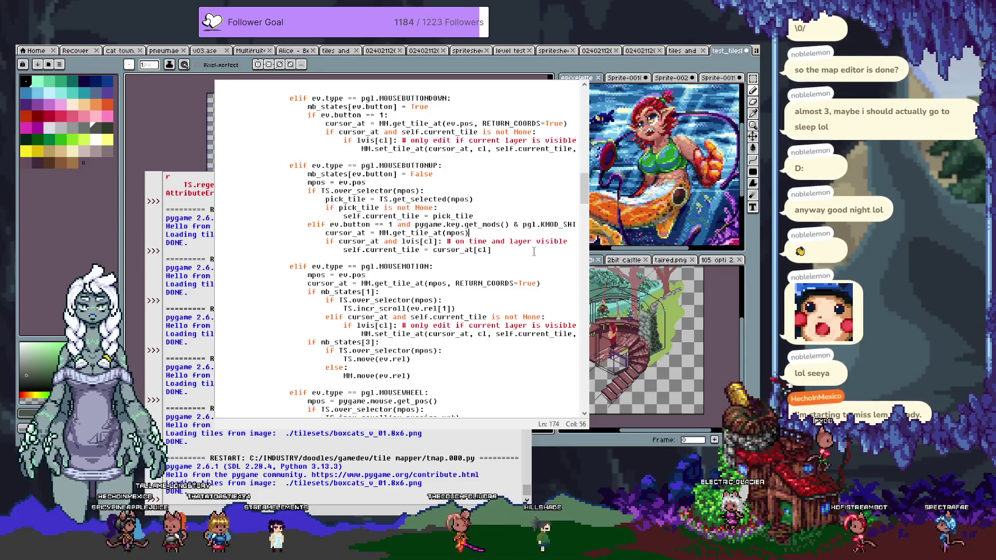
{"action": "key", "text": "End"}
{"action": "type", "text": "# "}
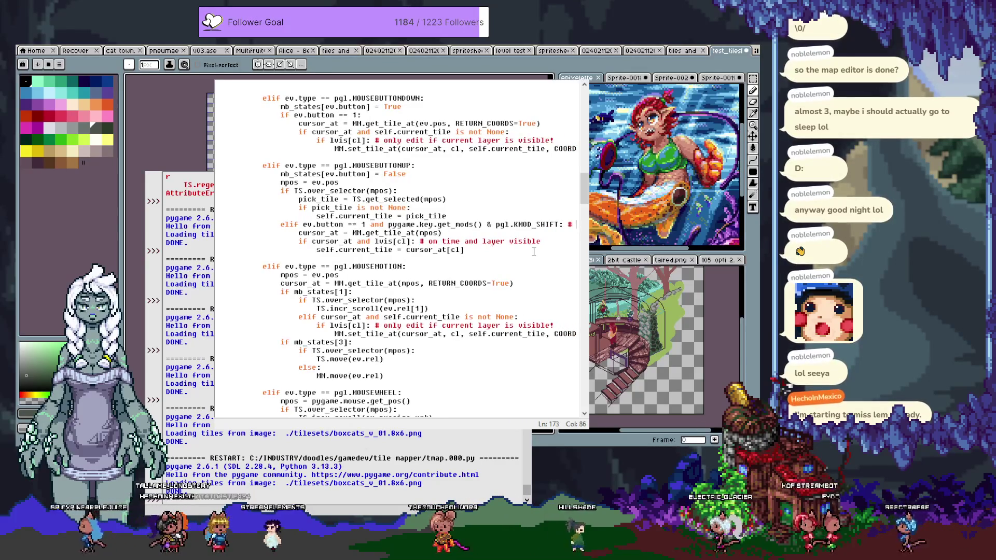
{"action": "type", "text": "pipette"}
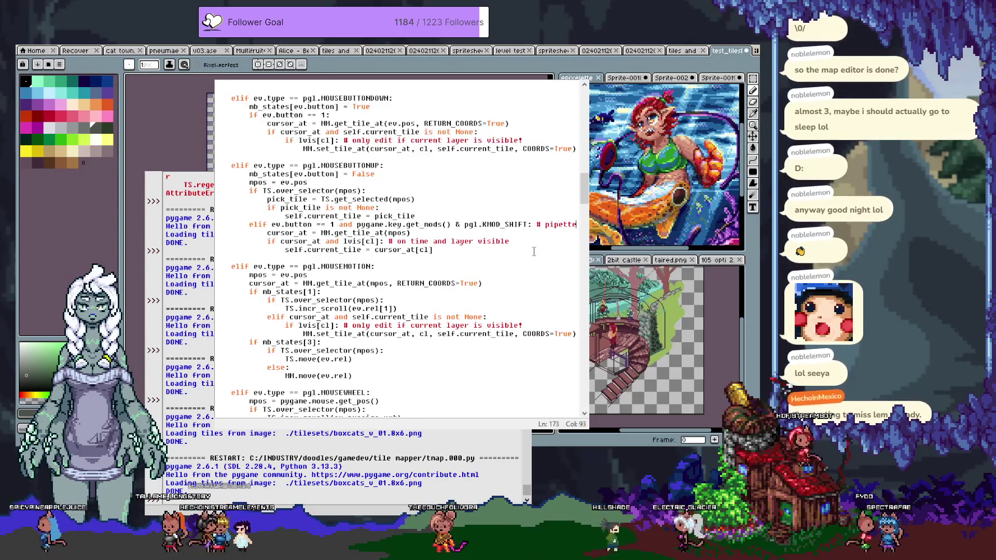
{"action": "type", "text": " tool"}
{"action": "key", "text": "F5"}
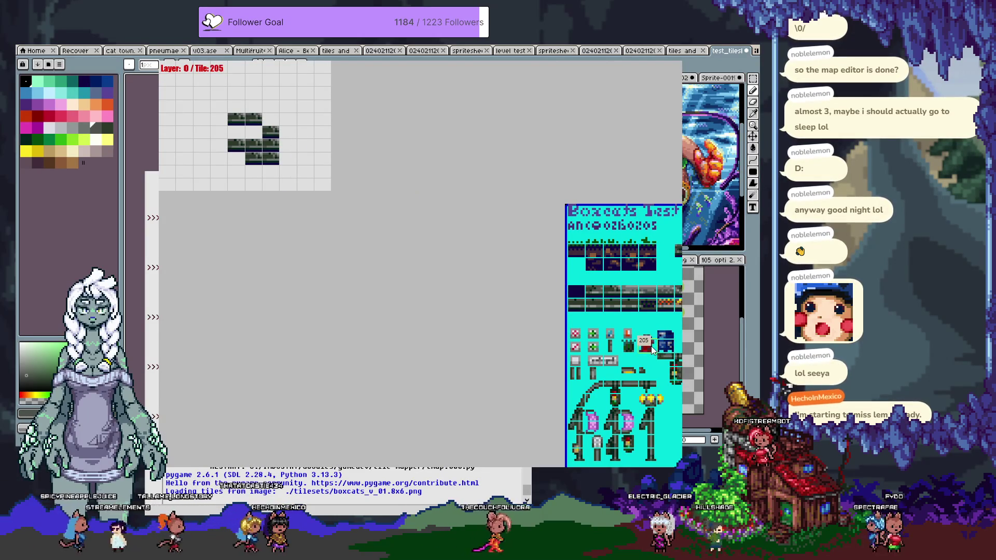
Paint a cross of red tile-205 pillars over the dark green map tiles.
{"action": "left_click", "coordinate": [272, 133]}
{"action": "left_click_drag", "start_coordinate": [273, 134], "coordinate": [272, 162]}
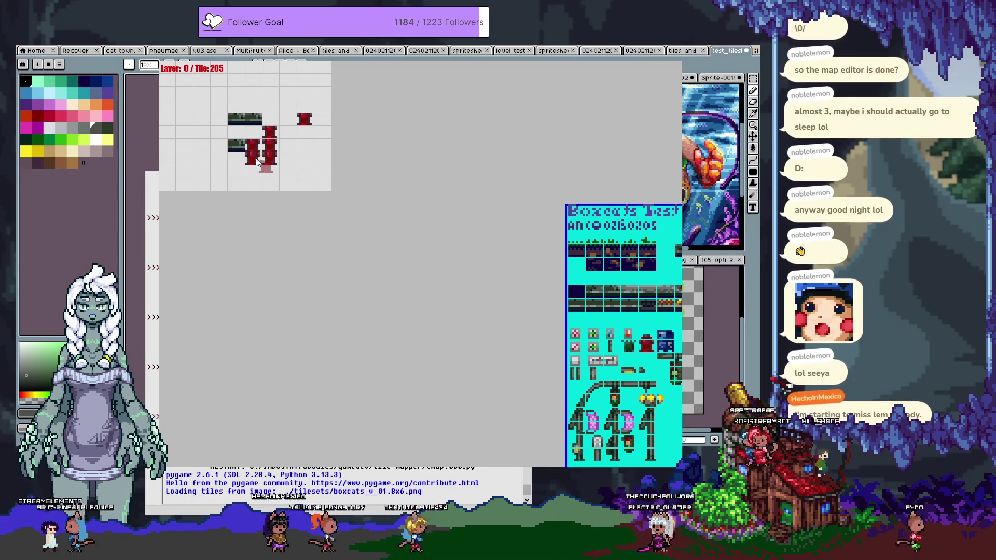
{"action": "left_click", "coordinate": [236, 145]}
{"action": "left_click", "coordinate": [236, 120]}
{"action": "left_click", "coordinate": [253, 119]}
{"action": "left_click", "coordinate": [269, 93]}
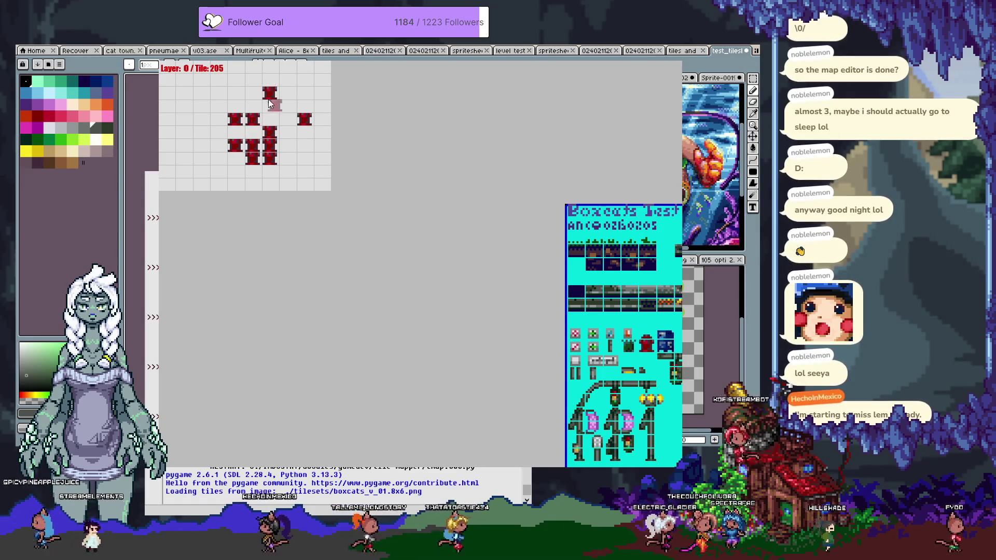
{"action": "left_click", "coordinate": [269, 106]}
{"action": "left_click", "coordinate": [287, 119]}
{"action": "left_click", "coordinate": [287, 133]}
{"action": "left_click", "coordinate": [287, 145]}
{"action": "left_click", "coordinate": [253, 171]}
{"action": "left_click", "coordinate": [269, 171]}
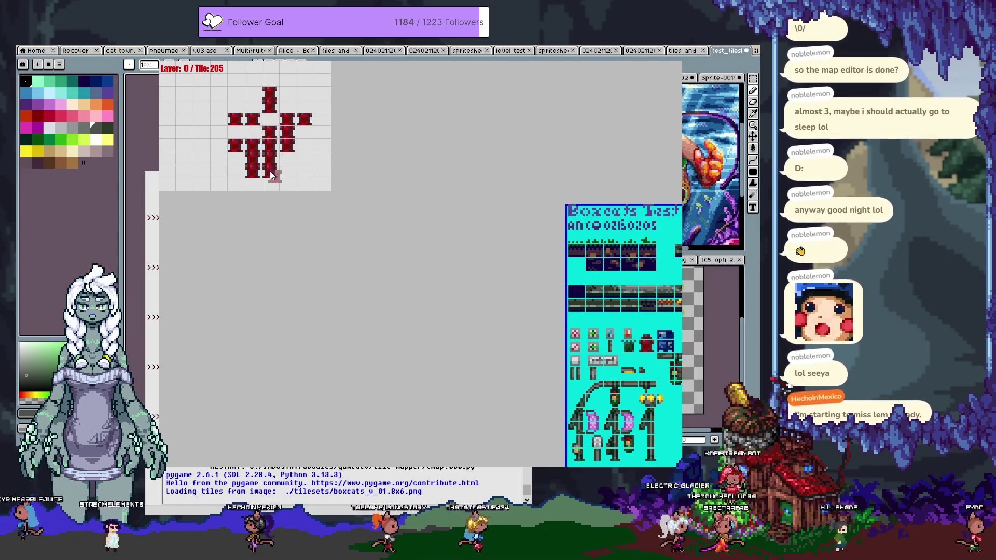
Paint a patch of dark navy tile 85 on the grid, then close the editor.
{"action": "left_click", "coordinate": [653, 266]}
{"action": "mouse_move", "coordinate": [312, 179]}
{"action": "left_mouse_down"}
{"action": "mouse_move", "coordinate": [234, 150]}
{"action": "mouse_move", "coordinate": [279, 146]}
{"action": "left_mouse_up"}
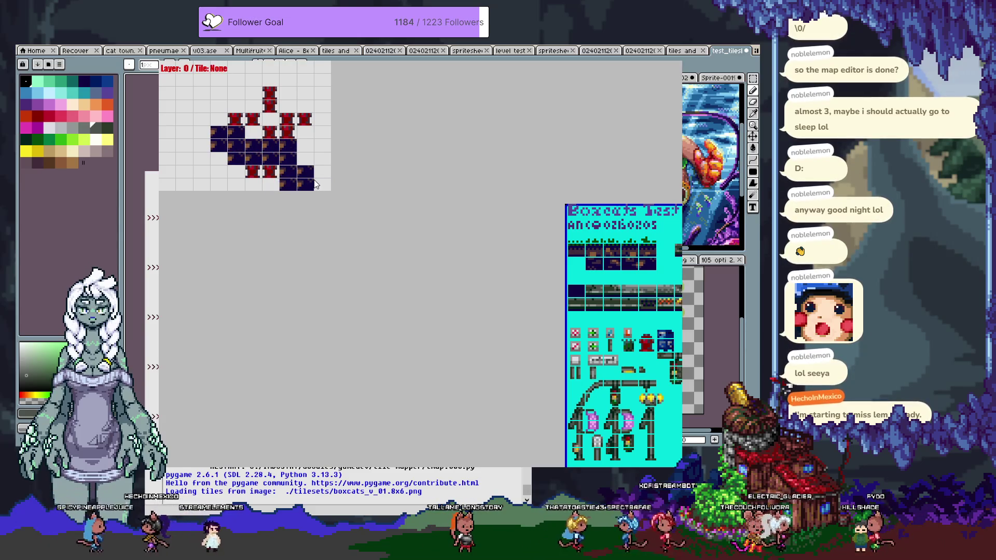
{"action": "key", "text": "Escape"}
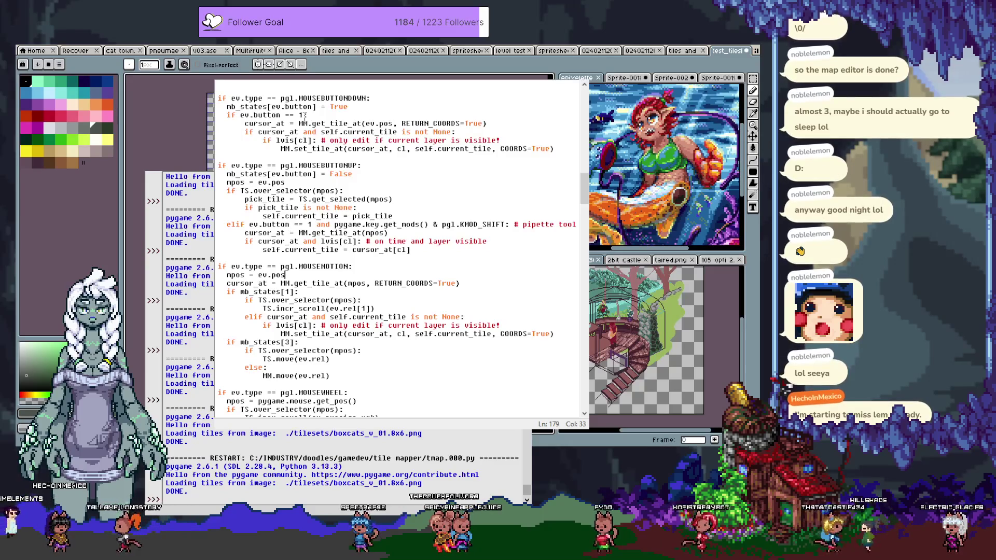
Open a new line after TS.incr_scroll(ev.rel[1]) and begin typing an elif on cursor_at.
{"action": "left_click", "coordinate": [305, 116]}
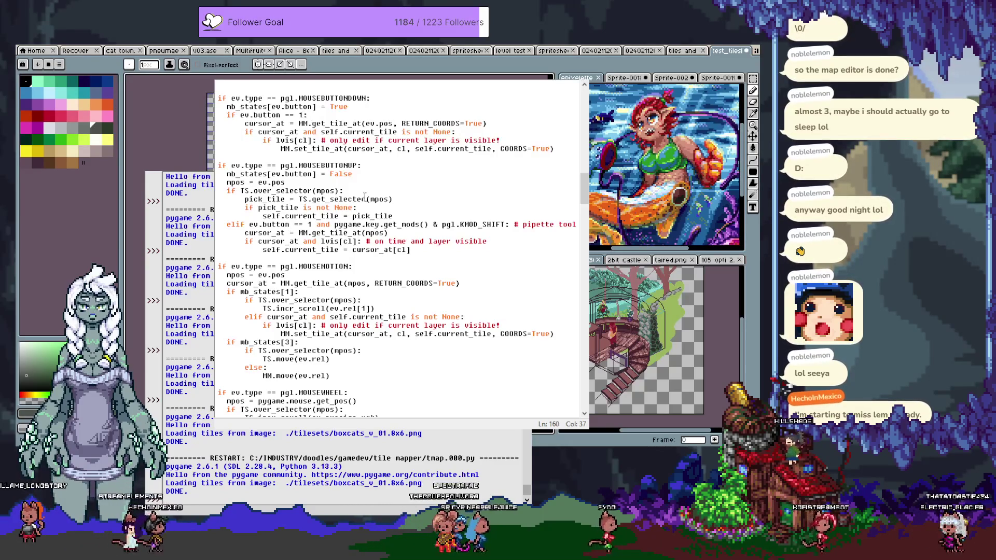
{"action": "left_click", "coordinate": [455, 161]}
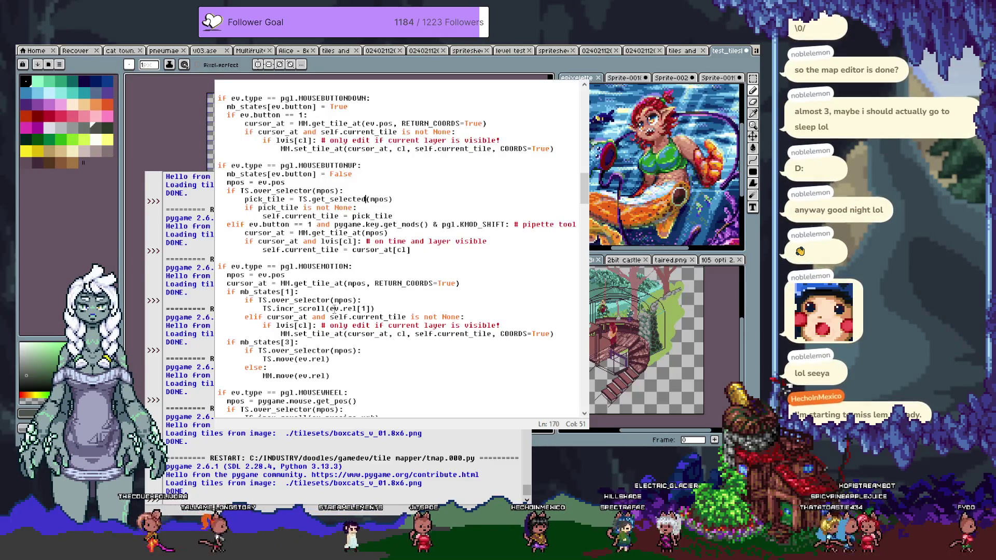
{"action": "left_click", "coordinate": [366, 292]}
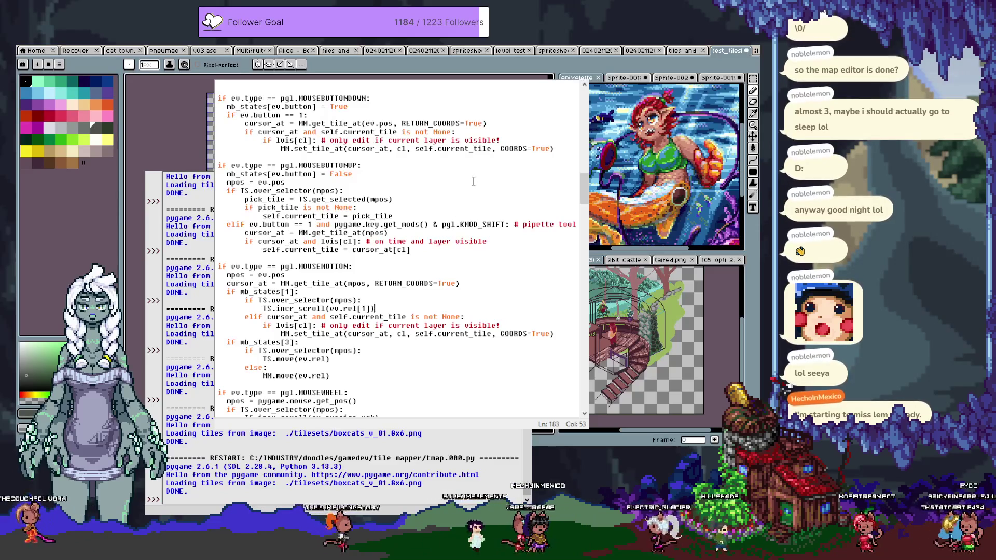
{"action": "key", "text": "Return"}
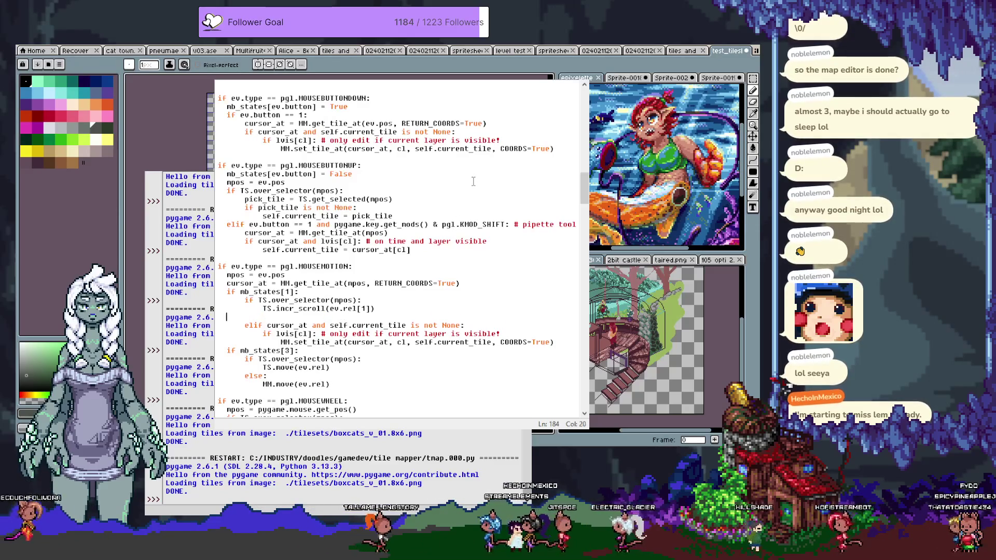
{"action": "type", "text": "eli"}
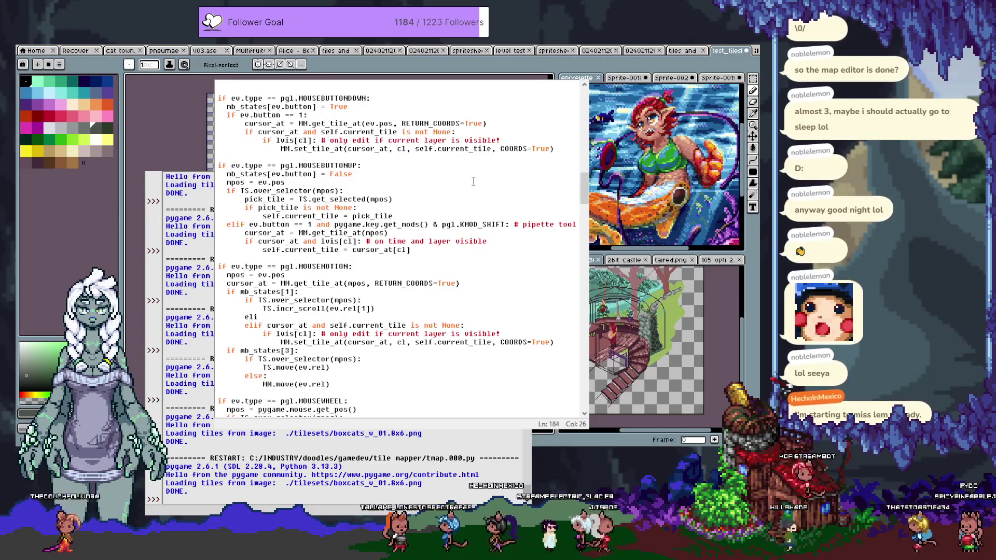
{"action": "type", "text": "f sor_at and"}
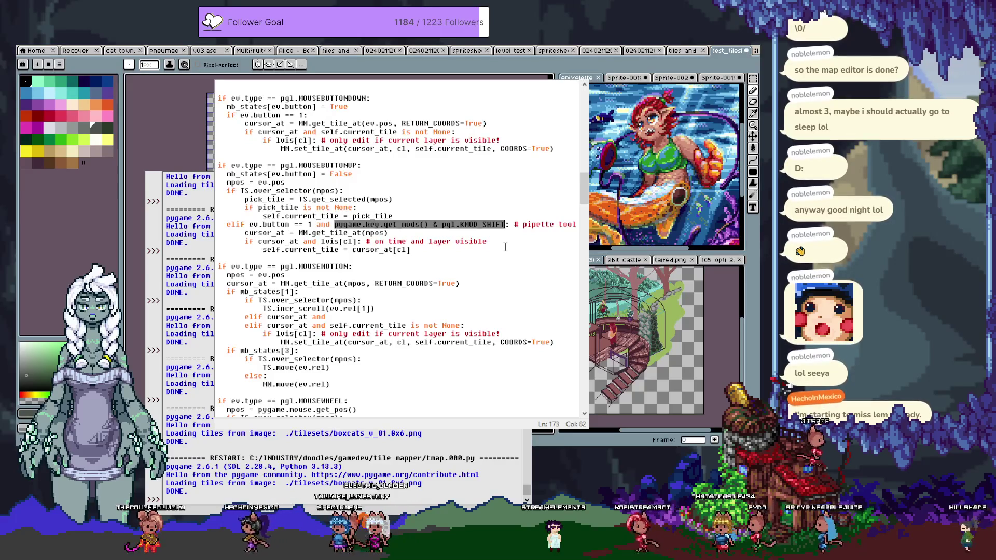
Replace the pipette's inline get_mods() call with kmods and open a line after mpos.
{"action": "key", "text": "Left"}
{"action": "key", "text": "shift+Right"}
{"action": "key", "text": "shift+Right"}
{"action": "key", "text": "shift+Right"}
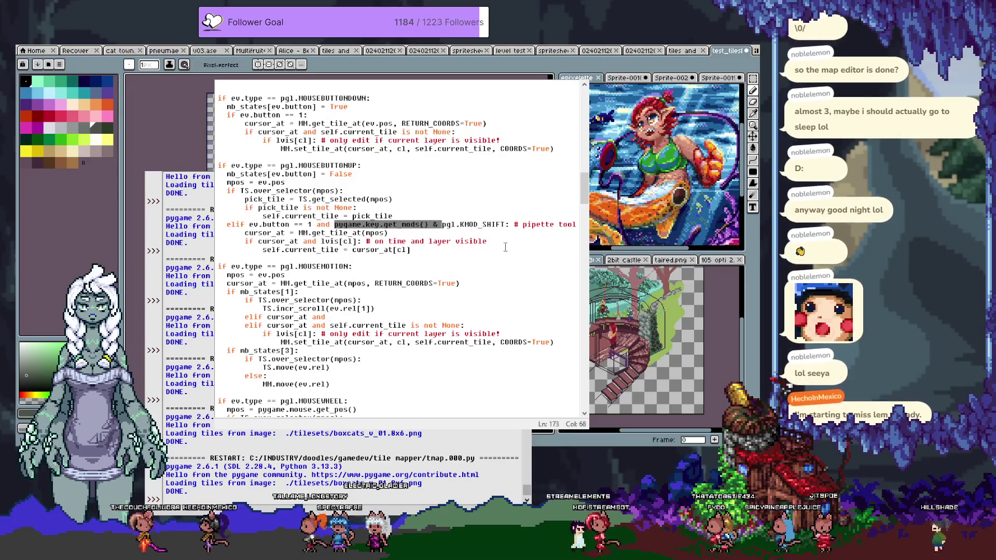
{"action": "key", "text": "BackSpace"}
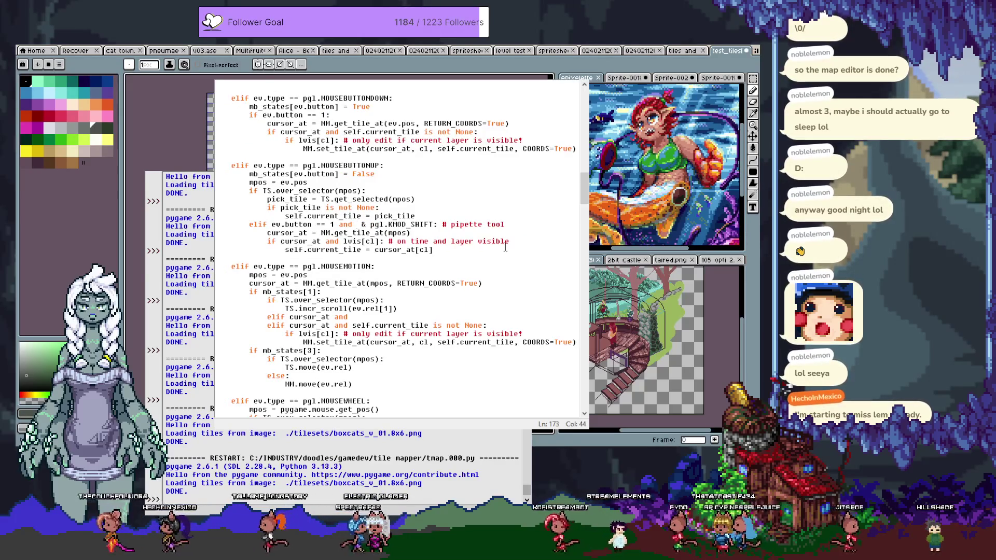
{"action": "type", "text": "kmods"}
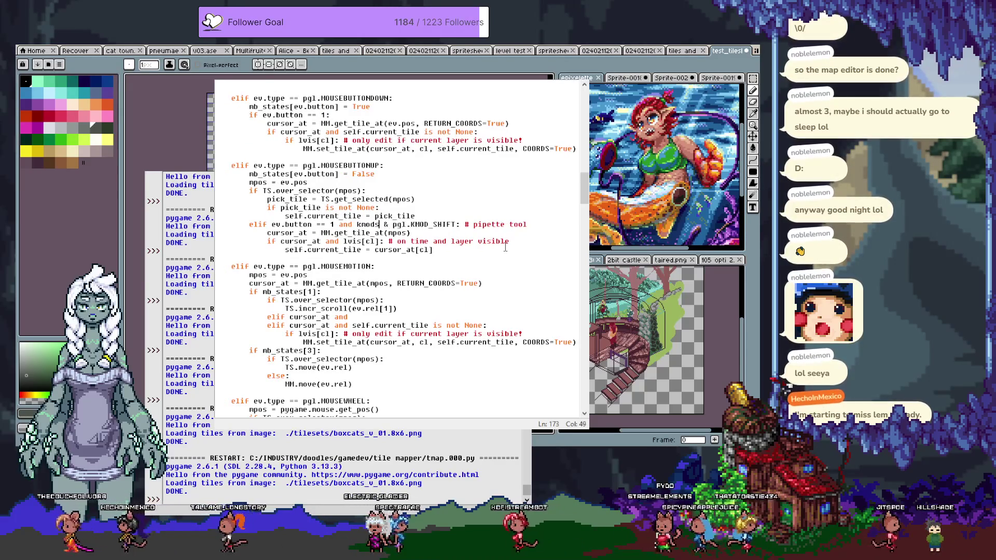
{"action": "scroll", "coordinate": [278, 235], "scroll_direction": "up", "scroll_amount": 10}
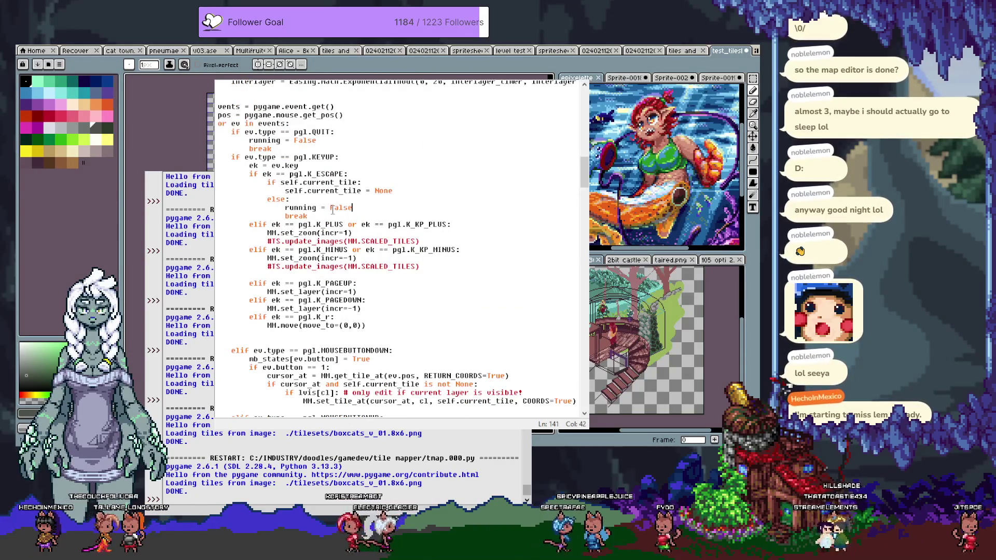
{"action": "key", "text": "End"}
{"action": "key", "text": "Right"}
{"action": "scroll", "coordinate": [416, 184], "scroll_direction": "up", "scroll_amount": 3}
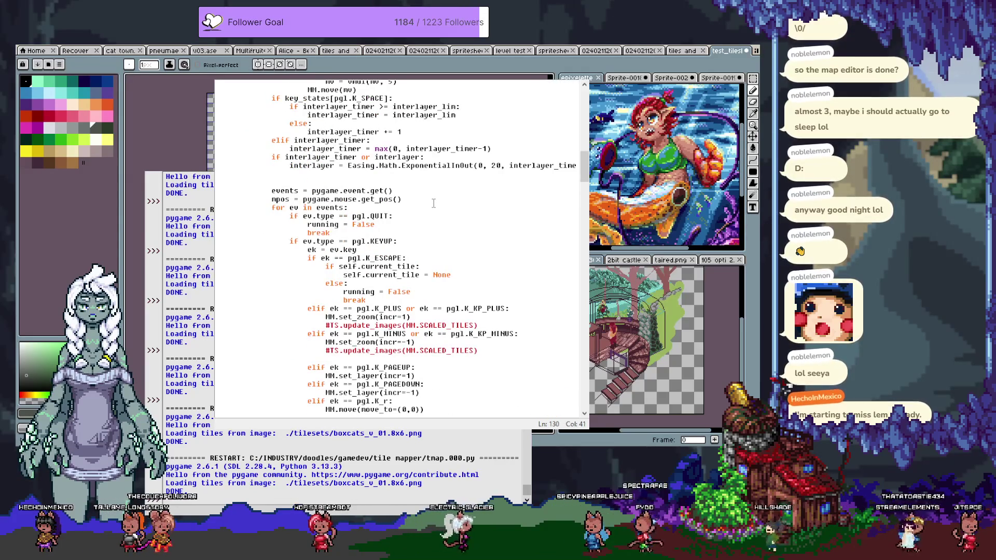
{"action": "key", "text": "Return"}
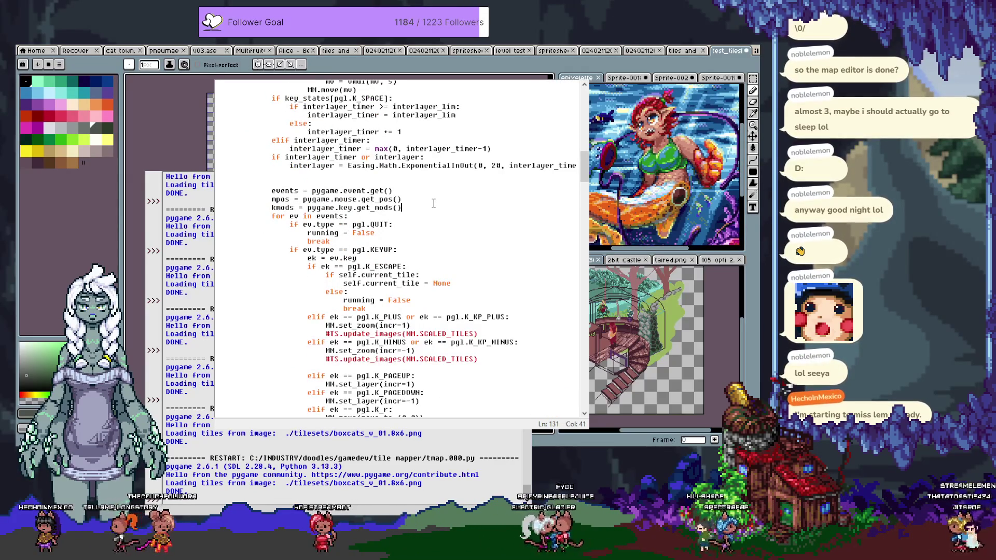
{"action": "scroll", "coordinate": [433, 203], "scroll_direction": "down", "scroll_amount": 10}
Add an 'elif cursor_at and kmods & pgl.KMOD_CTRL:' motion branch and switch the pipette to KMOD_CTRL.
{"action": "key", "text": "ctrl+g"}
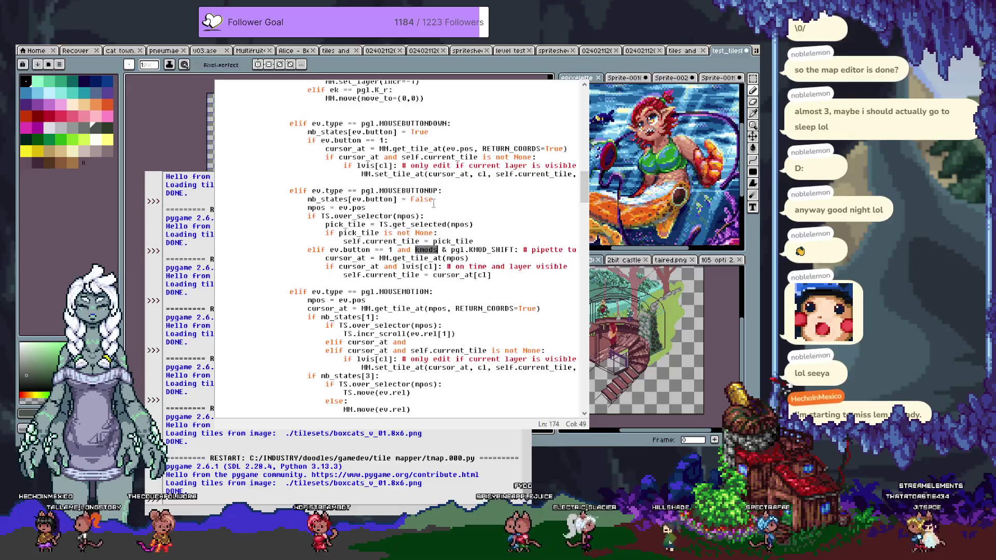
{"action": "key", "text": "Down"}
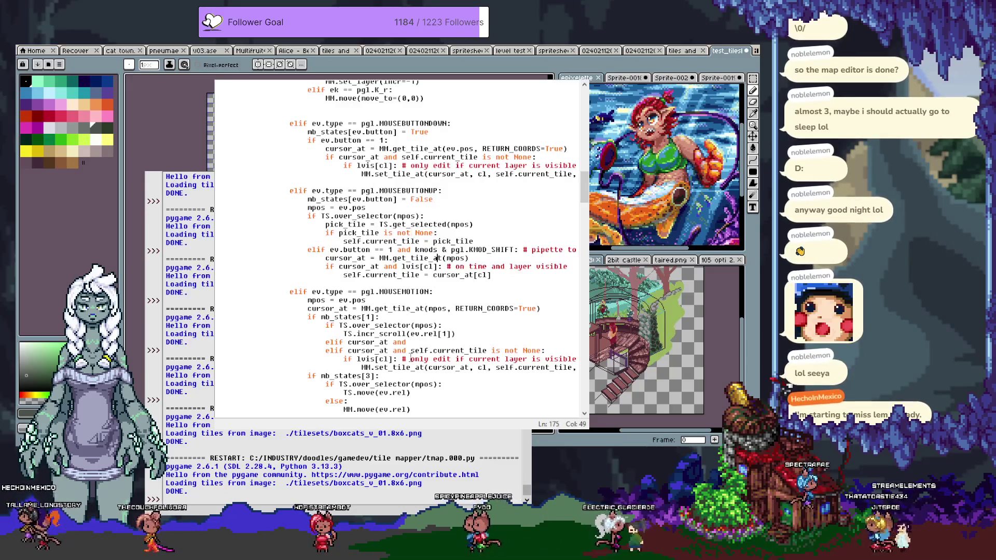
{"action": "type", "text": "km"}
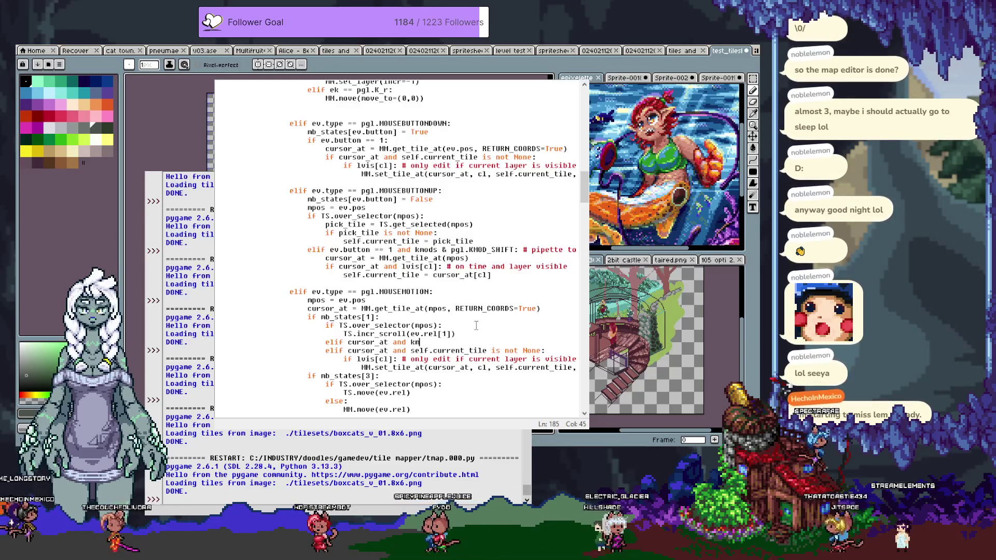
{"action": "type", "text": "ods & "}
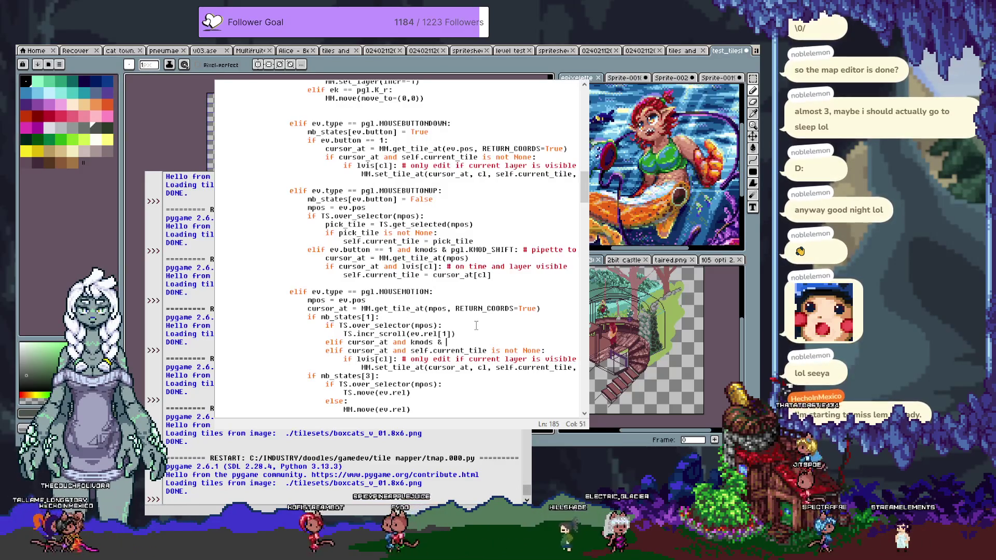
{"action": "type", "text": "pgl.KMOD_"}
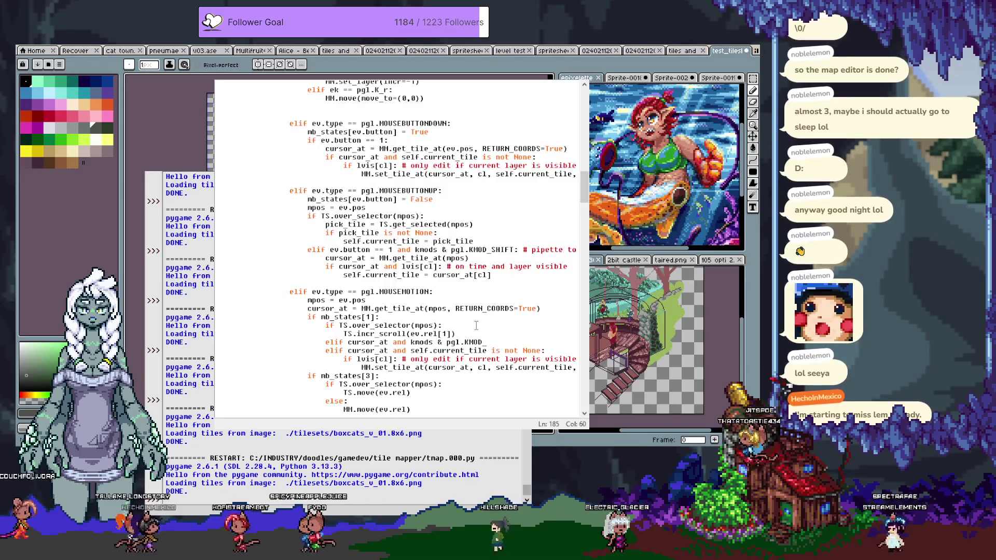
{"action": "type", "text": "CTRL"}
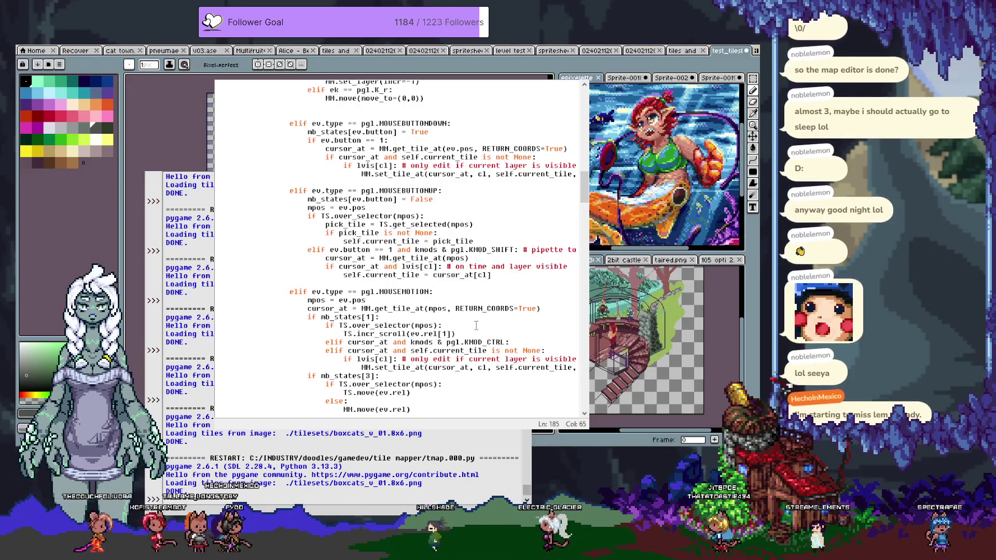
{"action": "type", "text": ":"}
{"action": "key", "text": "Return"}
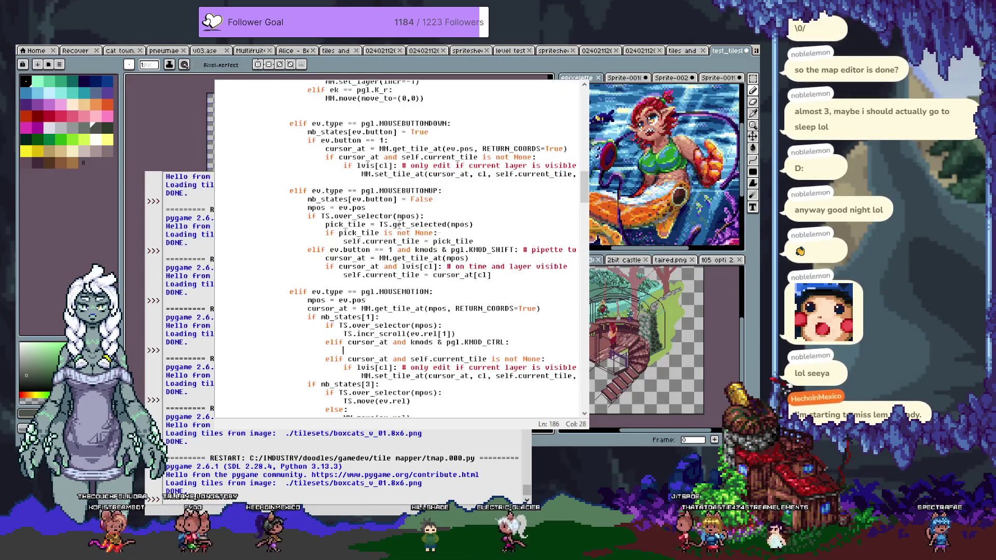
{"action": "left_click", "coordinate": [514, 250]}
{"action": "key", "text": "BackSpace"}
{"action": "key", "text": "BackSpace"}
{"action": "key", "text": "BackSpace"}
{"action": "type", "text": "CTRL"}
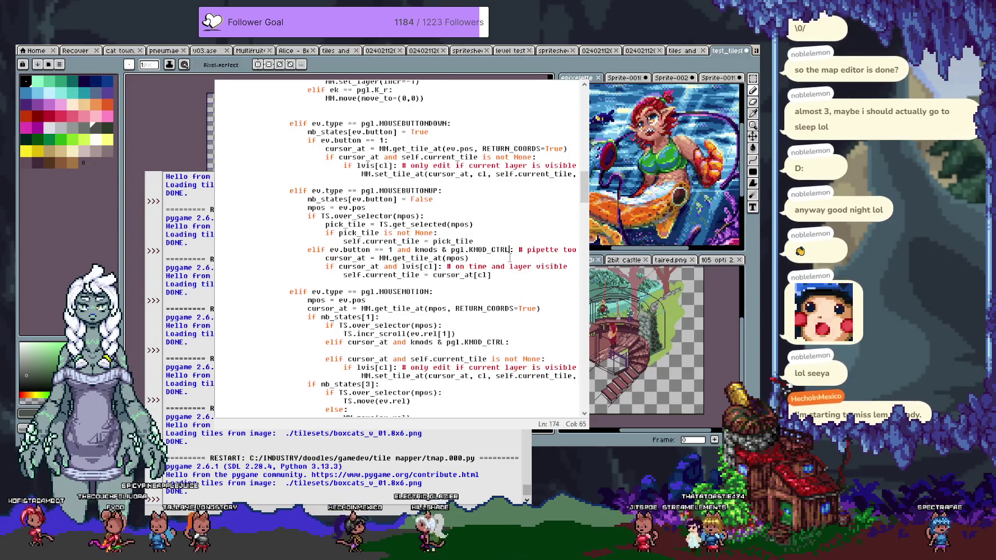
{"action": "left_click", "coordinate": [681, 305]}
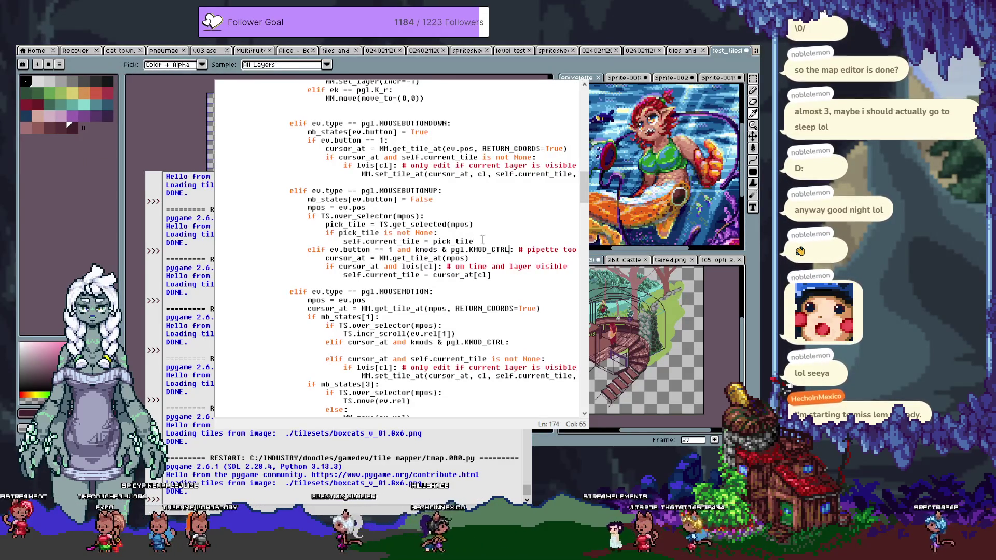
Change both the pipette and motion-branch modifier checks from KMOD_CTRL to KMOD_ALT.
{"action": "key", "text": "Left"}
{"action": "key", "text": "Delete"}
{"action": "key", "text": "BackSpace"}
{"action": "key", "text": "BackSpace"}
{"action": "key", "text": "BackSpace"}
{"action": "type", "text": "ALT"}
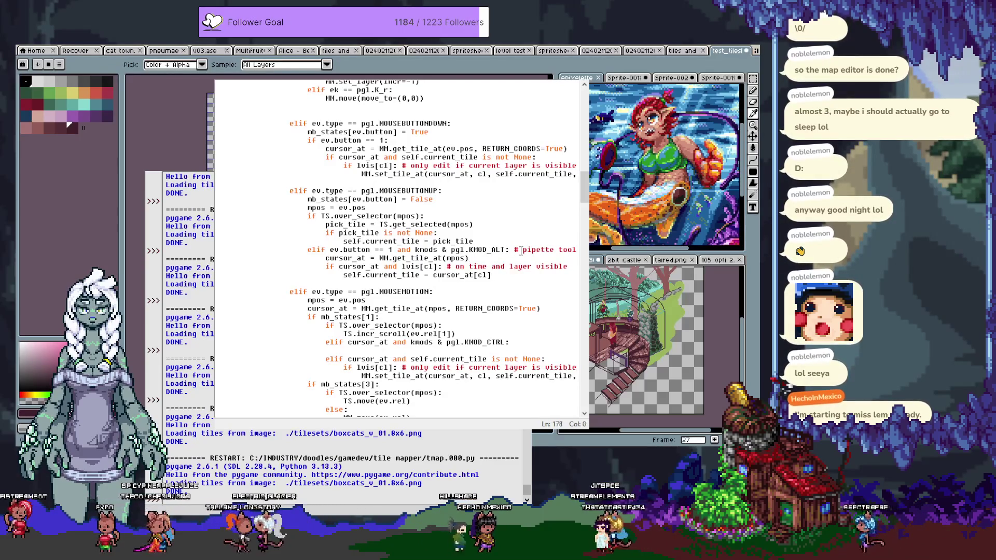
{"action": "key", "text": "Down"}
{"action": "key", "text": "Down"}
{"action": "key", "text": "End"}
{"action": "key", "text": "BackSpace"}
{"action": "key", "text": "BackSpace"}
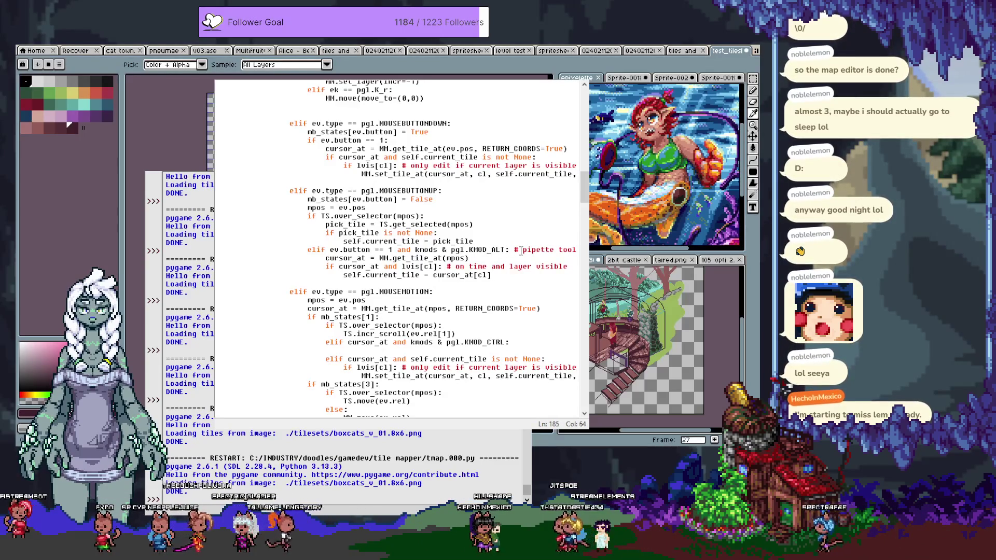
{"action": "key", "text": "BackSpace"}
{"action": "key", "text": "BackSpace"}
{"action": "type", "text": "AL"}
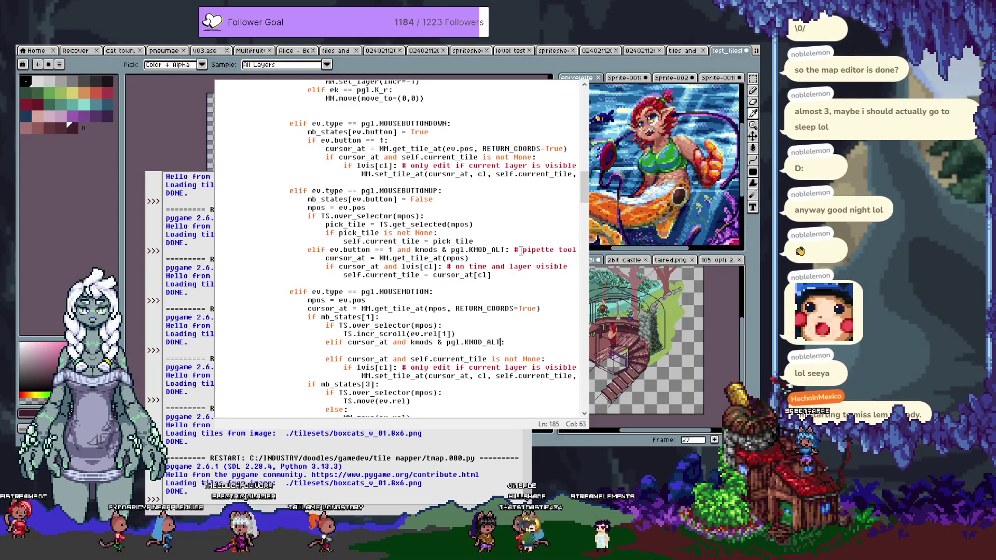
Add self.current_tile = MM.get_tile_at(mpos) under the motion branch and run the script.
{"action": "key", "text": "Down"}
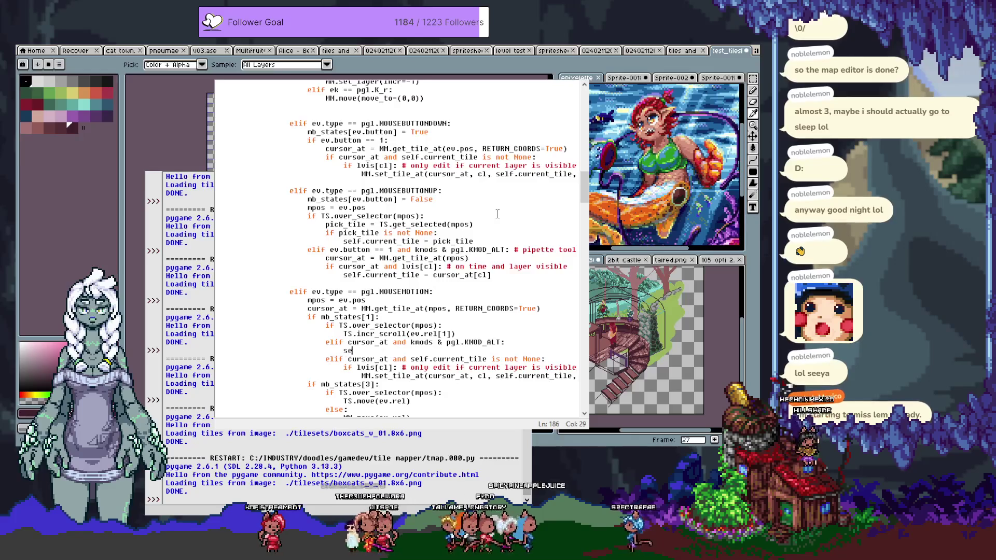
{"action": "type", "text": "lf.current_to"}
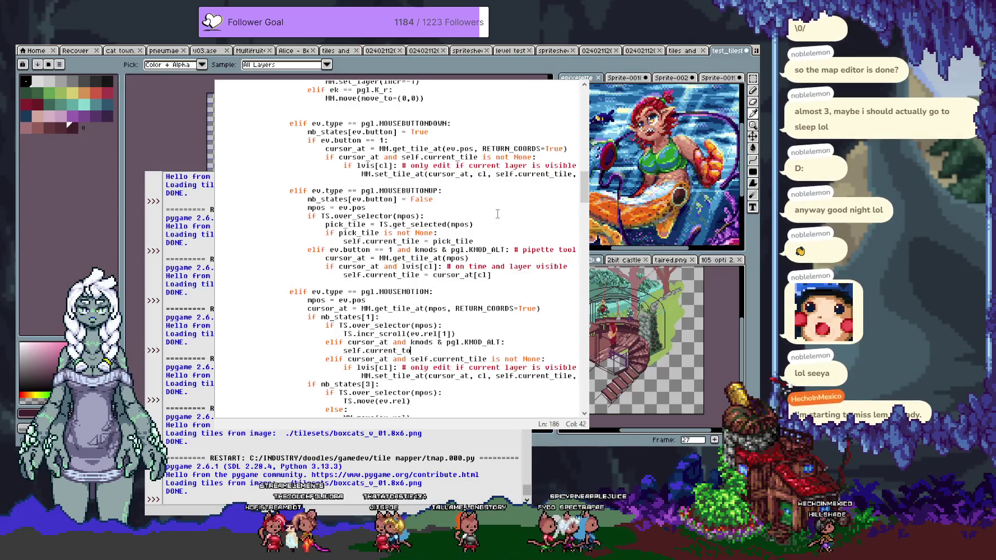
{"action": "key", "text": "BackSpace"}
{"action": "type", "text": "ile ="}
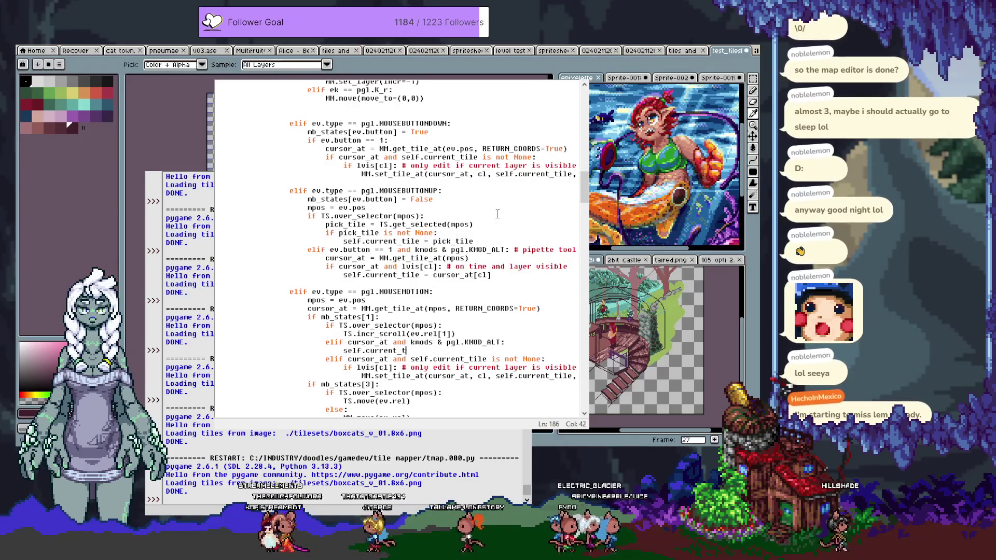
{"action": "type", "text": " self."}
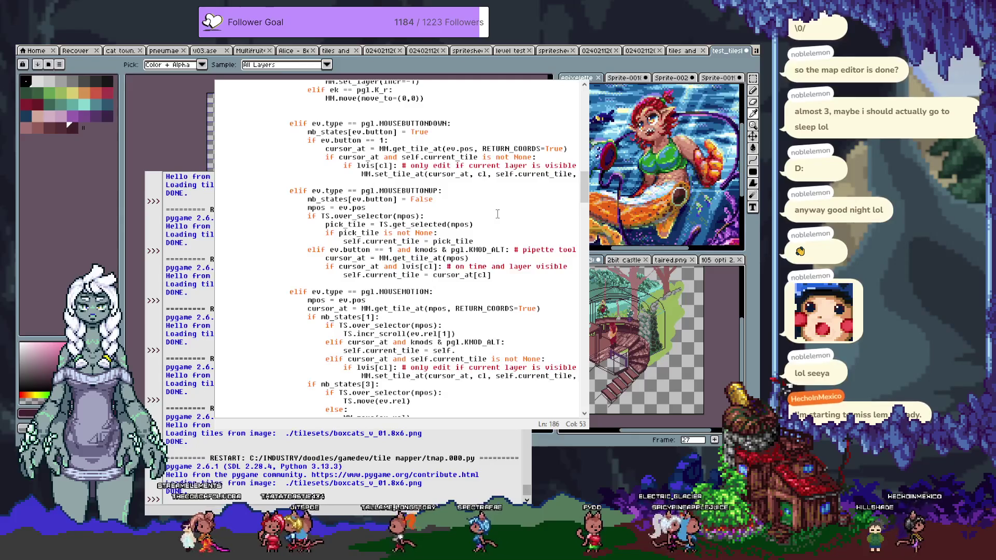
{"action": "key", "text": "BackSpace"}
{"action": "key", "text": "BackSpace"}
{"action": "key", "text": "BackSpace"}
{"action": "key", "text": "BackSpace"}
{"action": "key", "text": "BackSpace"}
{"action": "type", "text": "MM.get"}
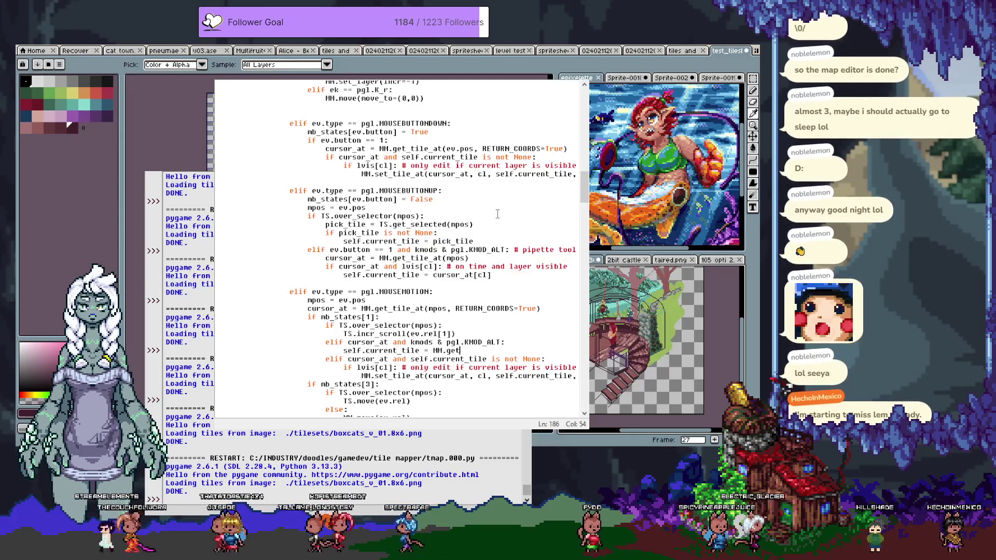
{"action": "type", "text": "_t"}
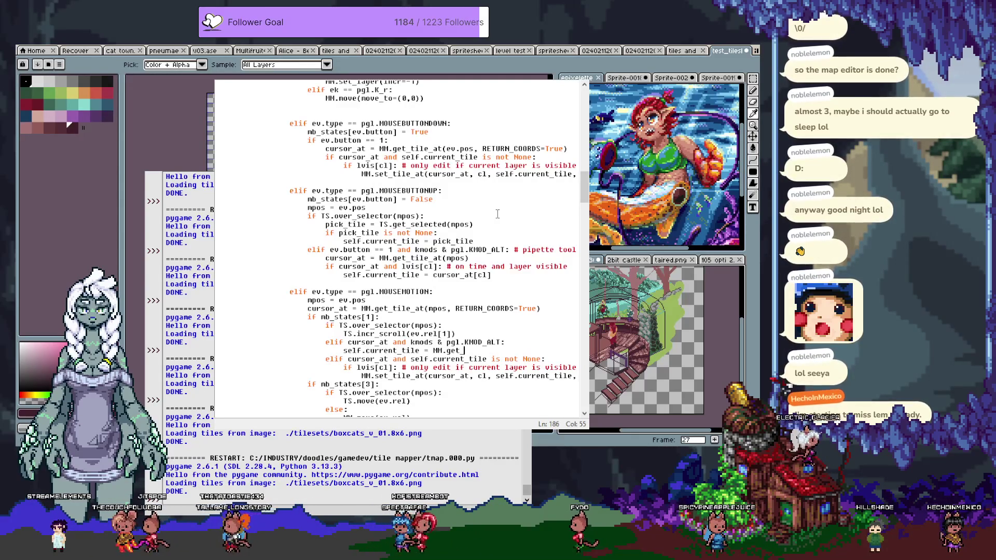
{"action": "type", "text": "ile_at(mpos"}
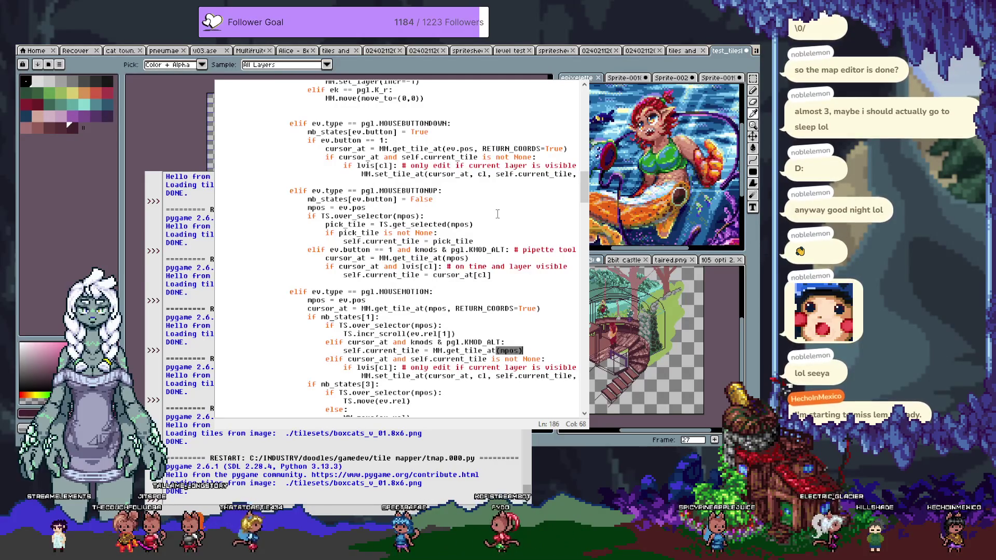
{"action": "key", "text": "F5"}
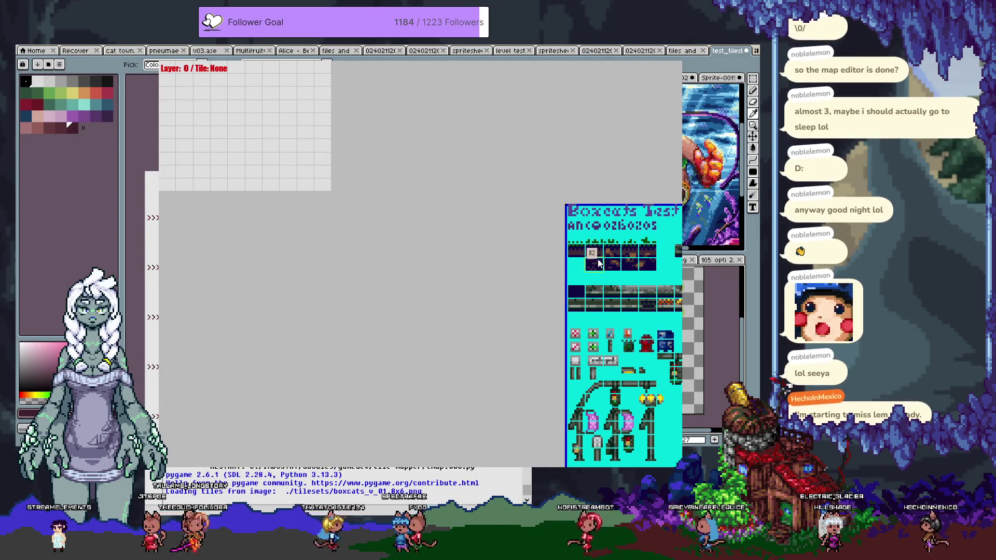
Paint a path of dark tiles, then select tile 65 and place it on several cells.
{"action": "mouse_move", "coordinate": [216, 93]}
{"action": "left_mouse_down"}
{"action": "mouse_move", "coordinate": [288, 106]}
{"action": "mouse_move", "coordinate": [288, 144]}
{"action": "left_mouse_up"}
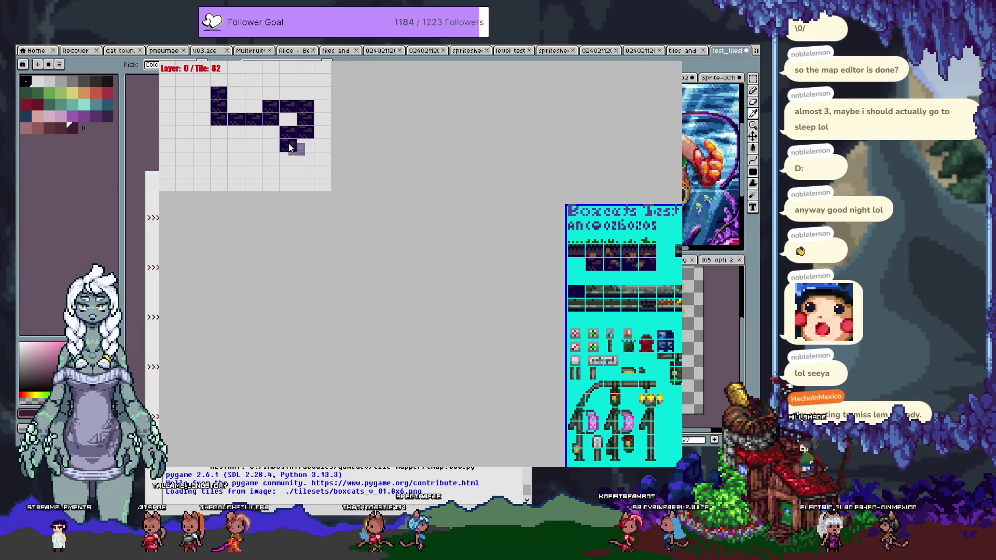
{"action": "left_click", "coordinate": [661, 306]}
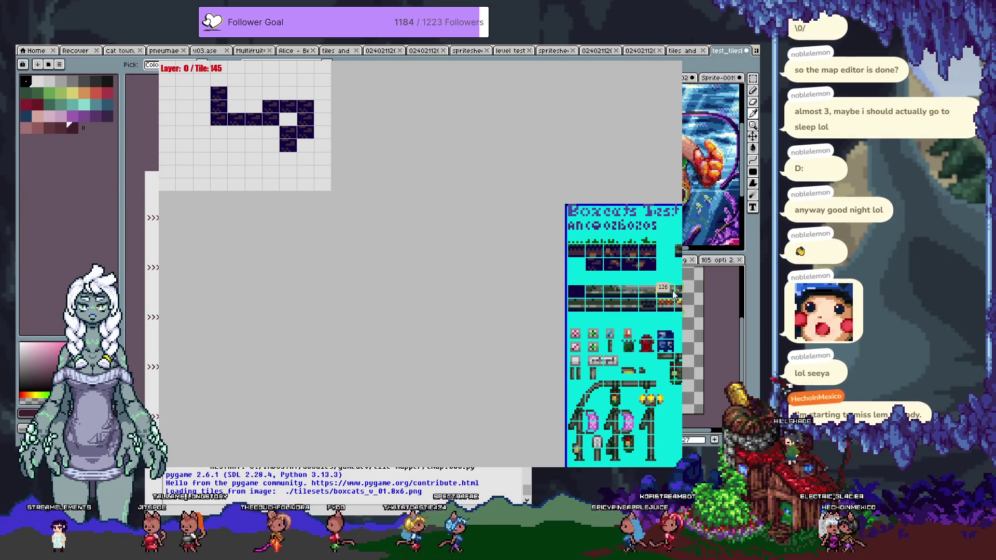
{"action": "left_click", "coordinate": [655, 252]}
{"action": "left_click", "coordinate": [304, 119]}
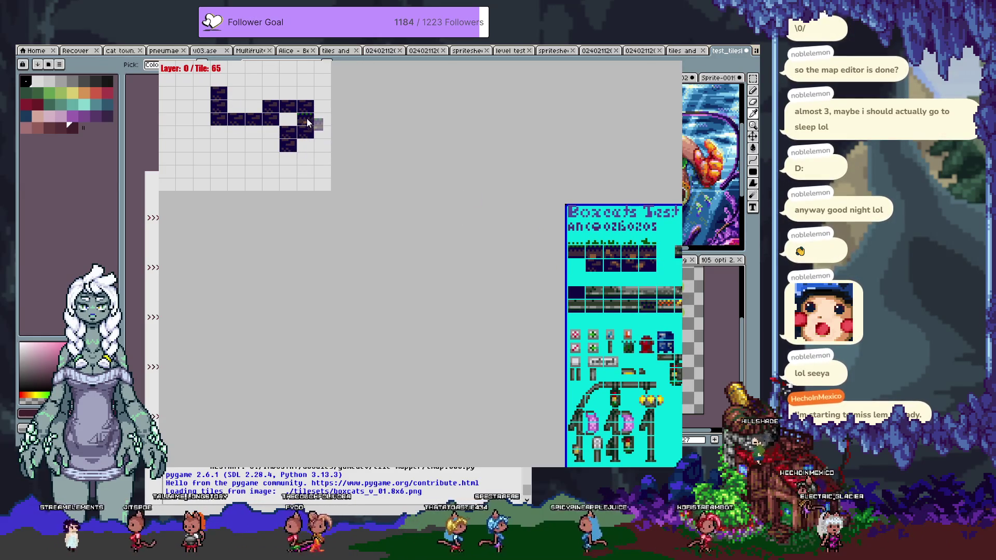
{"action": "left_click", "coordinate": [302, 135]}
{"action": "left_click", "coordinate": [289, 149]}
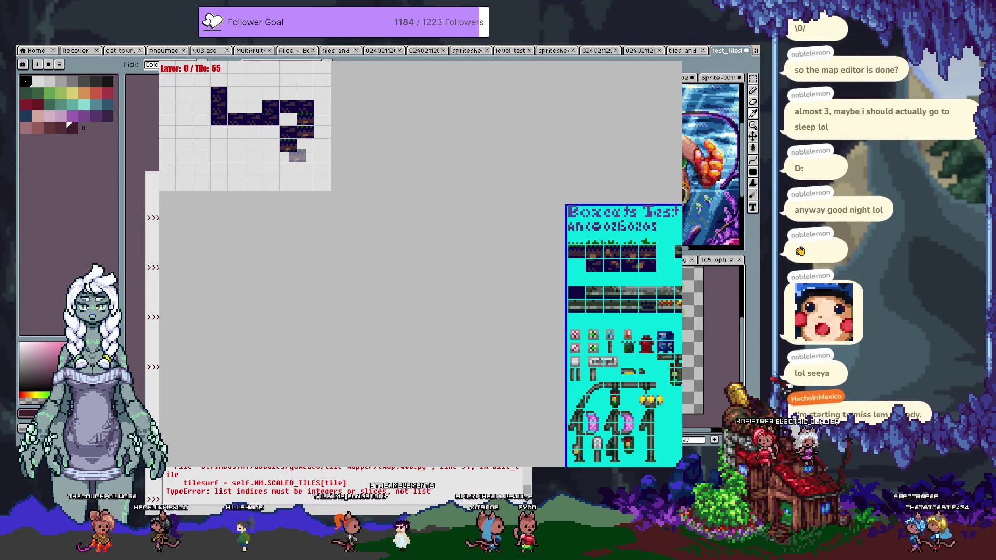
Rerun the mapper, place tile 84, and test tile picking, which raises the list-indices TypeError.
{"action": "key", "text": "F5"}
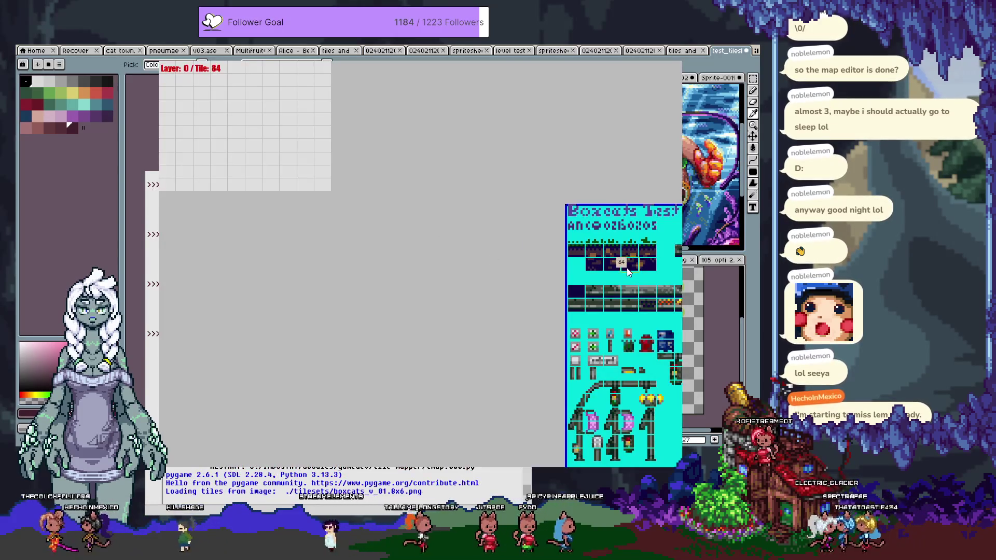
{"action": "left_click", "coordinate": [626, 268]}
{"action": "left_click", "coordinate": [241, 130]}
{"action": "left_click", "coordinate": [252, 138]}
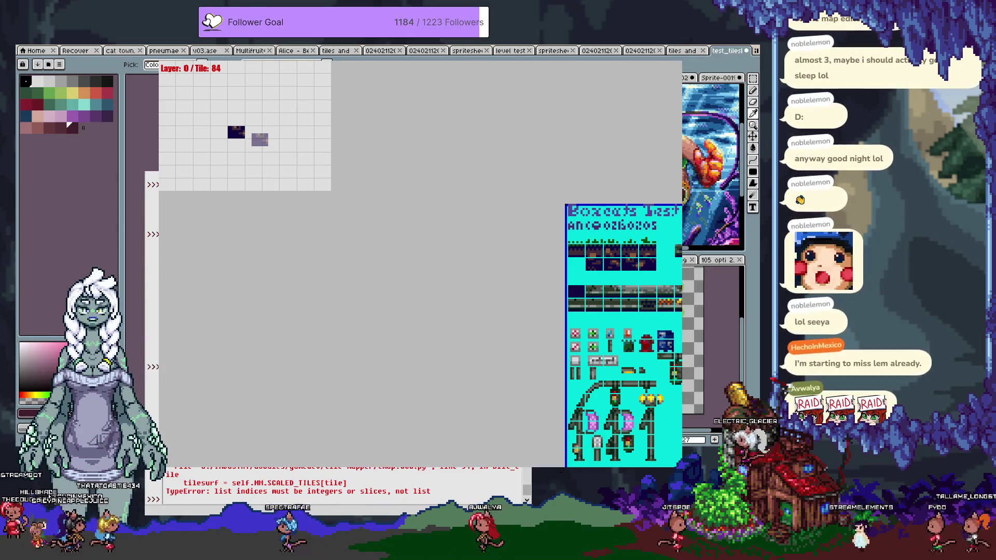
Close the tile mapper with Alt+F4 and switch to the cat town document in Aseprite.
{"action": "key", "text": "alt+F4"}
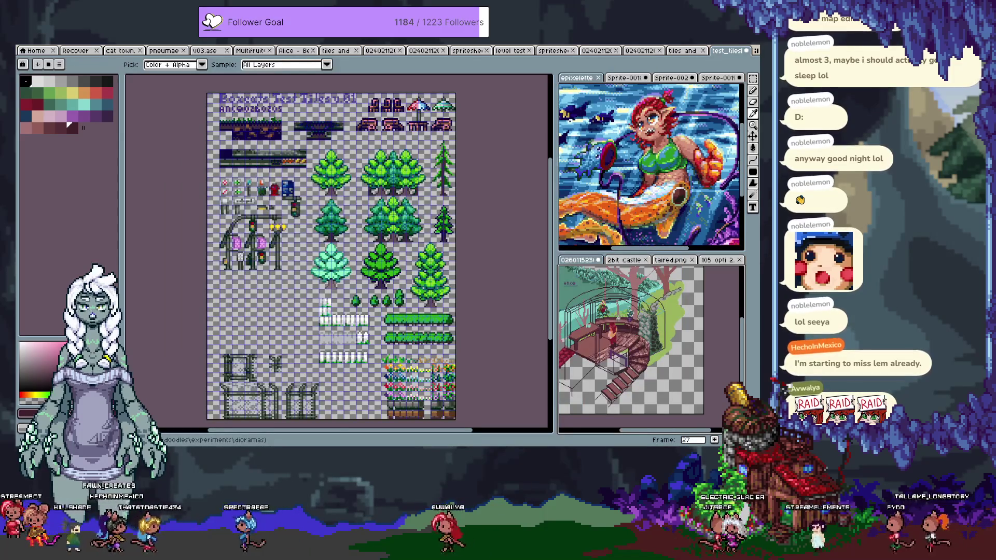
{"action": "left_click", "coordinate": [124, 50]}
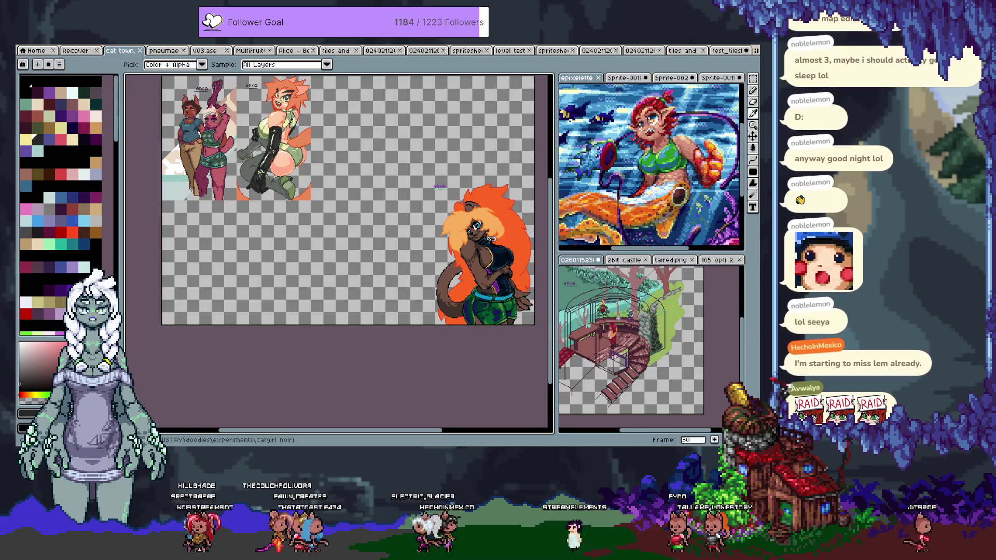
Step through the cat town frames from 30 to 50, briefly toggling the timeline.
{"action": "key", "text": "Right"}
{"action": "key", "text": "Right"}
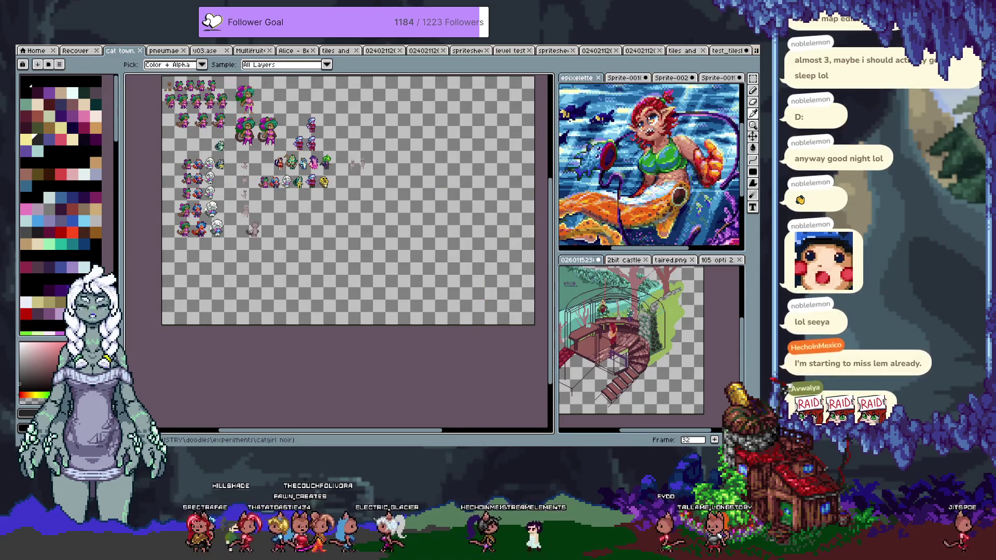
{"action": "key", "text": "Tab"}
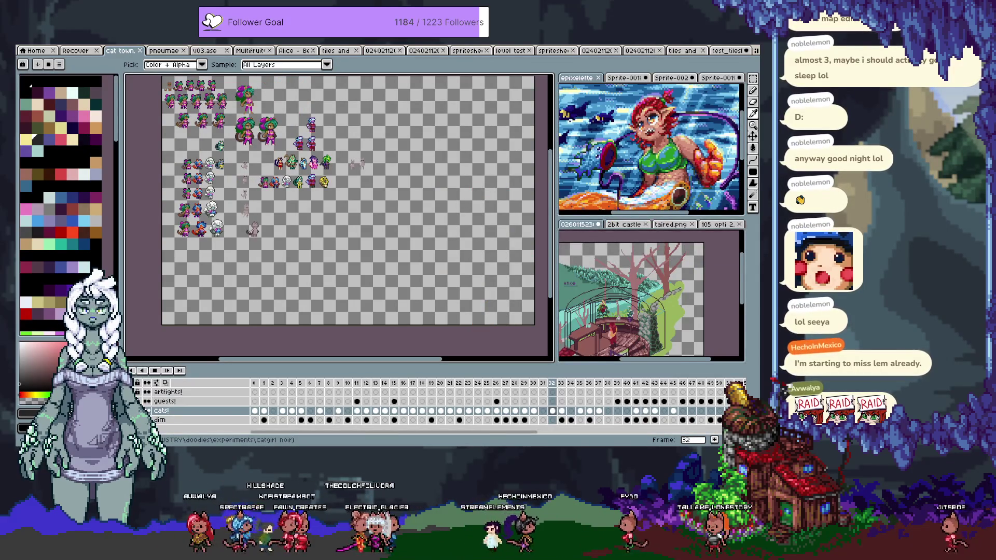
{"action": "key", "text": "Tab"}
{"action": "key", "text": "Right"}
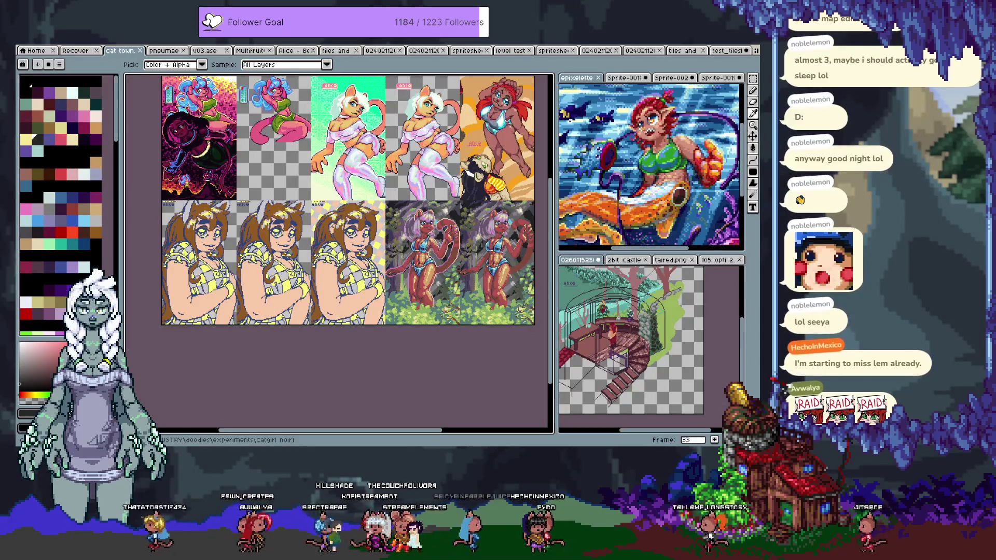
{"action": "key", "text": "Right"}
{"action": "key", "text": "Right"}
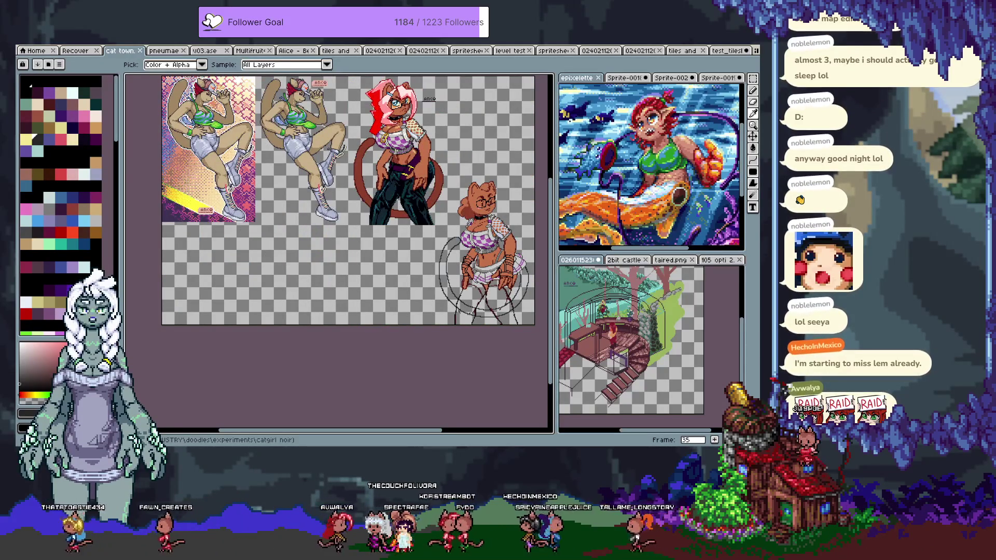
{"action": "key", "text": "Right"}
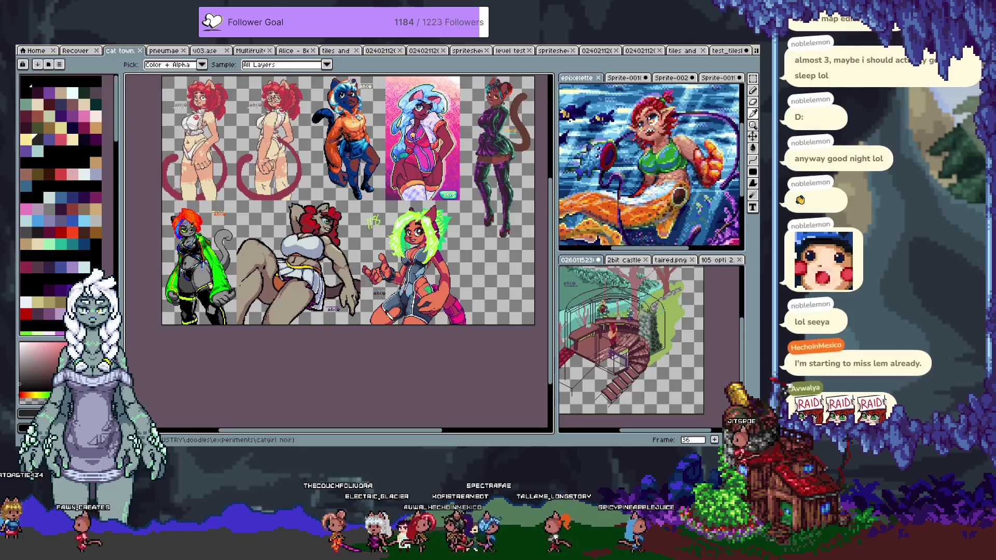
{"action": "key", "text": "Right"}
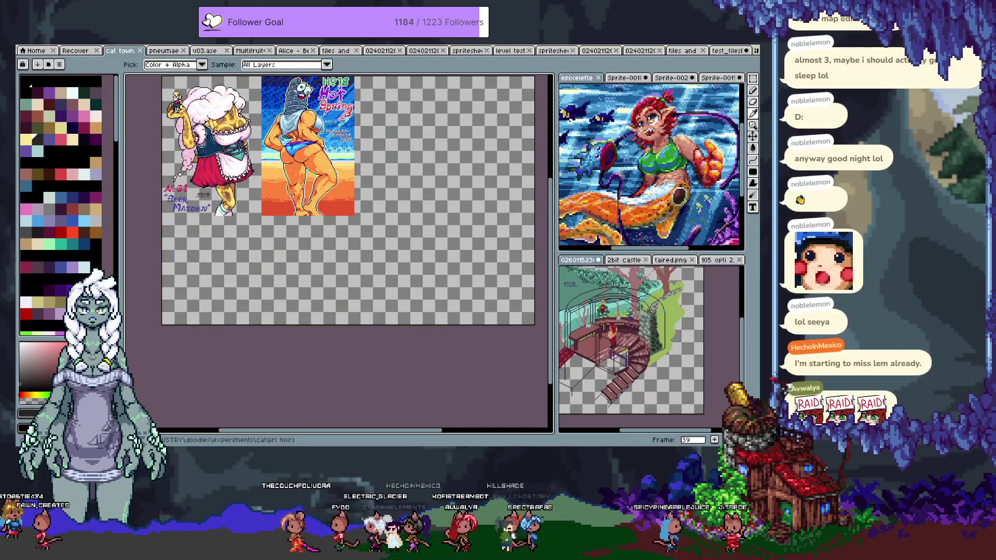
{"action": "key", "text": "Right"}
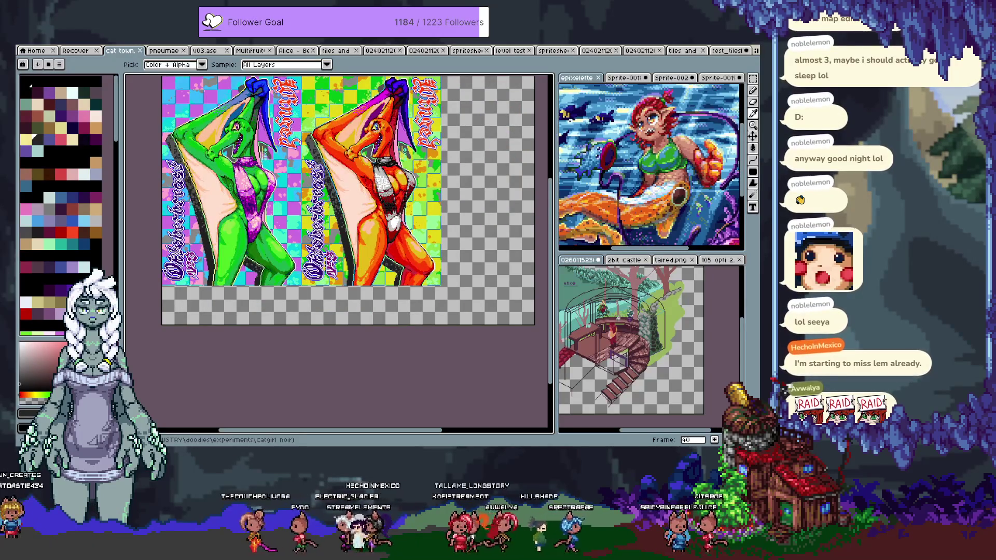
{"action": "key", "text": "Right"}
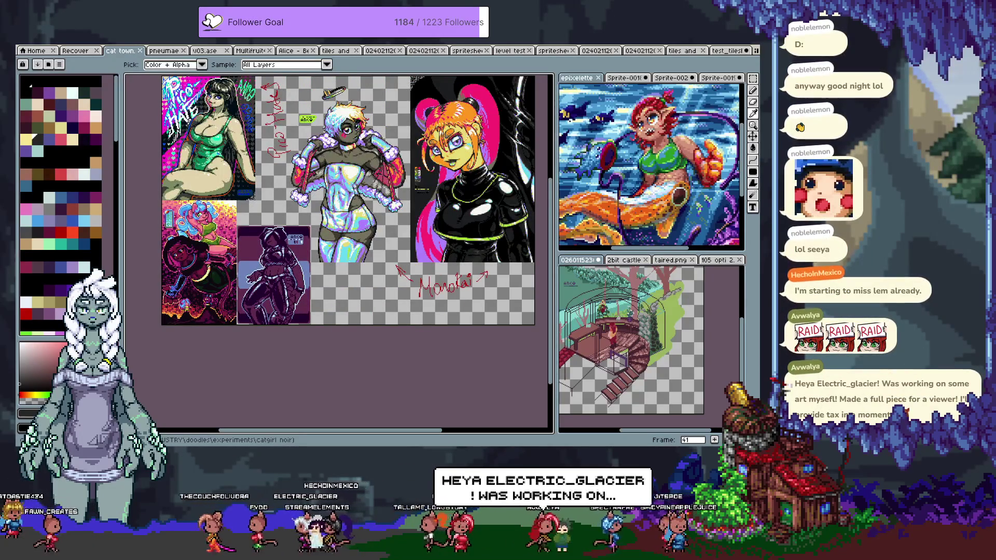
{"action": "key", "text": "Right"}
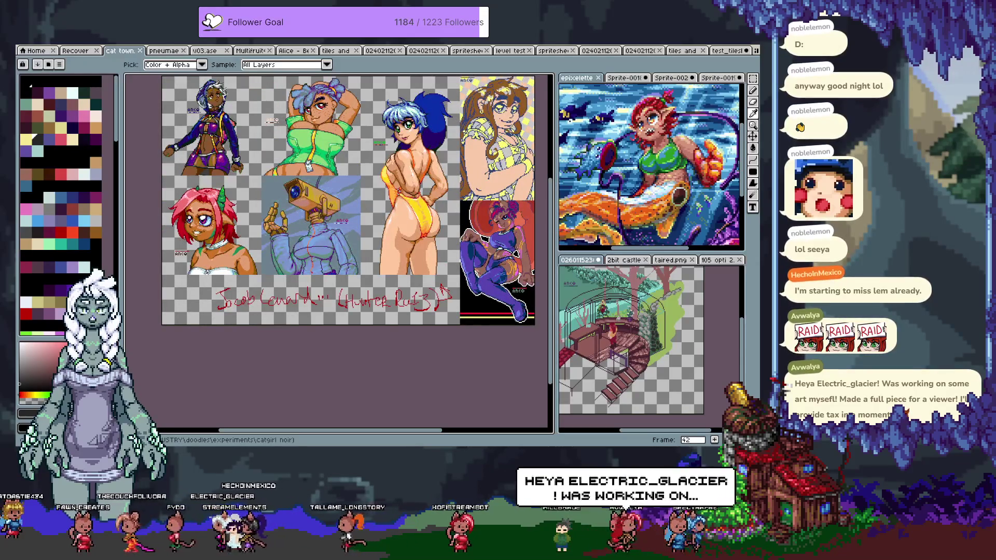
{"action": "key", "text": "Right"}
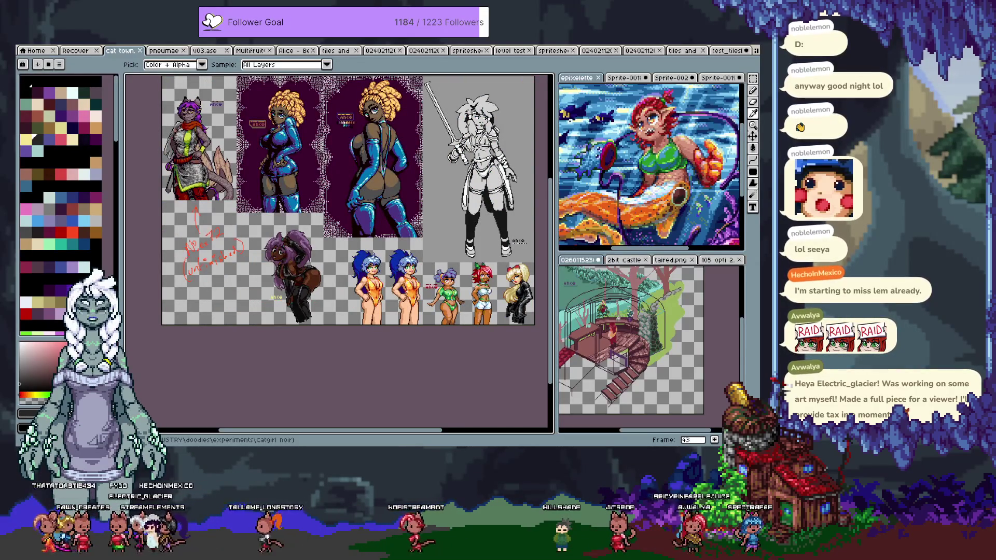
{"action": "key", "text": "Right"}
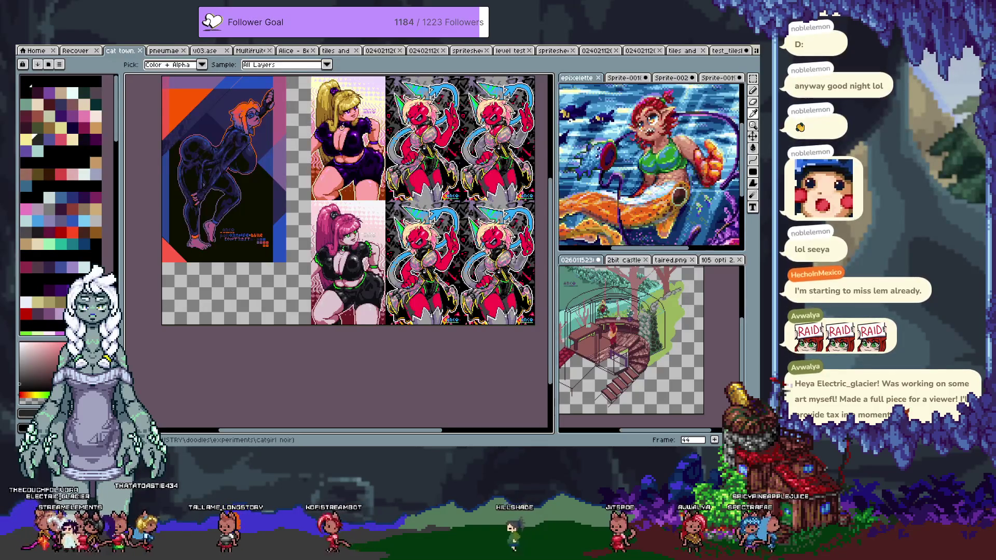
{"action": "key", "text": "Right"}
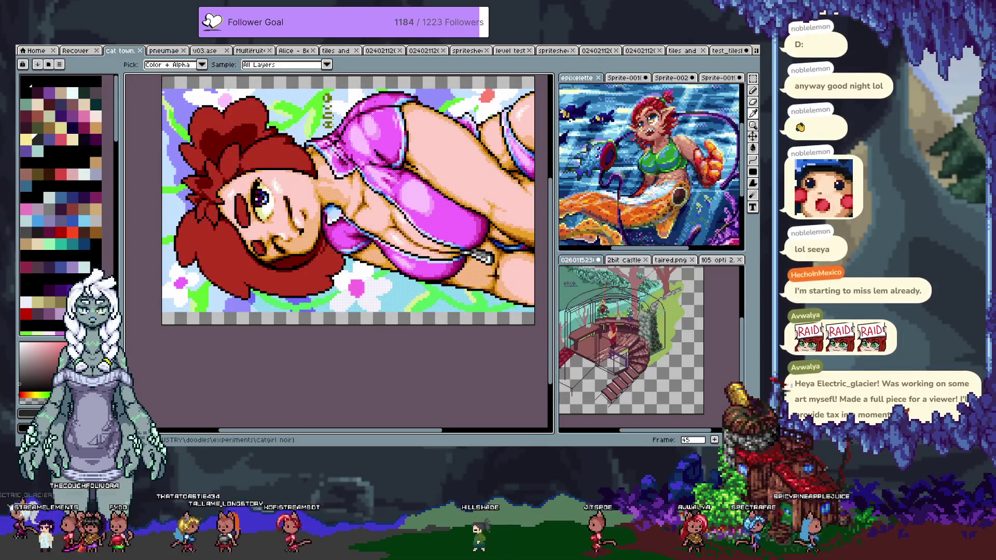
{"action": "key", "text": "Right"}
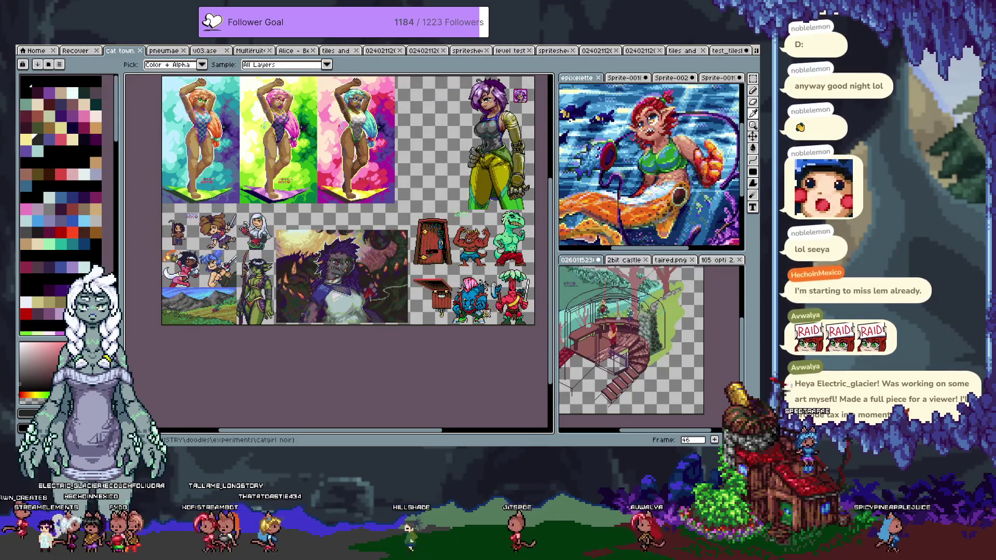
{"action": "key", "text": "Right"}
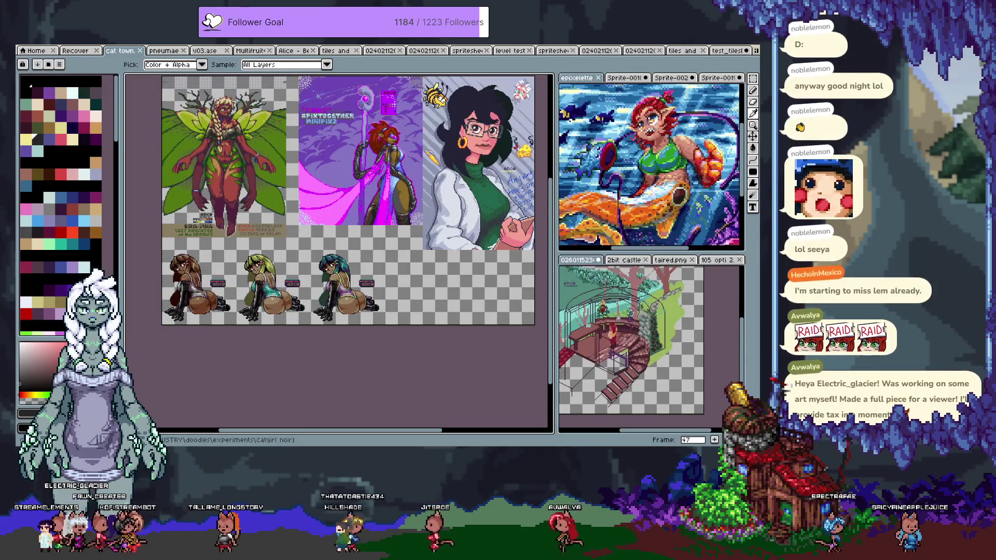
{"action": "key", "text": "Right"}
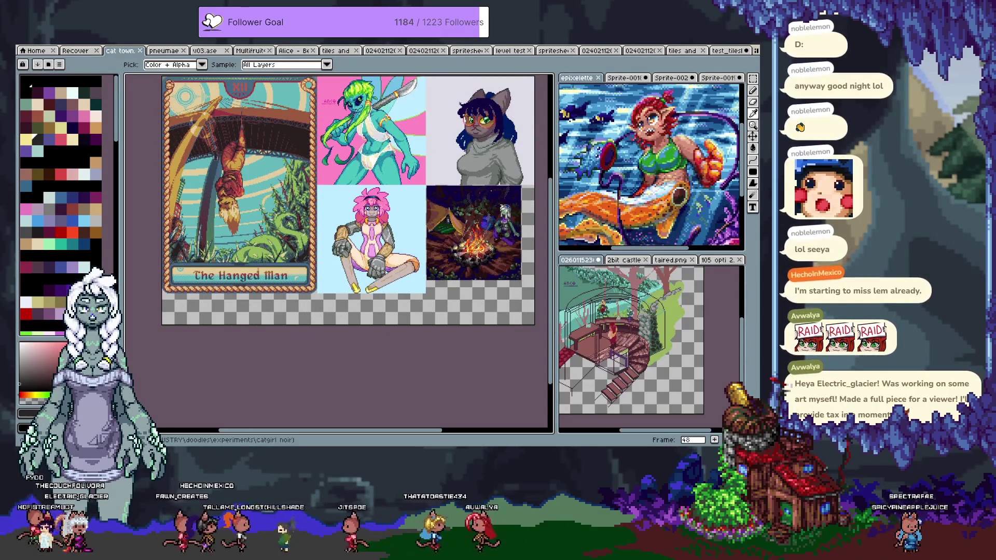
{"action": "key", "text": "Right"}
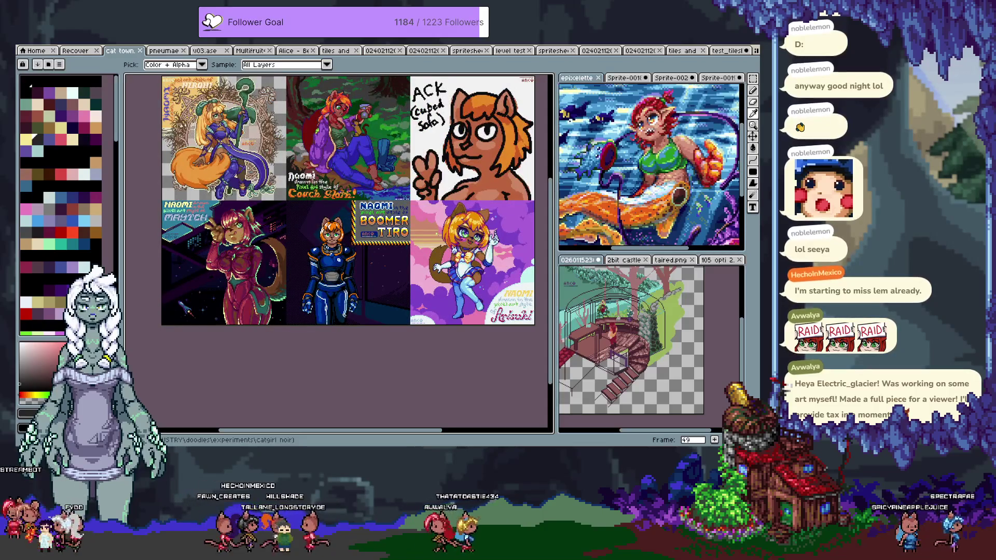
{"action": "key", "text": "Right"}
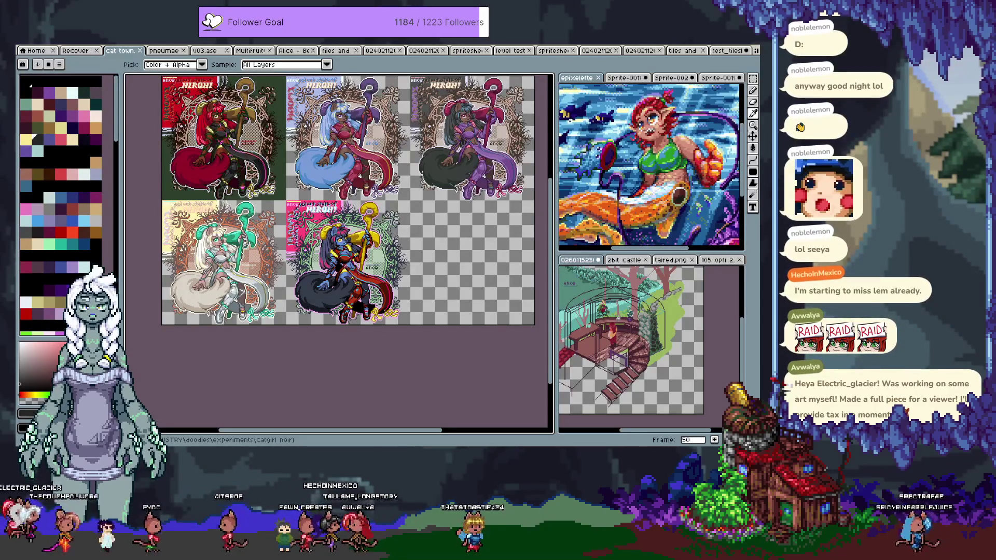
{"action": "key", "text": "Right"}
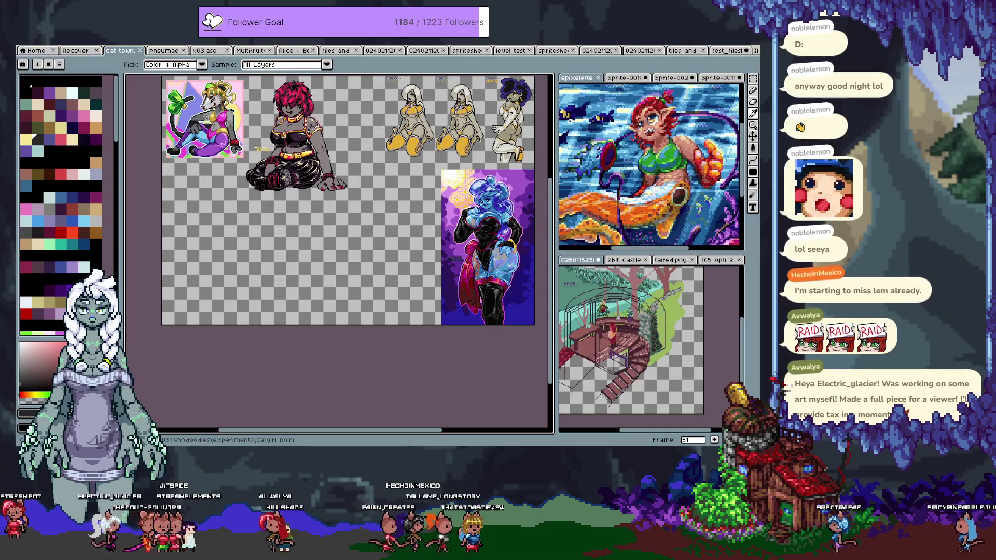
Step through the artwork frames, wrapping past the last frame to frame 9, then switch to Clip Studio Paint.
{"action": "key", "text": "Right"}
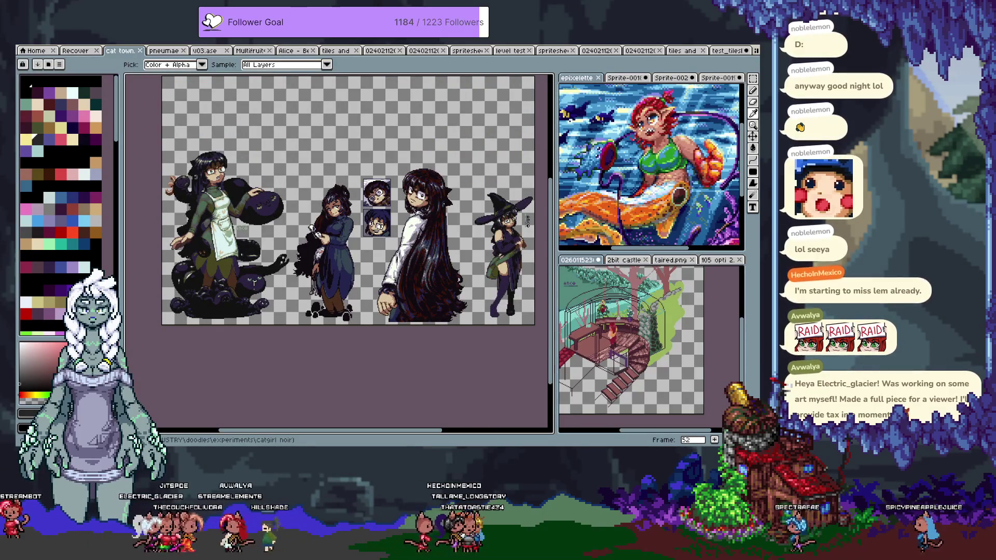
{"action": "key", "text": "Right"}
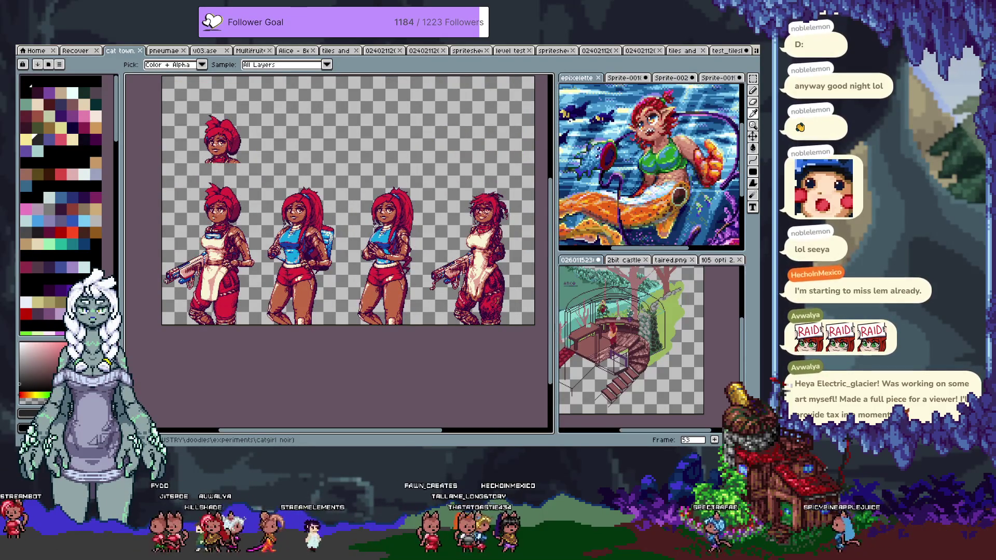
{"action": "key", "text": "Right"}
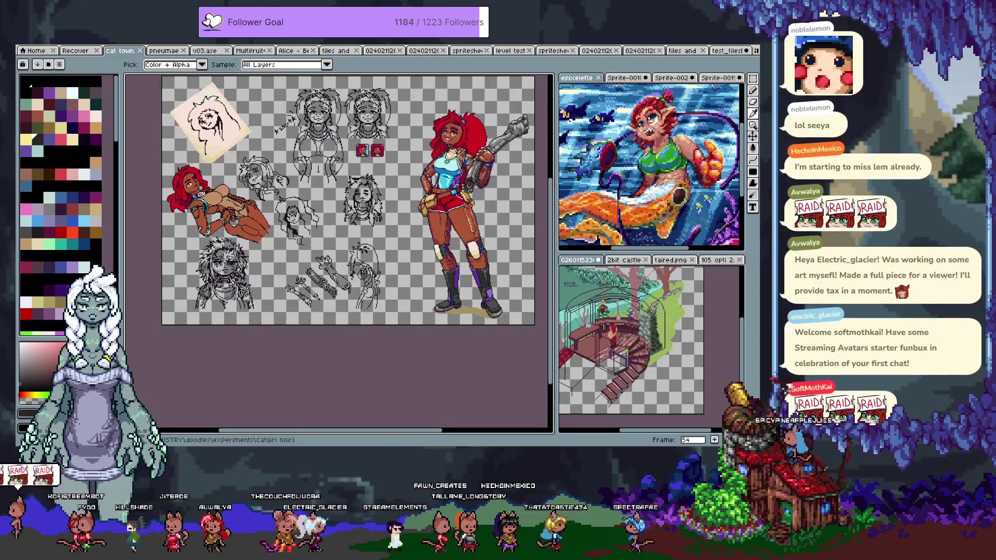
{"action": "key", "text": "Right"}
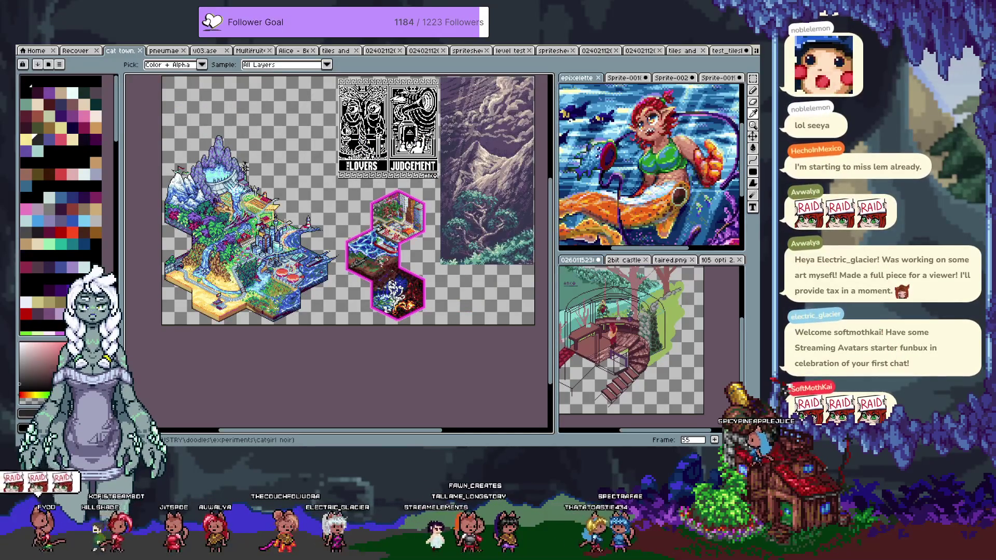
{"action": "key", "text": "Right"}
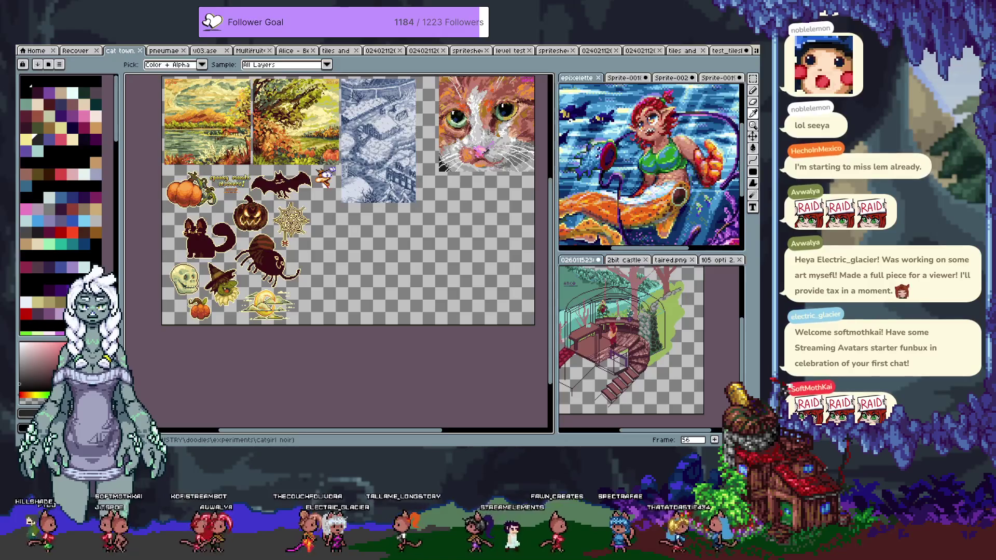
{"action": "key", "text": "Right"}
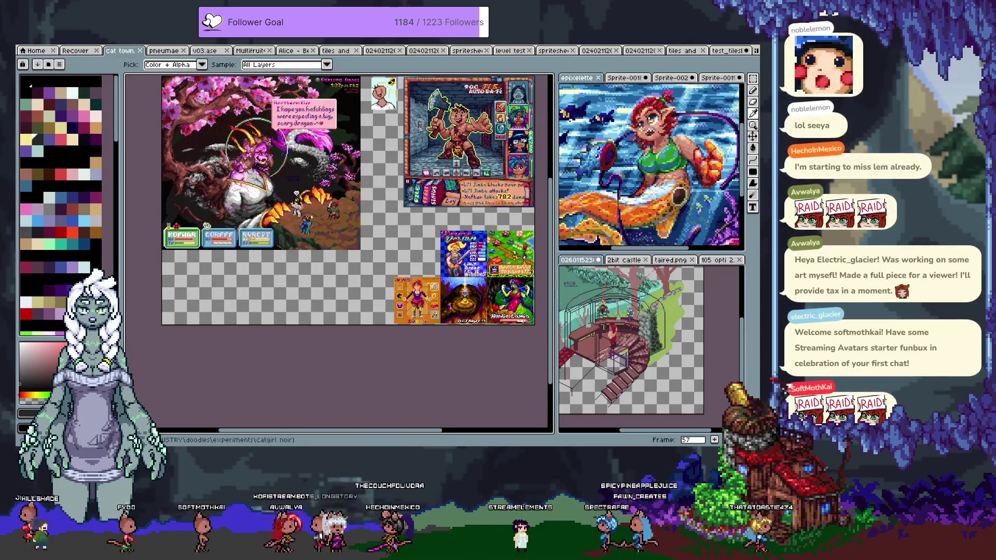
{"action": "key", "text": "Right"}
{"action": "key", "text": "Right"}
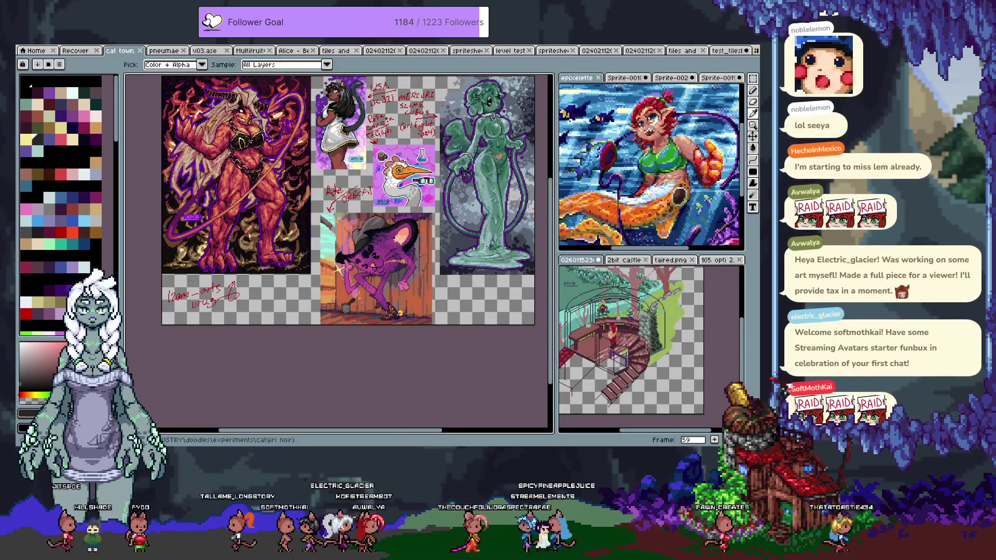
{"action": "key", "text": "Right"}
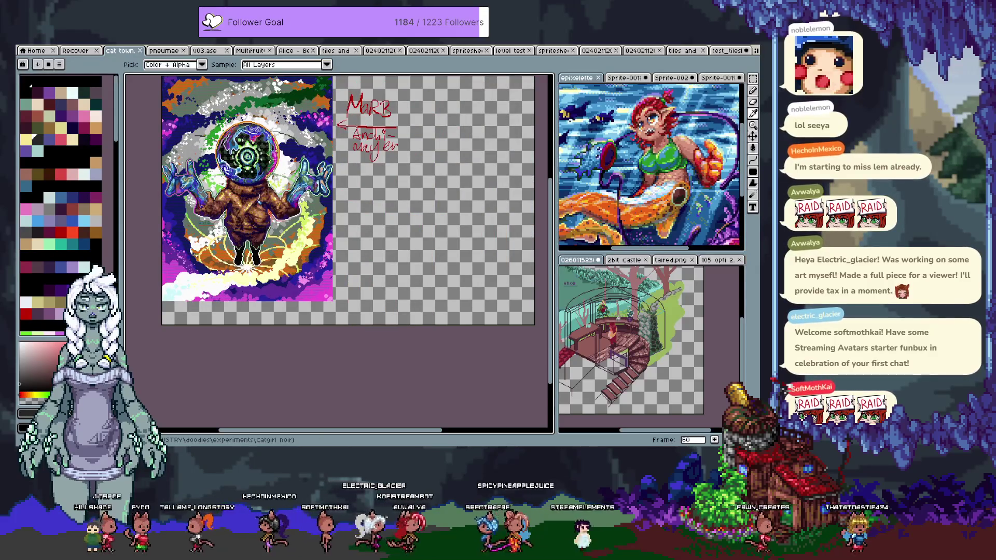
{"action": "key", "text": "Right"}
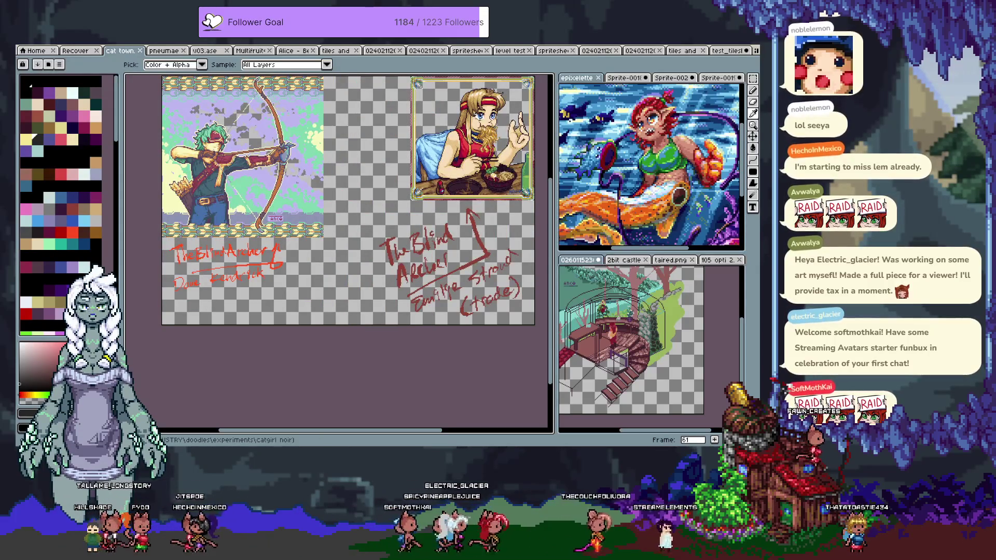
{"action": "key", "text": "Right"}
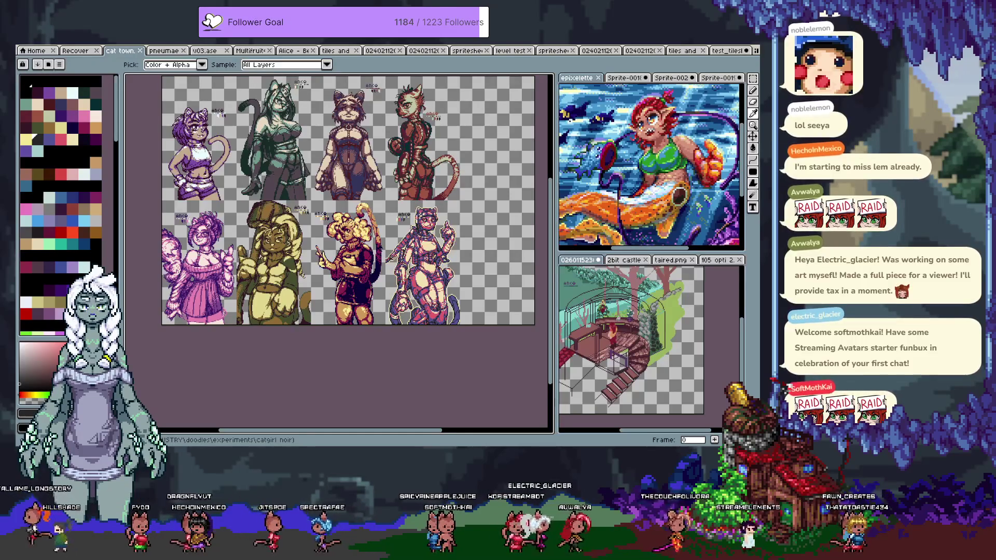
{"action": "key", "text": "Right"}
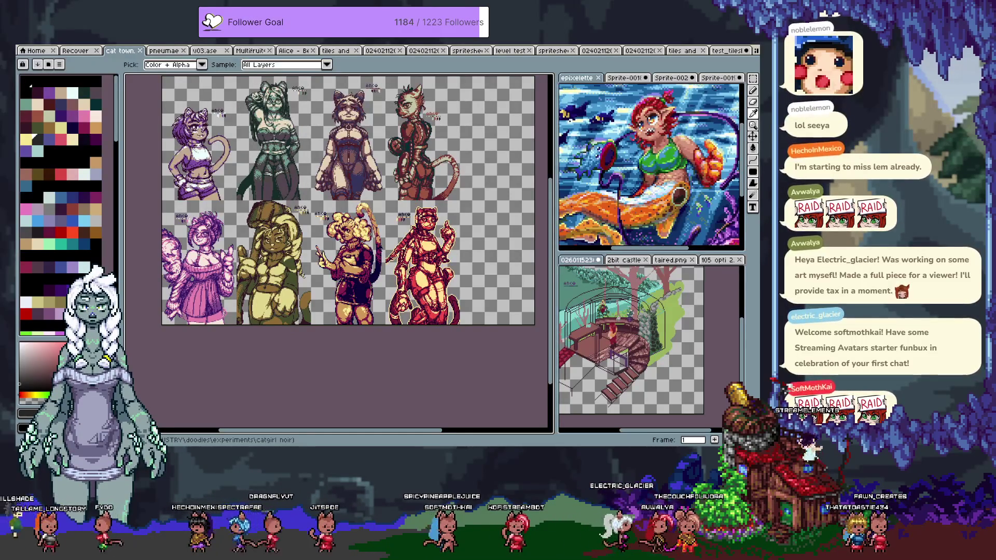
{"action": "key", "text": "Right"}
{"action": "key", "text": "Right"}
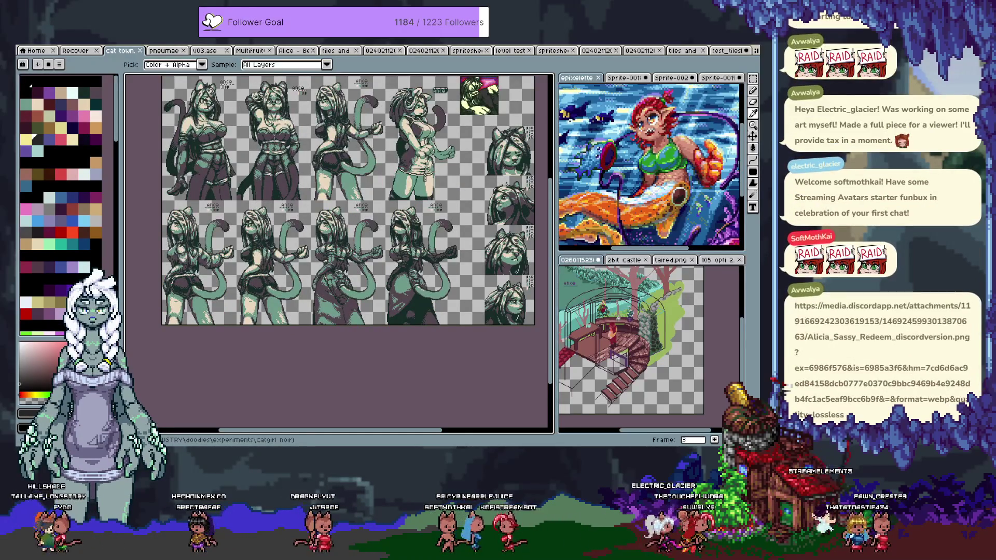
{"action": "key", "text": "Right"}
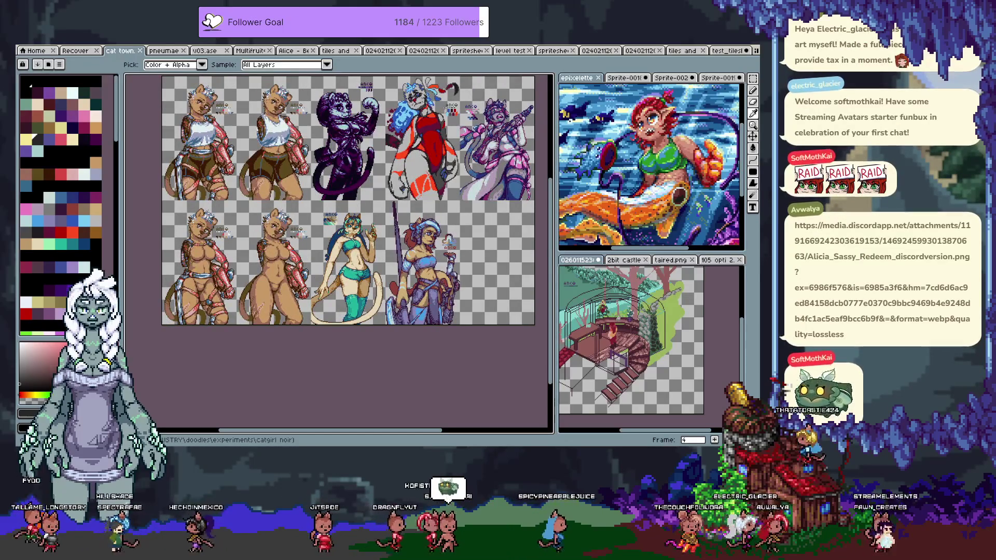
{"action": "key", "text": "Right"}
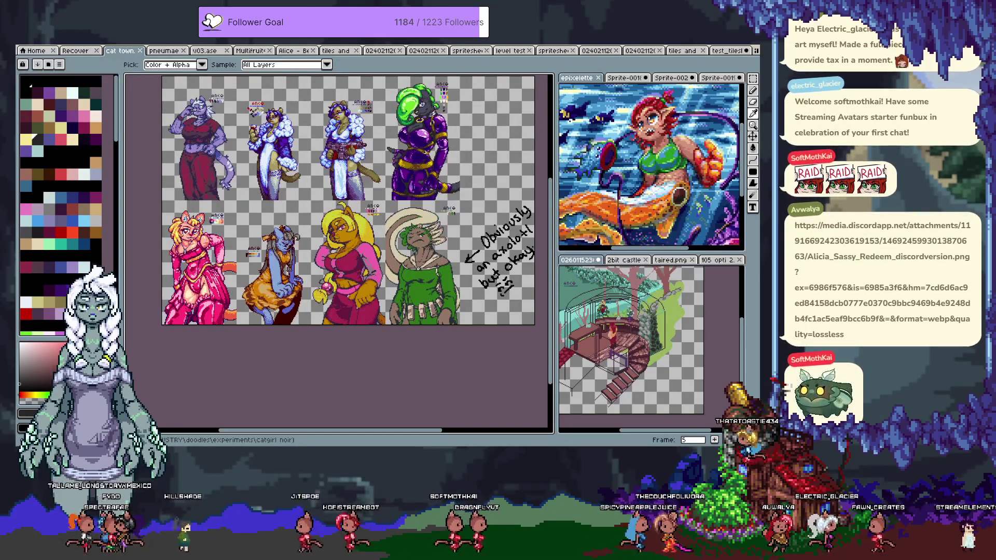
{"action": "key", "text": "Right"}
{"action": "key", "text": "Right"}
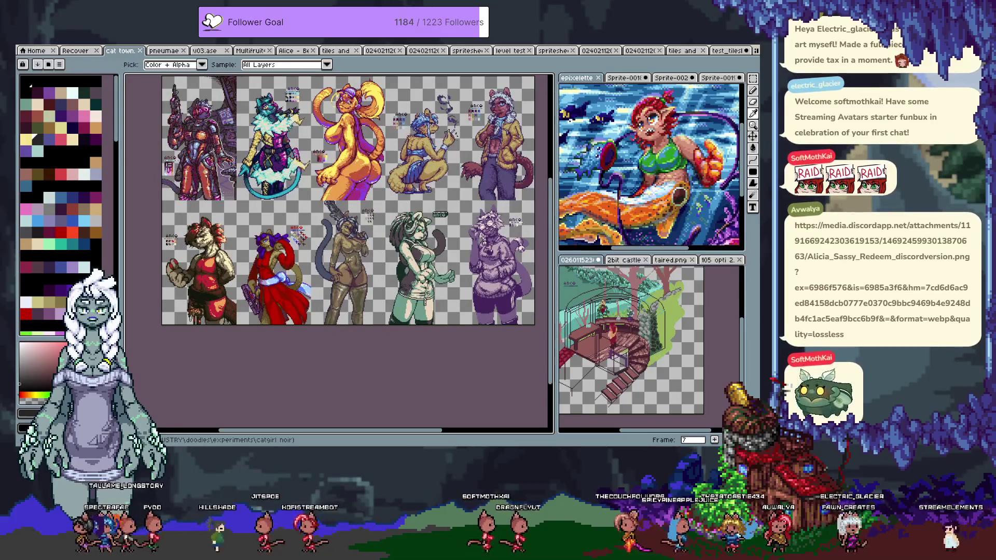
{"action": "key", "text": "Right"}
{"action": "key", "text": "Right"}
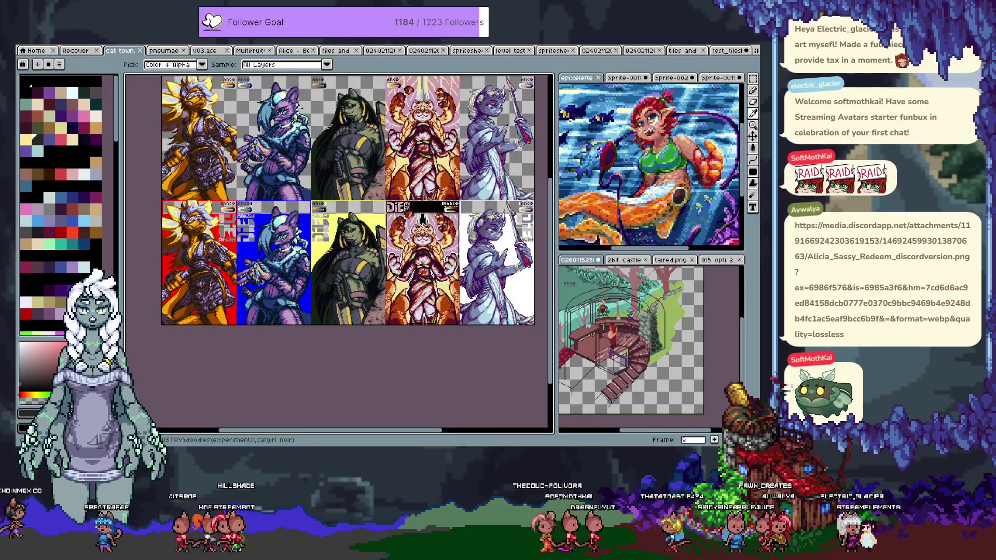
{"action": "key", "text": "alt+Tab"}
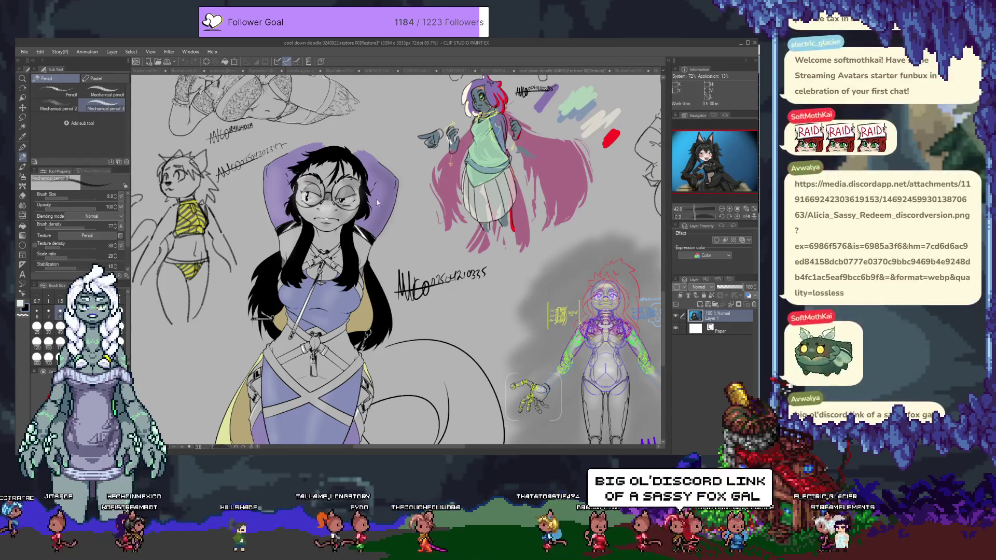
Zoom in and scroll around the black-haired catgirl-on-stool illustration.
{"action": "key", "text": "ctrl+plus"}
{"action": "key", "text": "ctrl+plus"}
{"action": "key", "text": "ctrl+plus"}
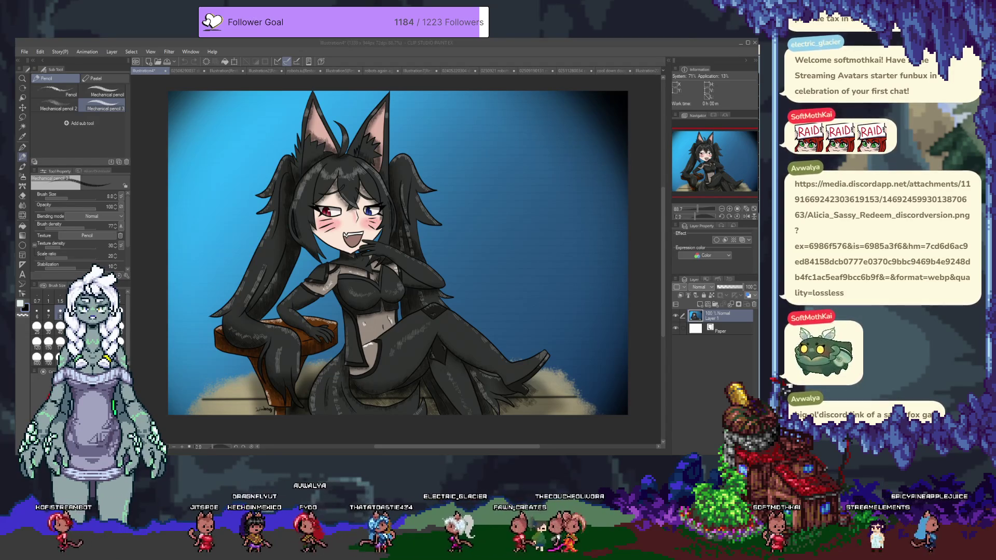
{"action": "scroll", "coordinate": [394, 248], "scroll_direction": "up", "scroll_amount": 1}
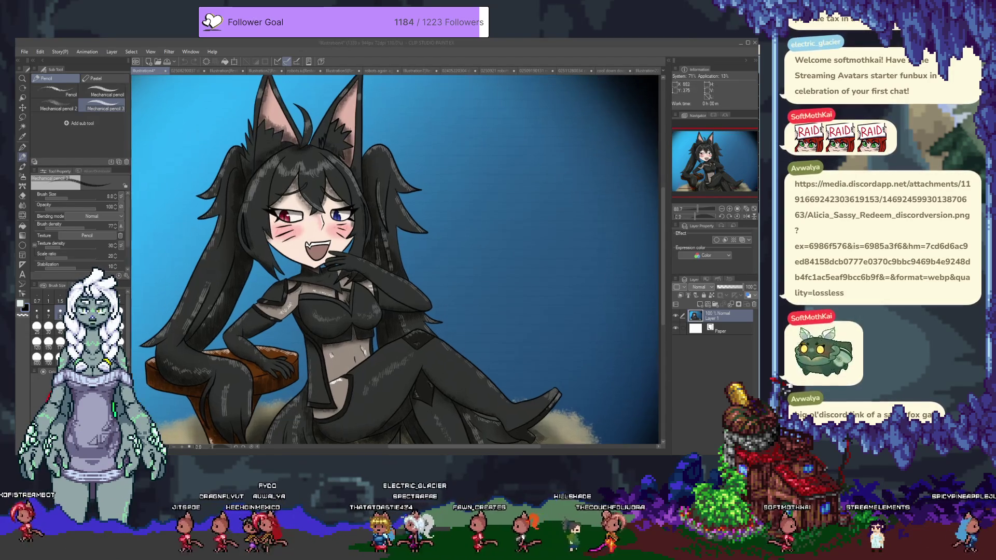
{"action": "scroll", "coordinate": [394, 249], "scroll_direction": "up", "scroll_amount": 1}
{"action": "scroll", "coordinate": [394, 249], "scroll_direction": "up", "scroll_amount": 1}
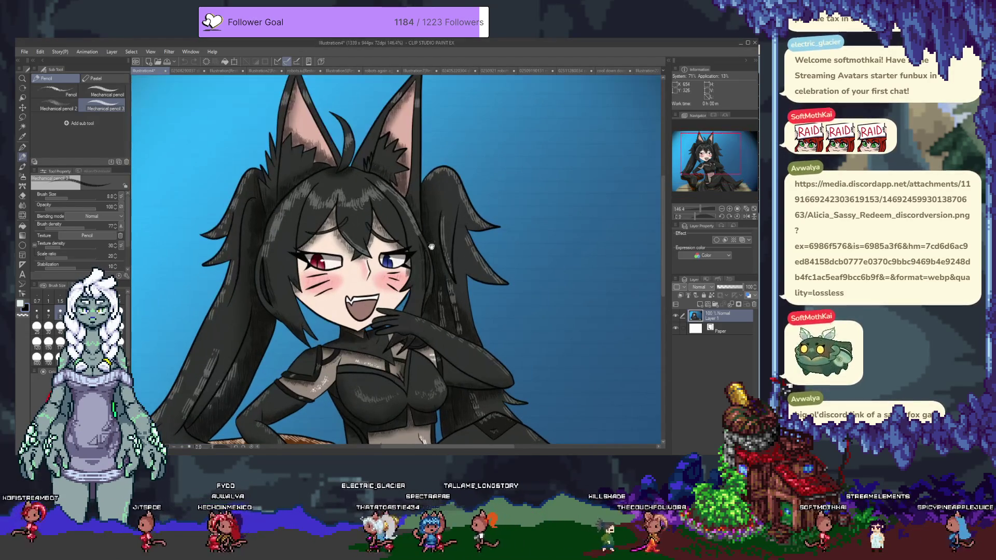
{"action": "scroll", "coordinate": [394, 249], "scroll_direction": "up", "scroll_amount": 1}
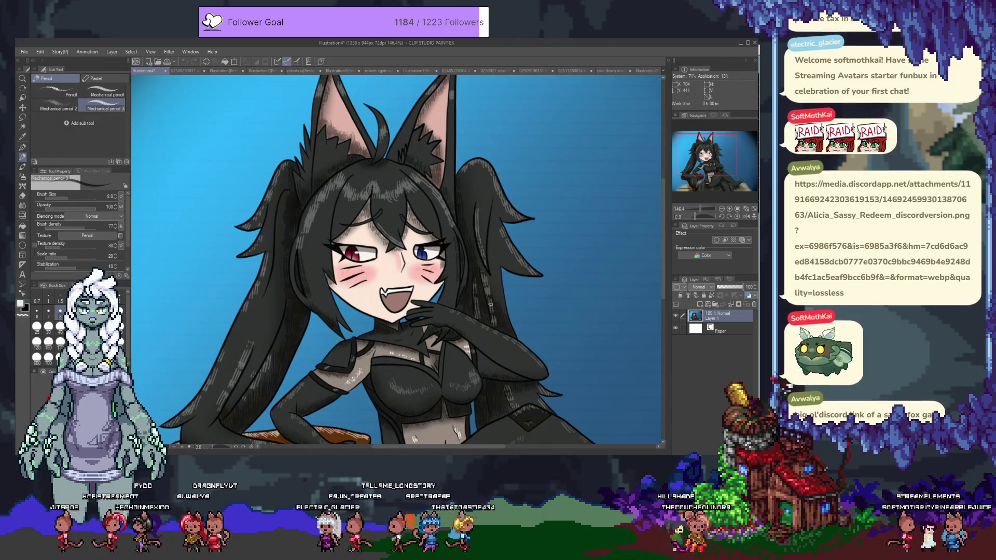
{"action": "scroll", "coordinate": [425, 332], "scroll_direction": "down", "scroll_amount": 3}
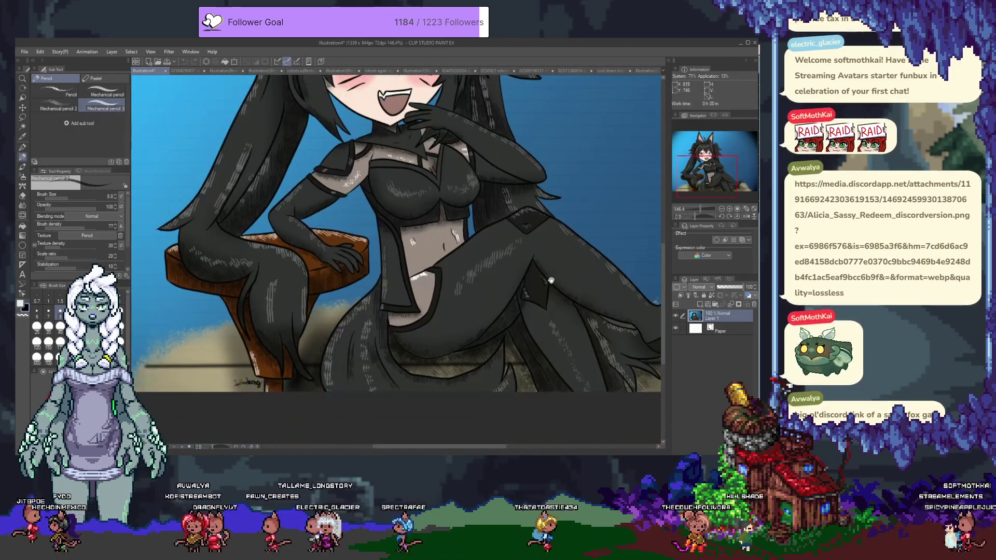
{"action": "scroll", "coordinate": [552, 277], "scroll_direction": "up", "scroll_amount": 1}
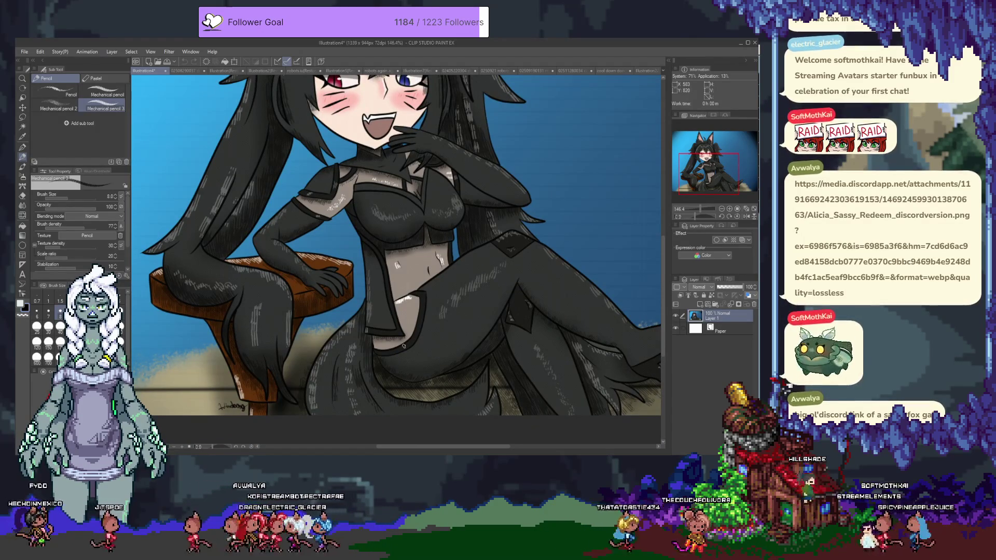
{"action": "scroll", "coordinate": [474, 243], "scroll_direction": "up", "scroll_amount": 1}
{"action": "scroll", "coordinate": [473, 243], "scroll_direction": "up", "scroll_amount": 2}
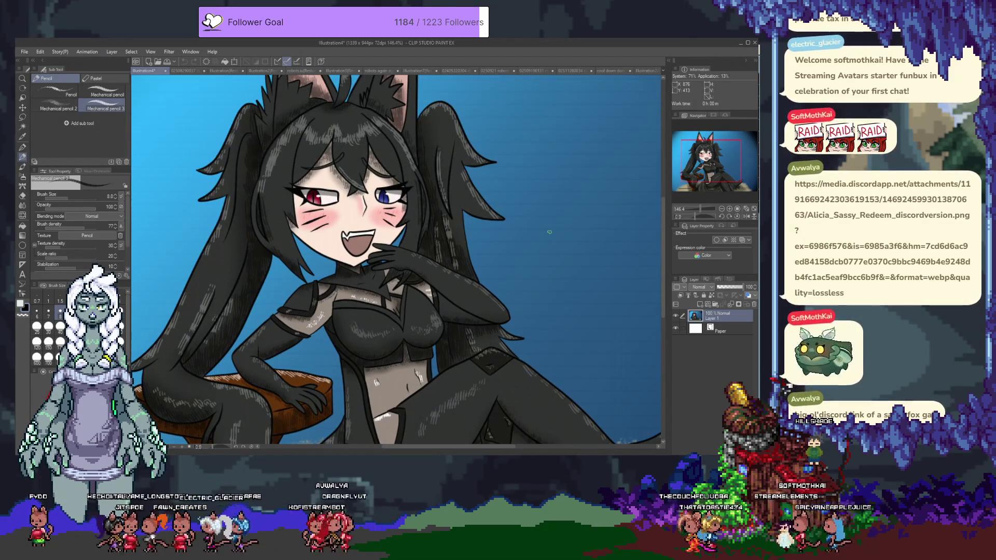
{"action": "scroll", "coordinate": [551, 225], "scroll_direction": "down", "scroll_amount": 3}
{"action": "scroll", "coordinate": [531, 323], "scroll_direction": "up", "scroll_amount": 2}
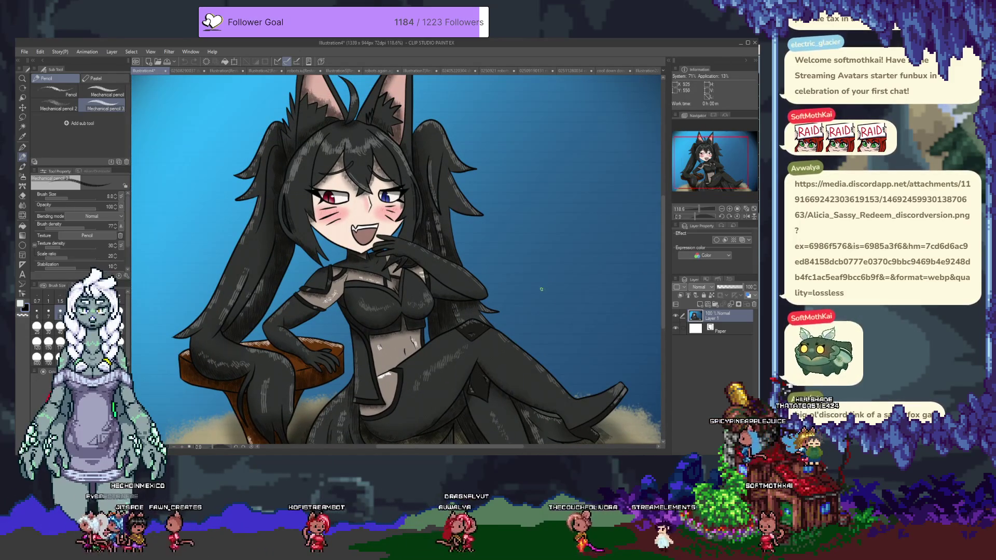
{"action": "scroll", "coordinate": [541, 288], "scroll_direction": "down", "scroll_amount": 1}
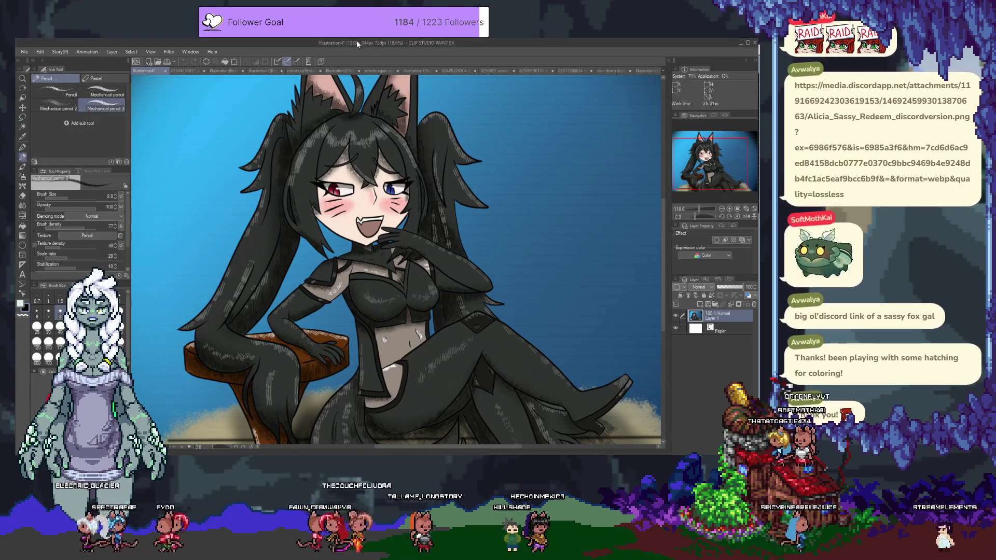
{"action": "scroll", "coordinate": [438, 263], "scroll_direction": "down", "scroll_amount": 1}
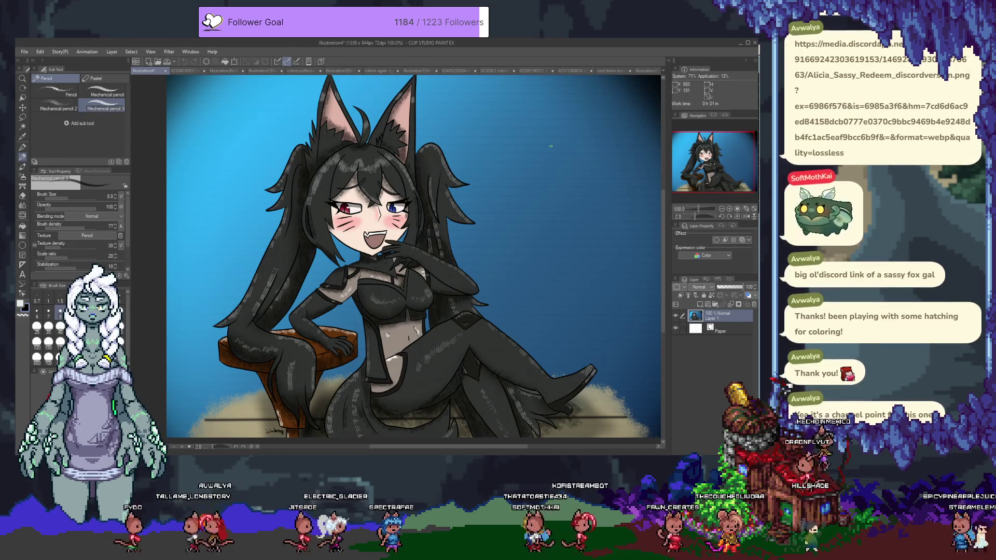
{"action": "scroll", "coordinate": [506, 131], "scroll_direction": "up", "scroll_amount": 5}
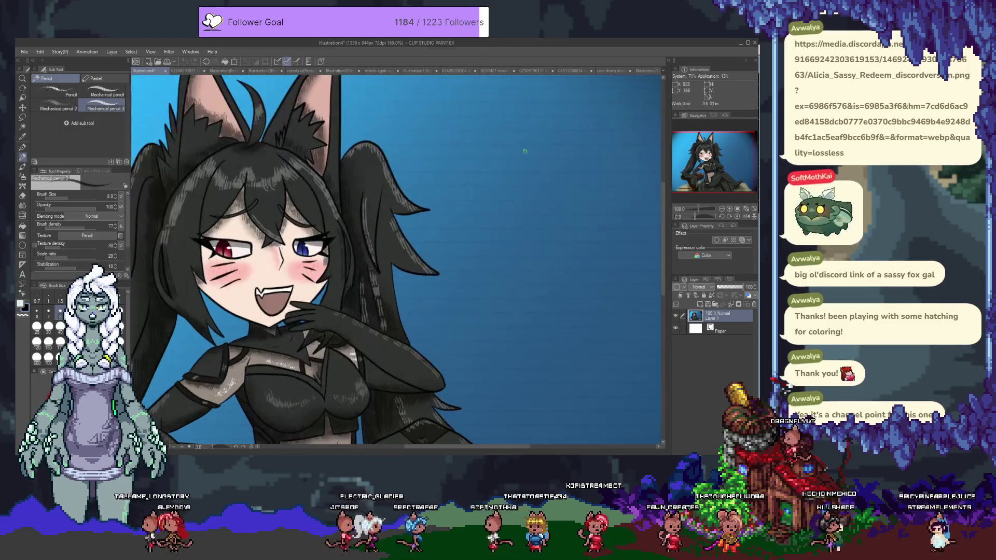
{"action": "scroll", "coordinate": [507, 130], "scroll_direction": "down", "scroll_amount": 5}
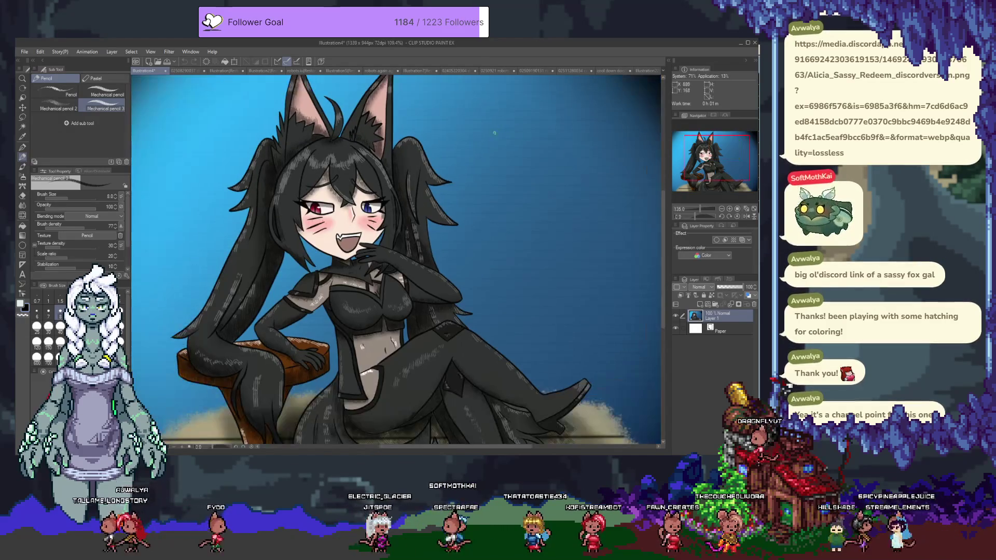
Pan the illustration, hide all palettes, and switch back to Aseprite.
{"action": "mouse_move", "coordinate": [549, 237]}
{"action": "left_mouse_down"}
{"action": "mouse_move", "coordinate": [498, 202]}
{"action": "mouse_move", "coordinate": [444, 248]}
{"action": "left_mouse_up"}
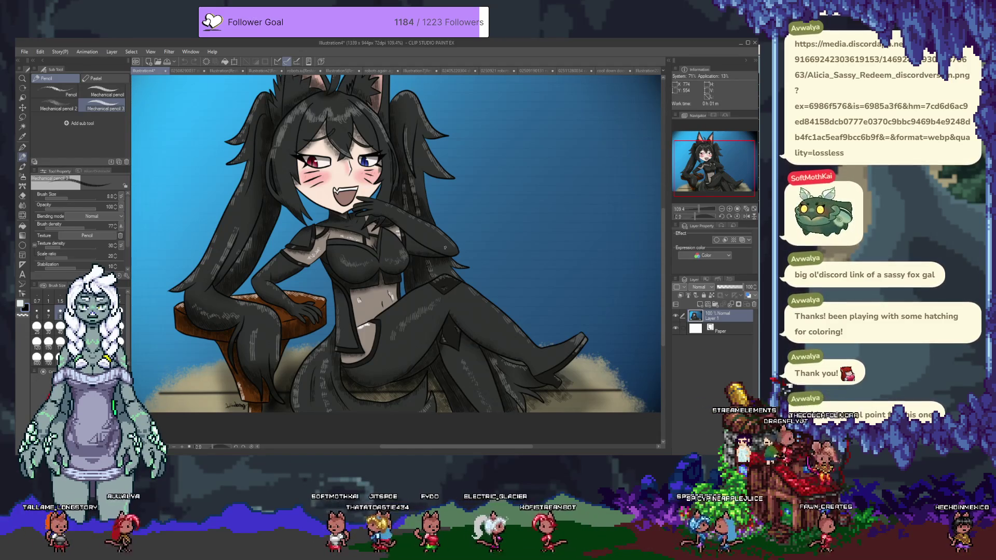
{"action": "left_click_drag", "start_coordinate": [324, 281], "coordinate": [337, 317]}
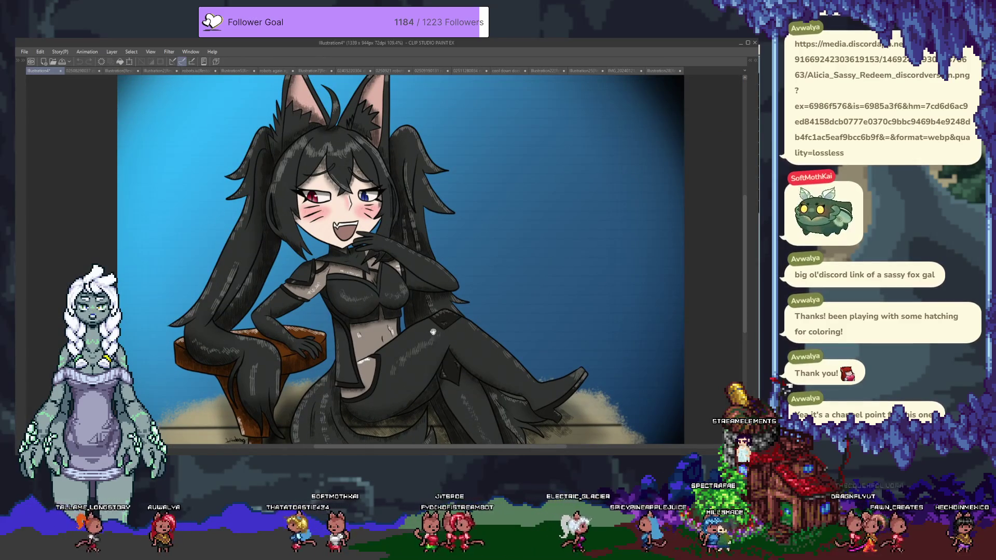
{"action": "left_click_drag", "start_coordinate": [430, 342], "coordinate": [436, 331]}
{"action": "key", "text": "Tab"}
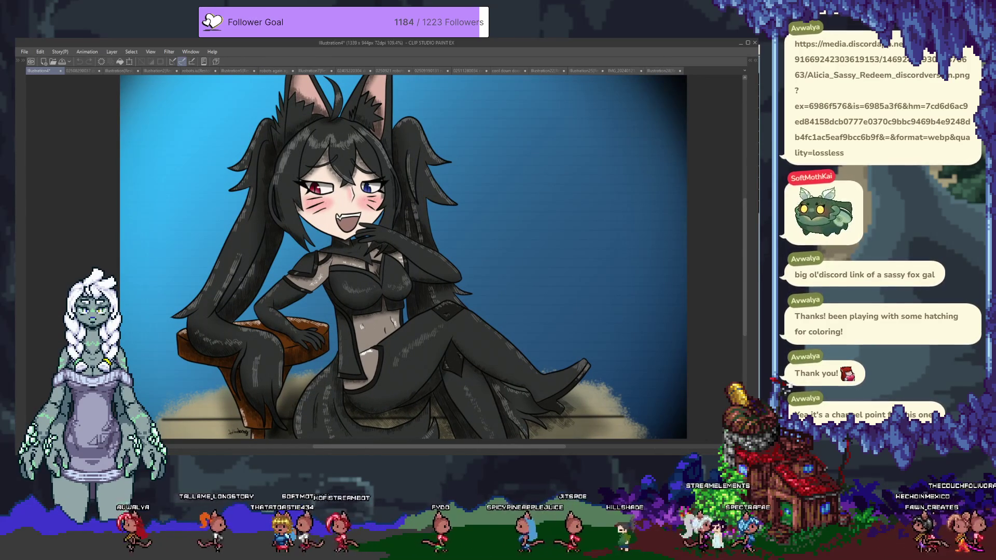
{"action": "key", "text": "alt+Tab"}
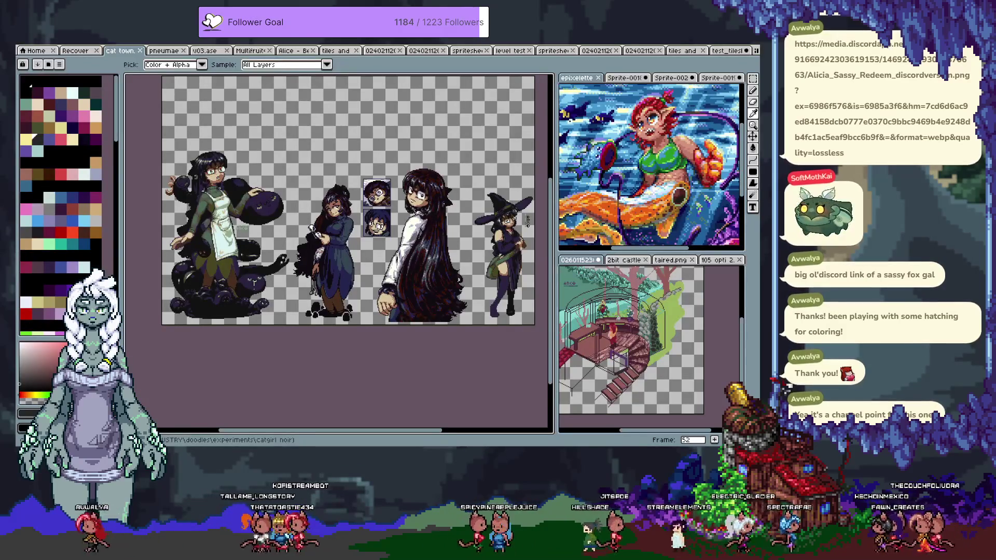
Advance the gallery through frames 53 to 61, then rewind the animation to frame 0.
{"action": "key", "text": "Right"}
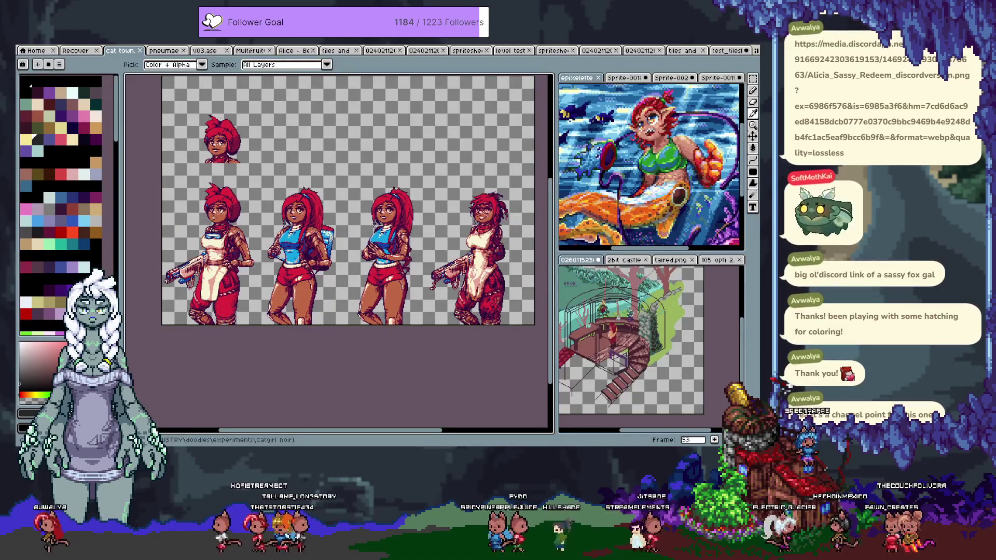
{"action": "key", "text": "Right"}
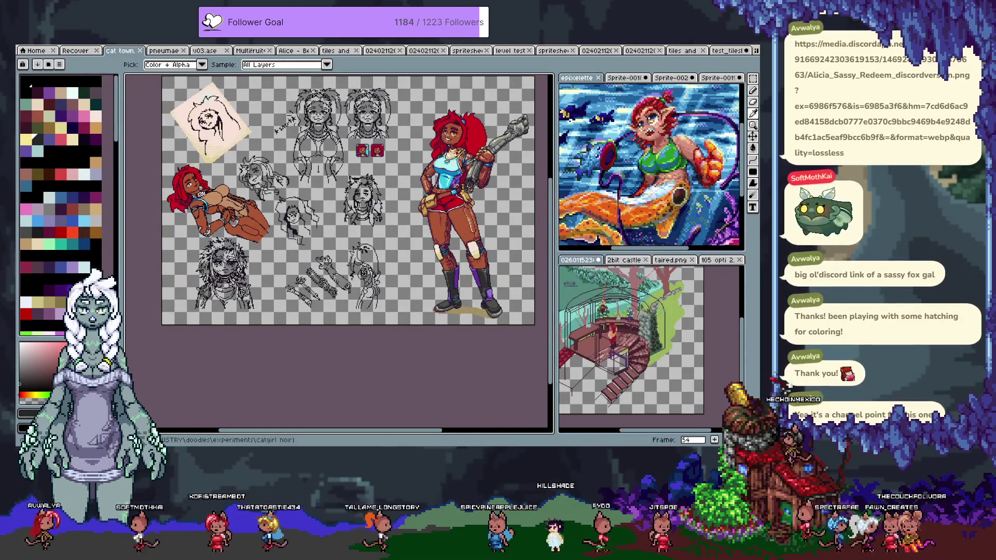
{"action": "key", "text": "b"}
{"action": "key", "text": "Right"}
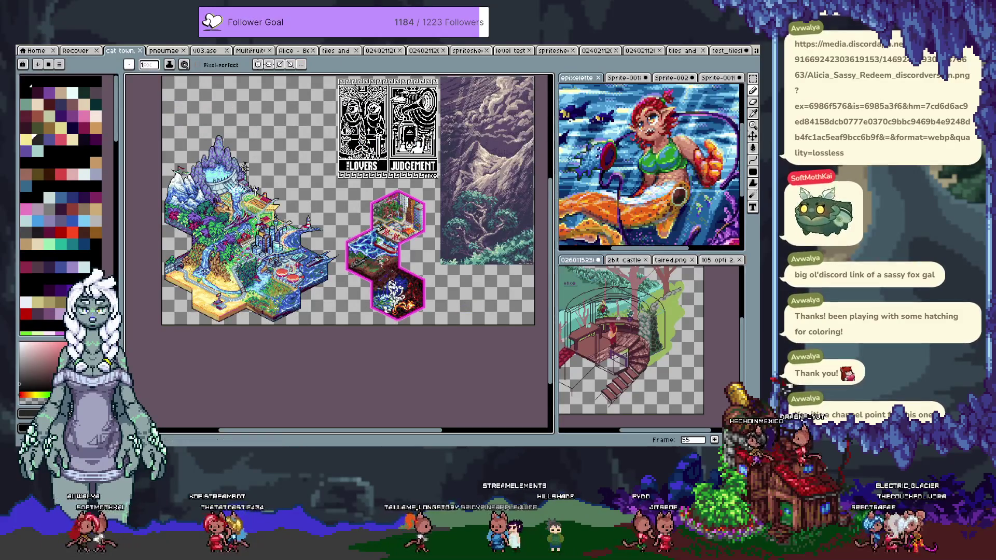
{"action": "key", "text": "i"}
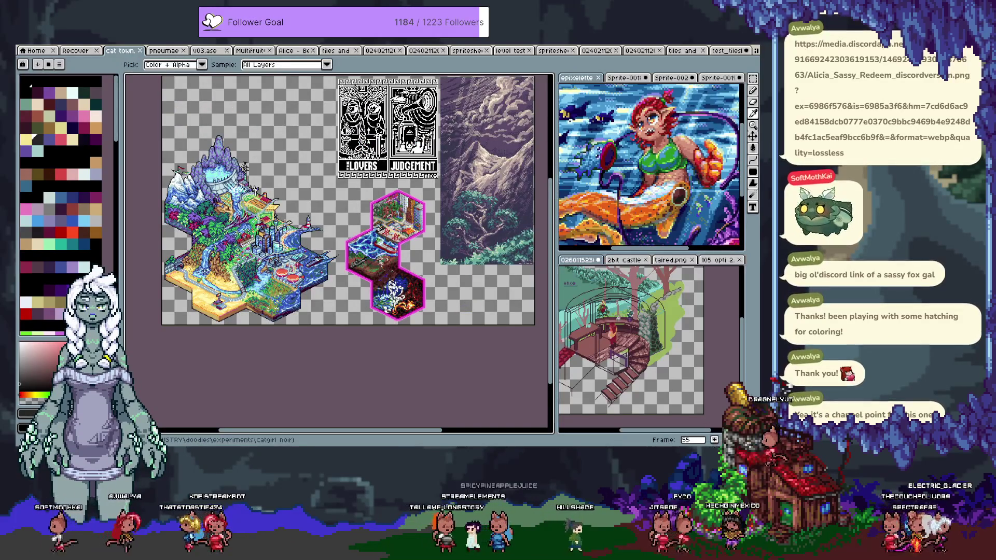
{"action": "key", "text": "Right"}
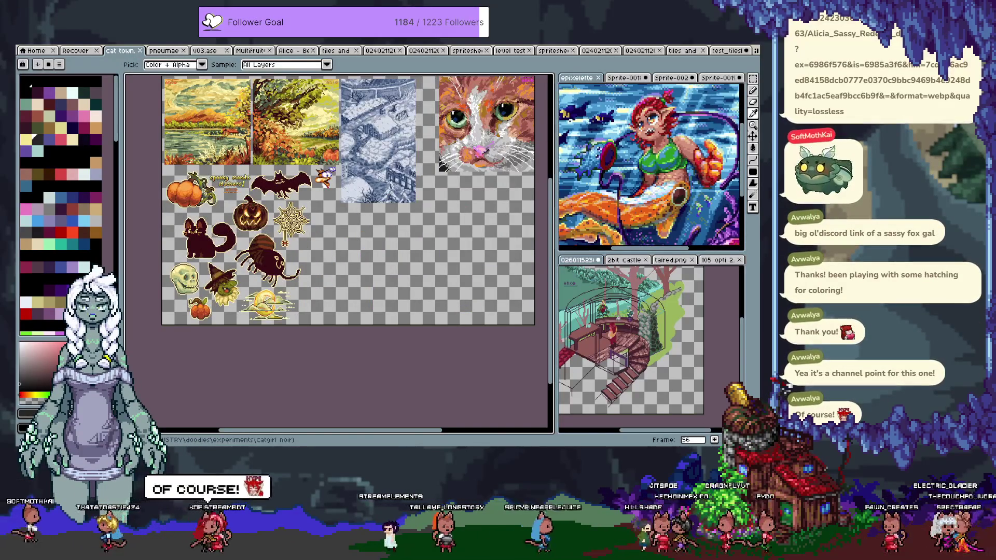
{"action": "key", "text": "Right"}
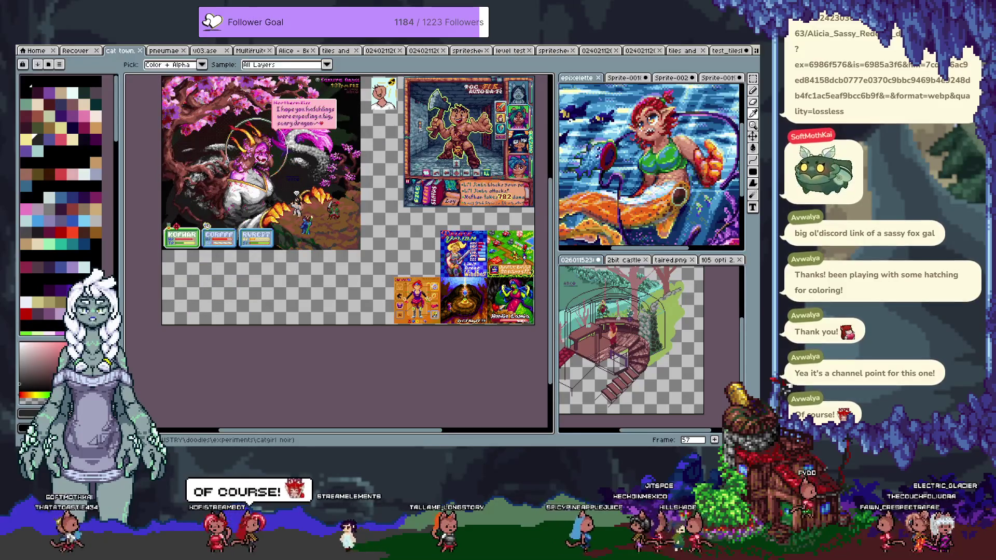
{"action": "key", "text": "Right"}
{"action": "key", "text": "Right"}
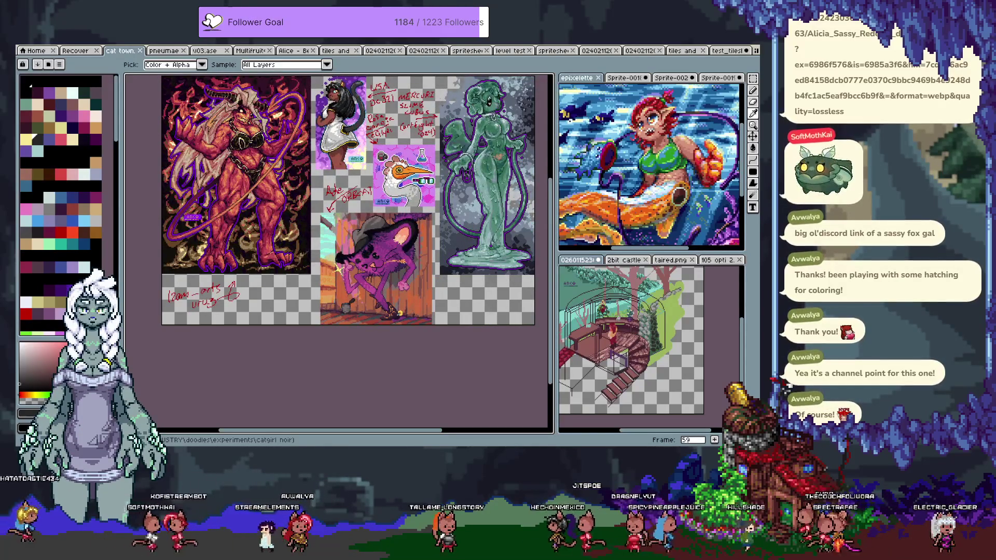
{"action": "key", "text": "Right"}
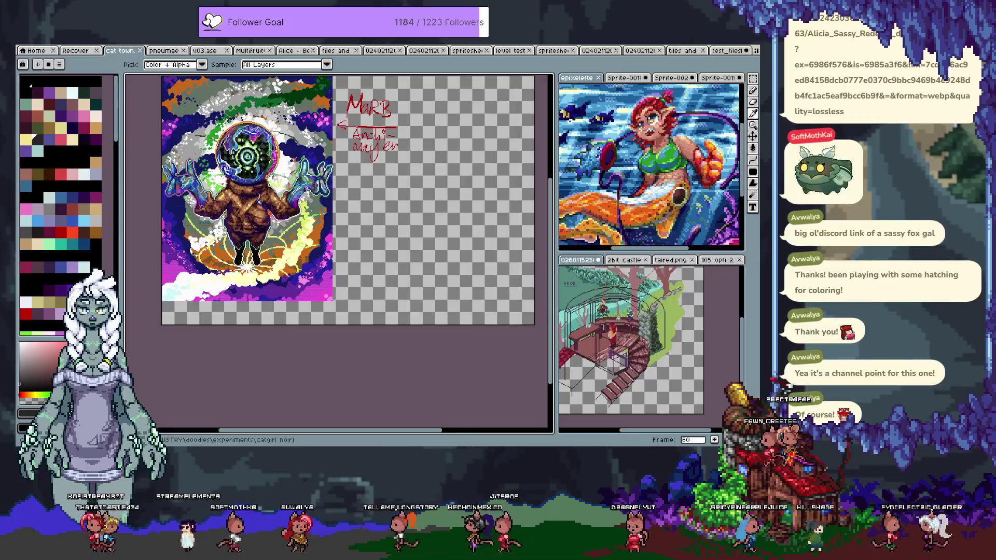
{"action": "key", "text": "Right"}
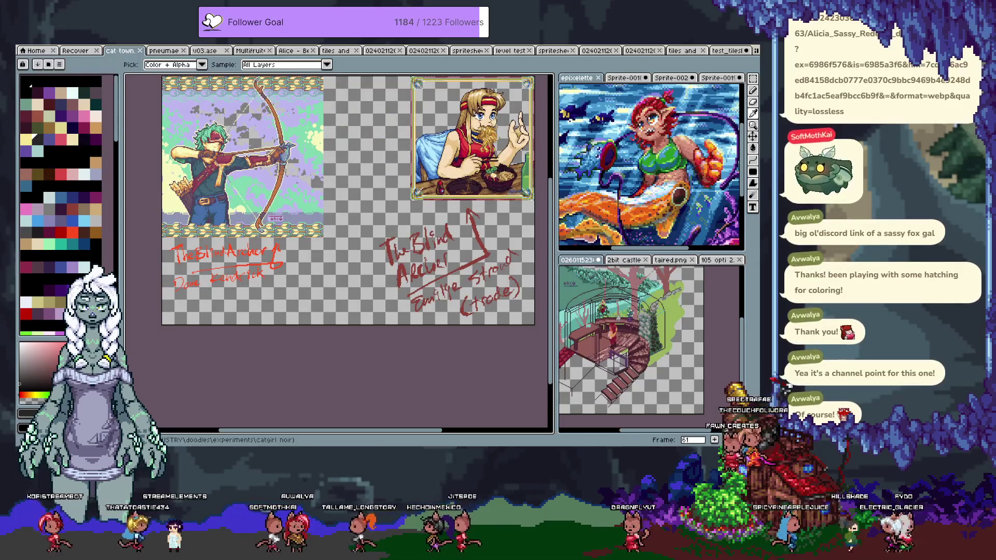
{"action": "key", "text": "Right"}
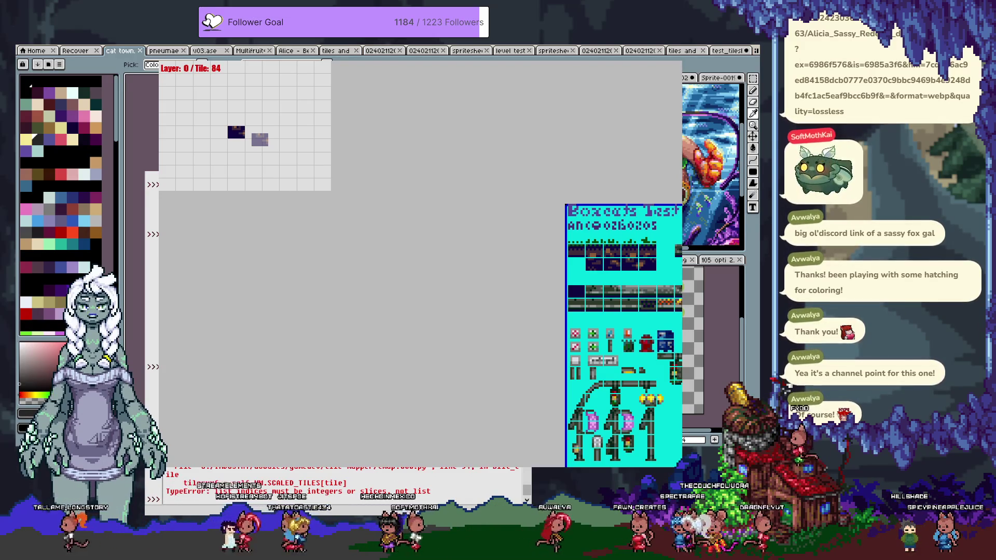
{"action": "key", "text": "b"}
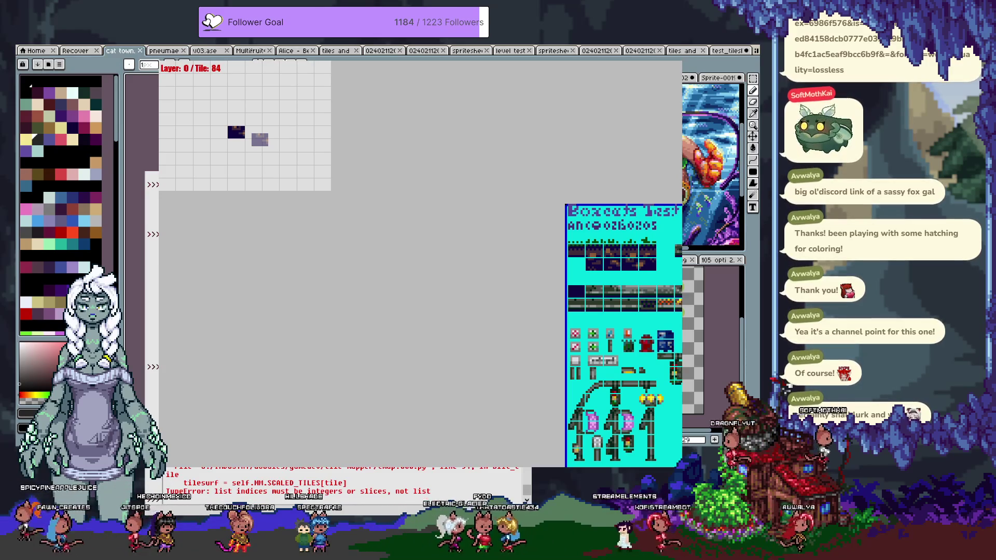
{"action": "key", "text": "F5"}
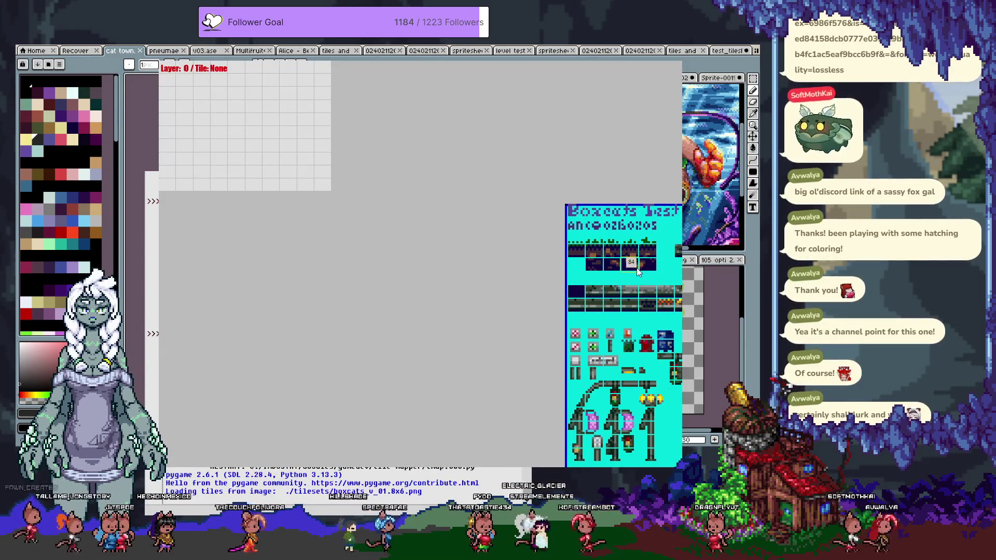
Paint dark tile-84 and grey tiles on the map, then quit the mapper with Escape.
{"action": "left_click", "coordinate": [636, 268]}
{"action": "left_click_drag", "start_coordinate": [218, 132], "coordinate": [236, 171]}
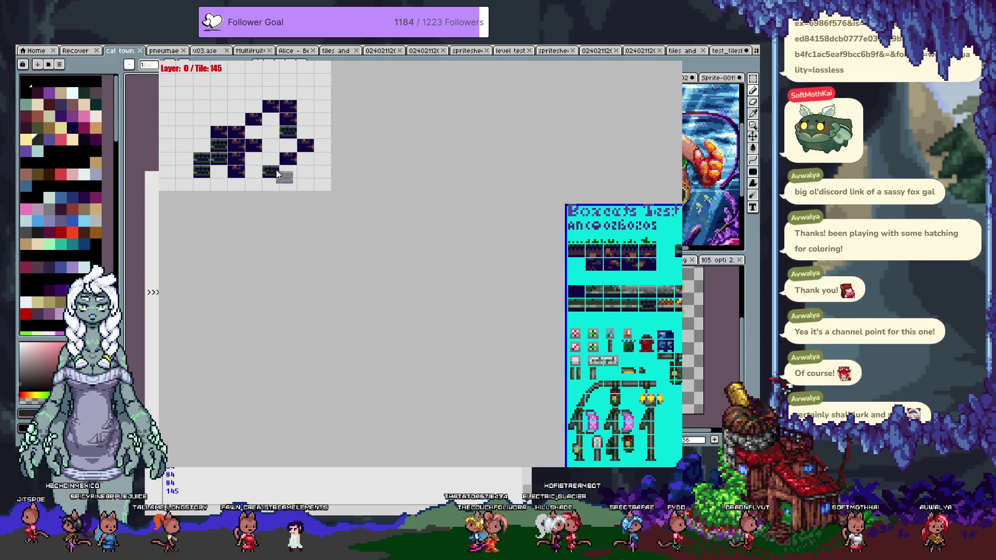
{"action": "left_click", "coordinate": [252, 148]}
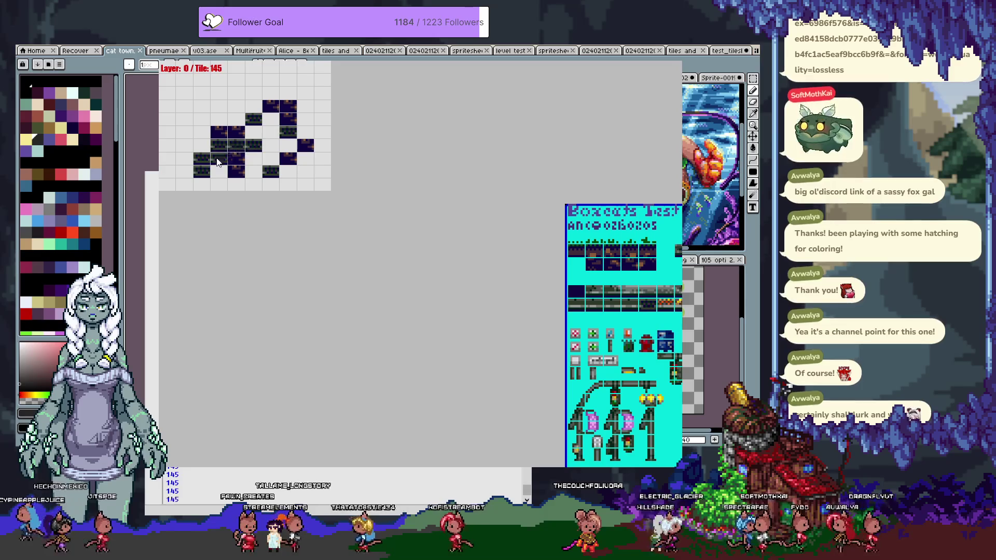
{"action": "left_click", "coordinate": [249, 170]}
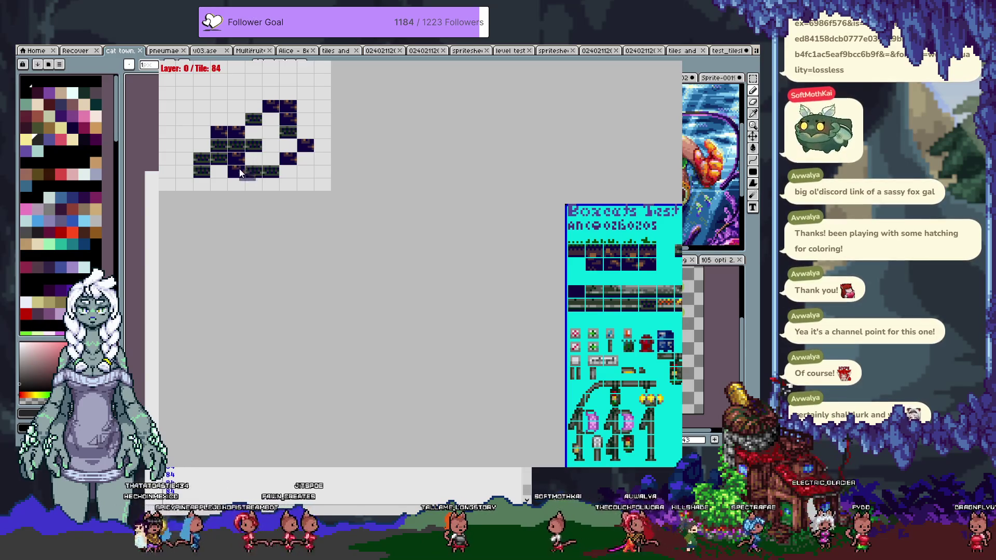
{"action": "left_click", "coordinate": [271, 147]}
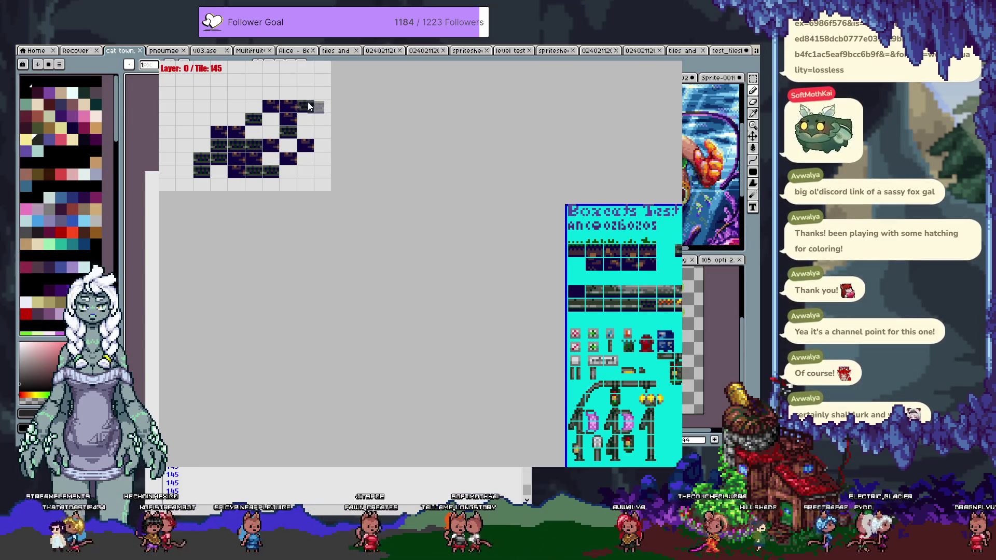
{"action": "key", "text": "Escape"}
{"action": "left_click", "coordinate": [432, 312]}
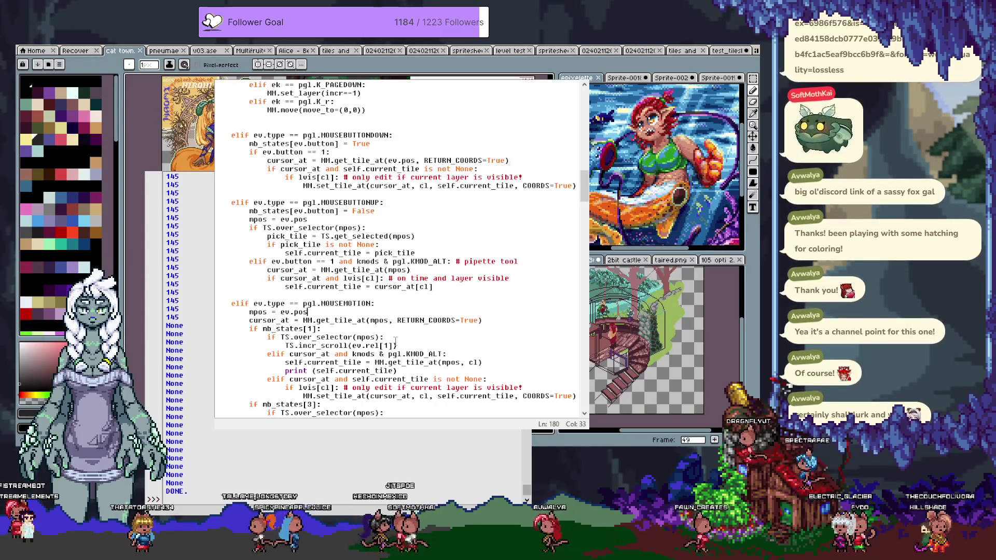
Delete the print(self.current_tile) debug line from the Alt motion branch.
{"action": "left_click", "coordinate": [428, 353]}
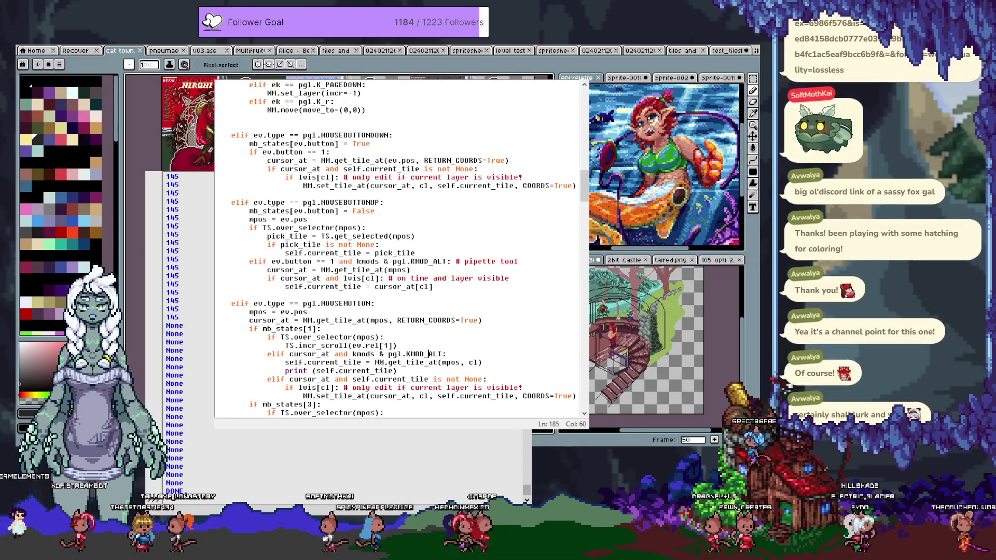
{"action": "scroll", "coordinate": [379, 367], "scroll_direction": "down", "scroll_amount": 2}
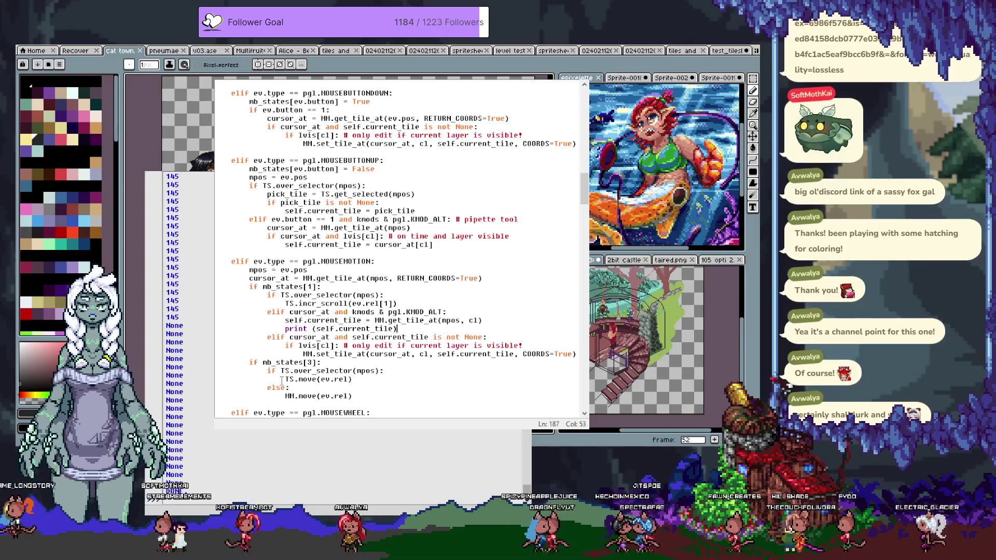
{"action": "key", "text": "BackSpace"}
{"action": "key", "text": "BackSpace"}
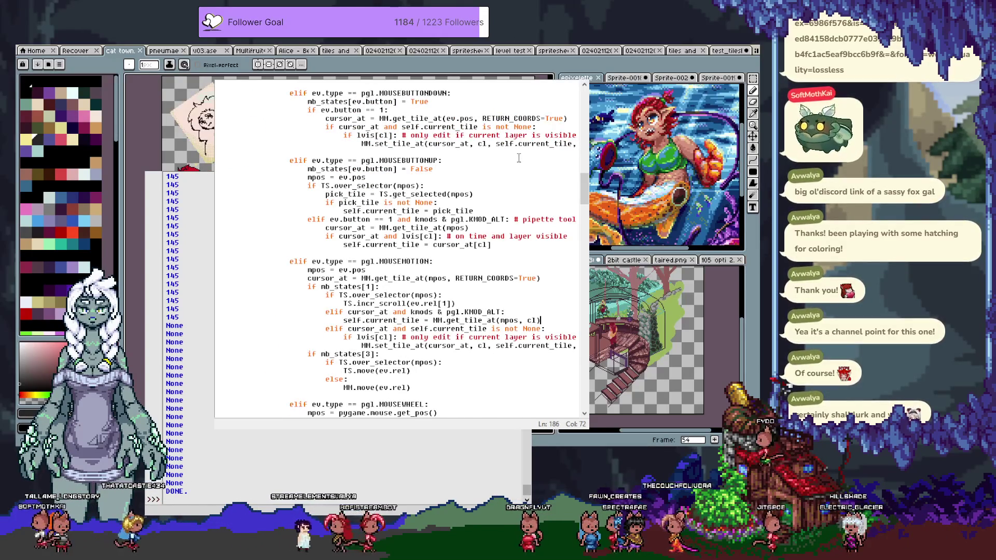
Wrap the left-click painting code in 'if not kmods & pgl.KMOD_ALT:' under the button check.
{"action": "scroll", "coordinate": [518, 157], "scroll_direction": "up", "scroll_amount": 2}
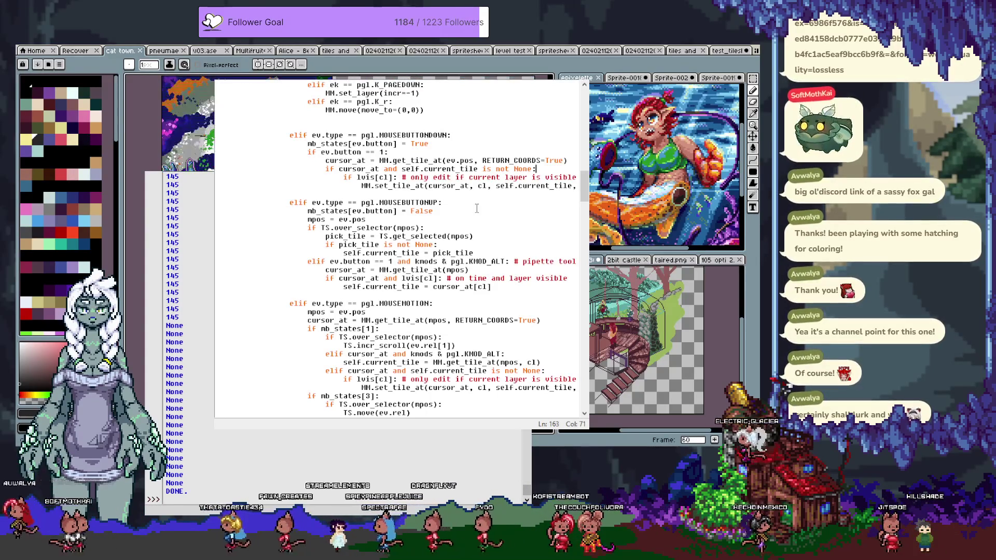
{"action": "key", "text": "Up"}
{"action": "key", "text": "Up"}
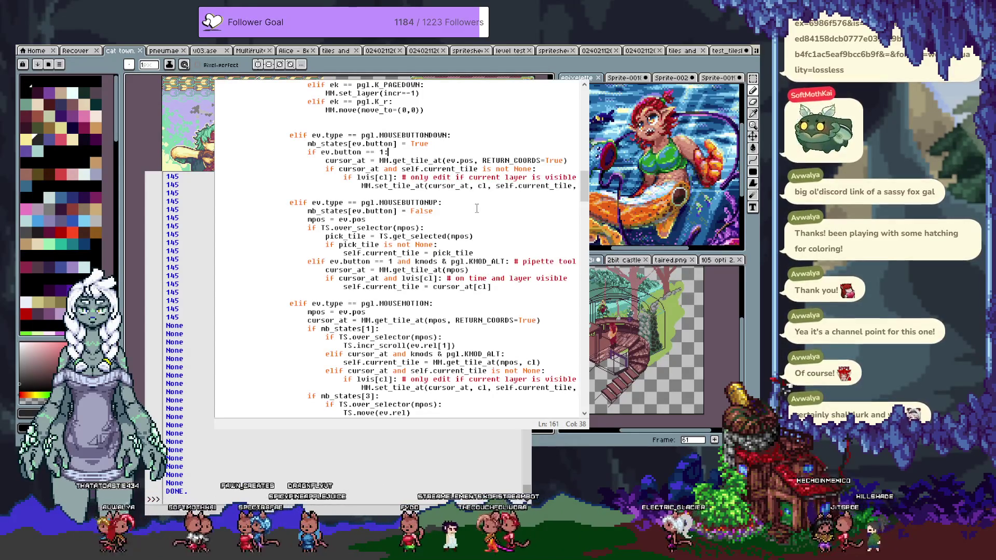
{"action": "key", "text": "Return"}
{"action": "type", "text": "if not kmod"}
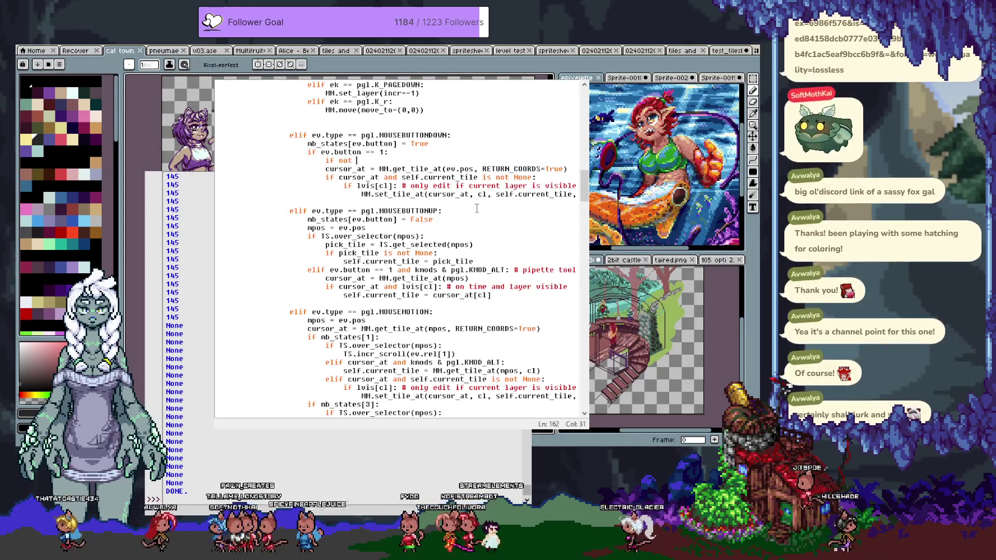
{"action": "type", "text": "s"}
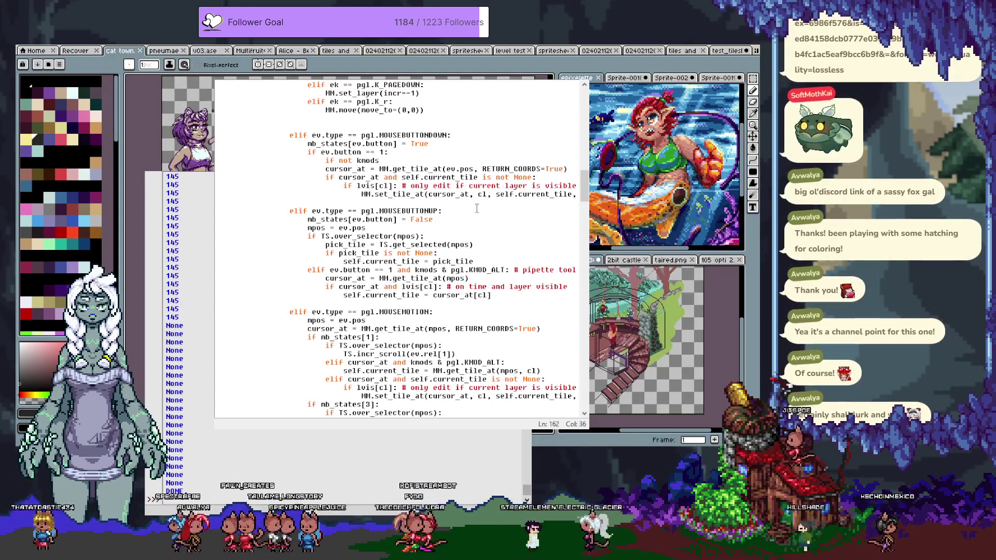
{"action": "type", "text": " & pgl.KMOD_ALT:"}
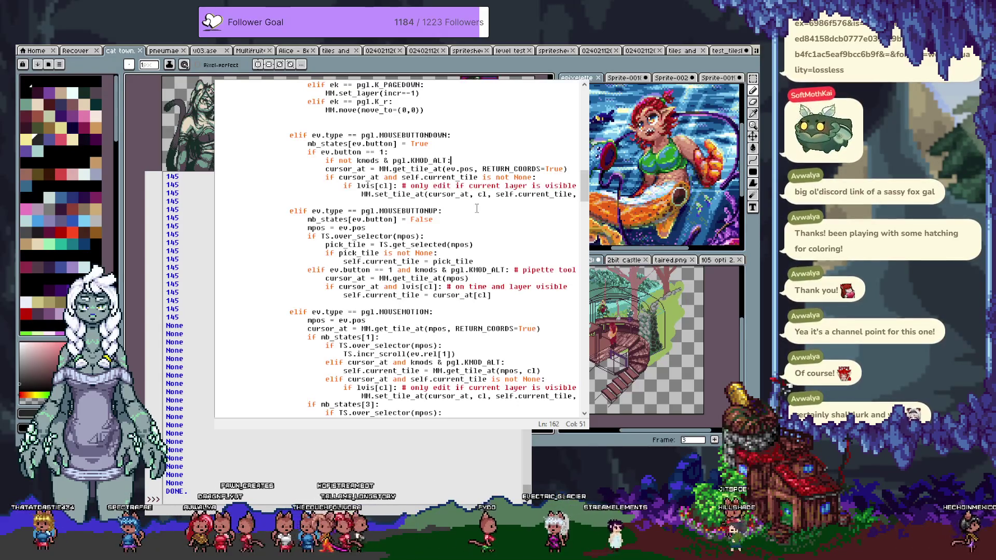
{"action": "key", "text": "shift+Down"}
{"action": "key", "text": "shift+Down"}
{"action": "key", "text": "shift+Down"}
{"action": "key", "text": "Tab"}
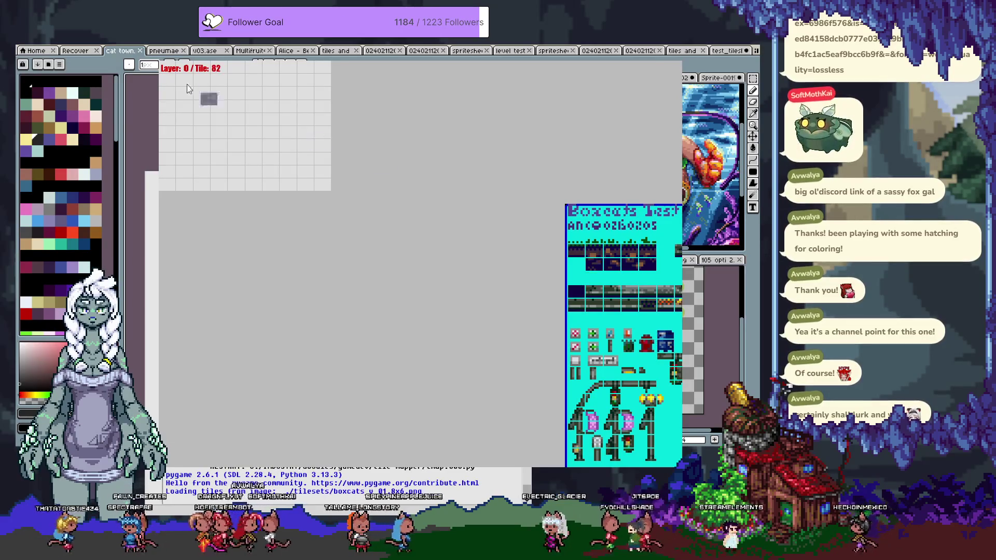
Paint scattered dark tiles, recentre the map with C, and close the mapper with Escape.
{"action": "left_click_drag", "start_coordinate": [188, 88], "coordinate": [269, 108]}
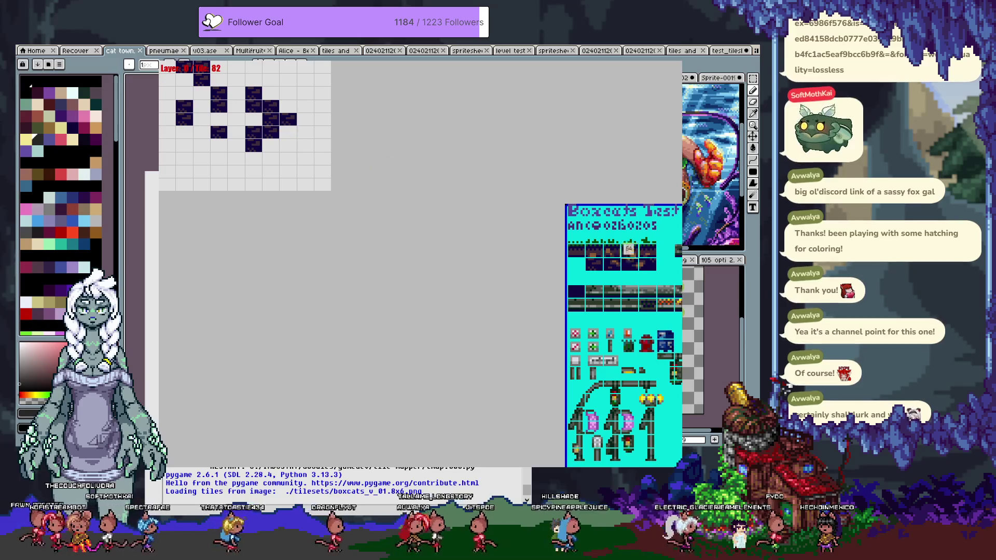
{"action": "scroll", "coordinate": [669, 340], "scroll_direction": "down", "scroll_amount": 1}
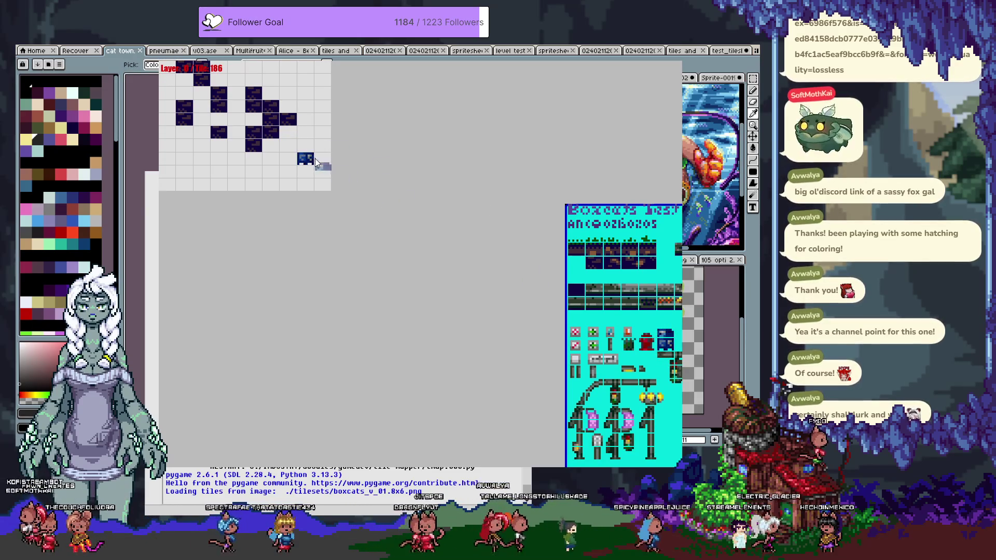
{"action": "key", "text": "c"}
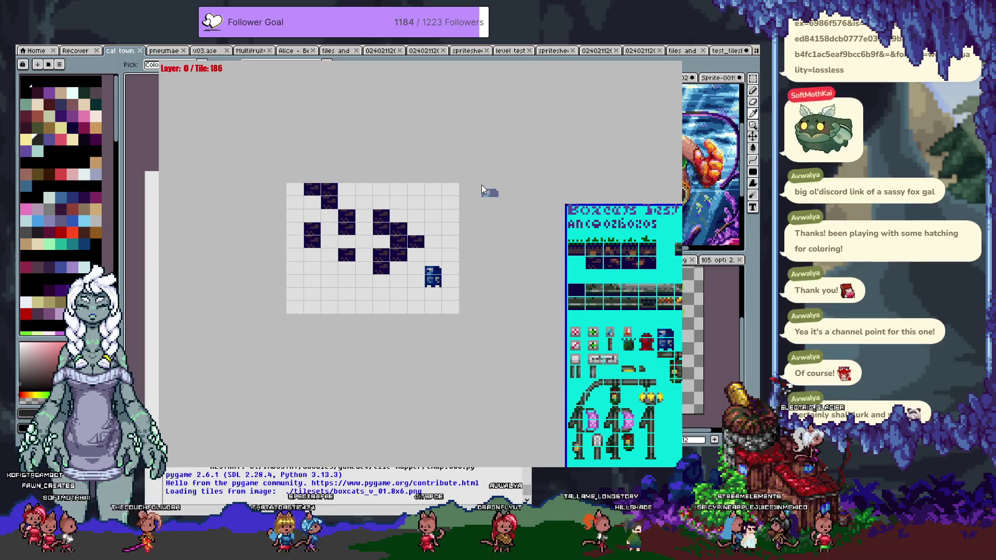
{"action": "key", "text": "Escape"}
{"action": "left_click", "coordinate": [447, 215]}
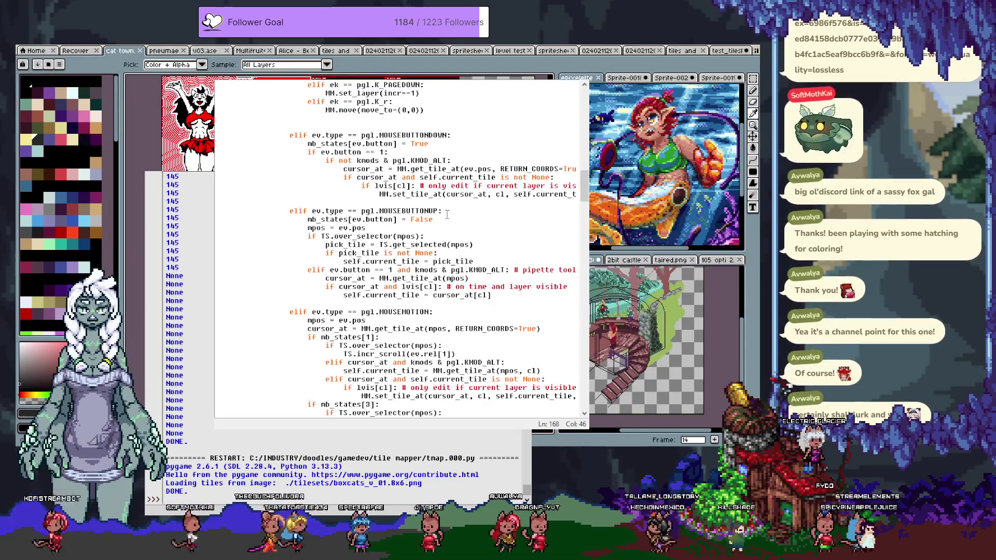
{"action": "key", "text": "ctrl+g"}
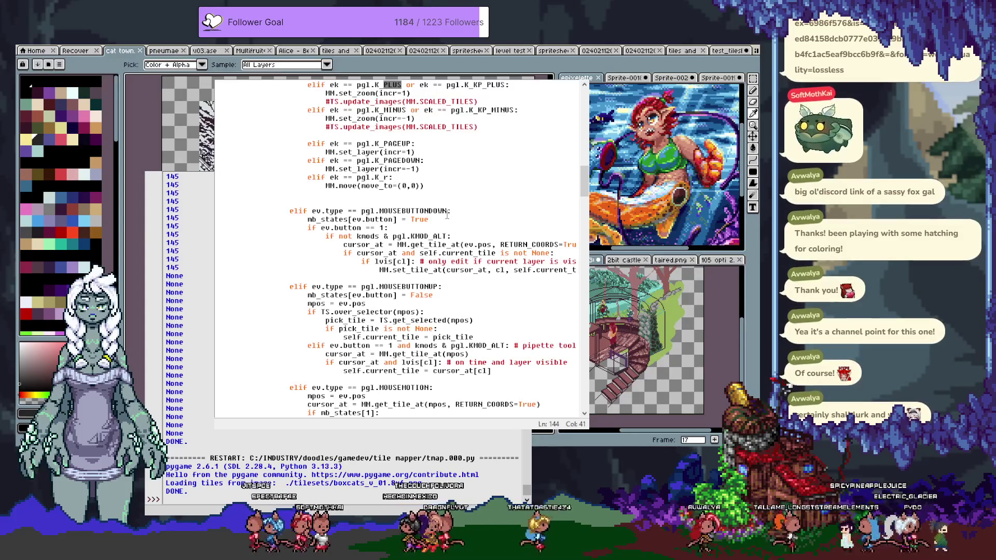
{"action": "scroll", "coordinate": [447, 215], "scroll_direction": "down", "scroll_amount": 10}
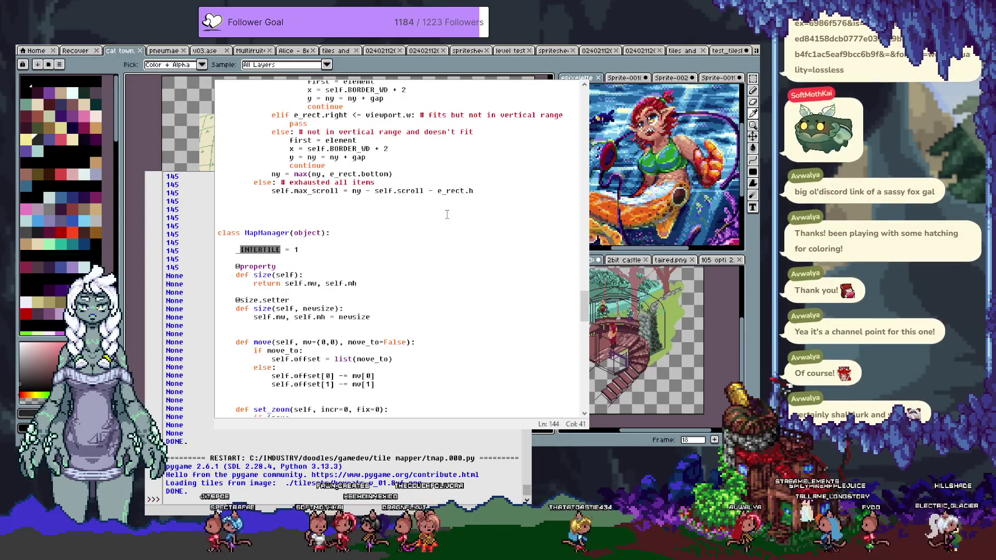
{"action": "key", "text": "ctrl+g"}
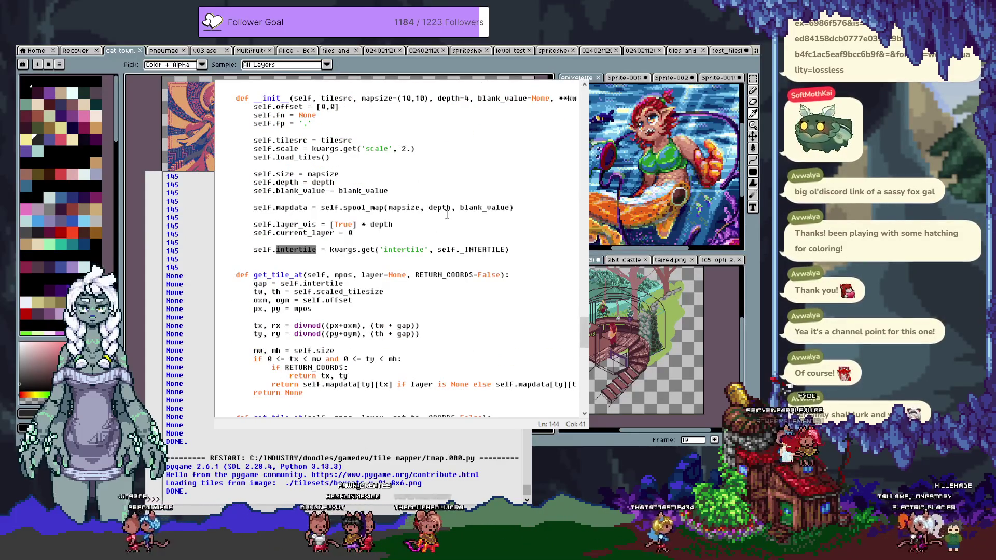
{"action": "key", "text": "ctrl+g"}
{"action": "key", "text": "ctrl+g"}
{"action": "key", "text": "ctrl+g"}
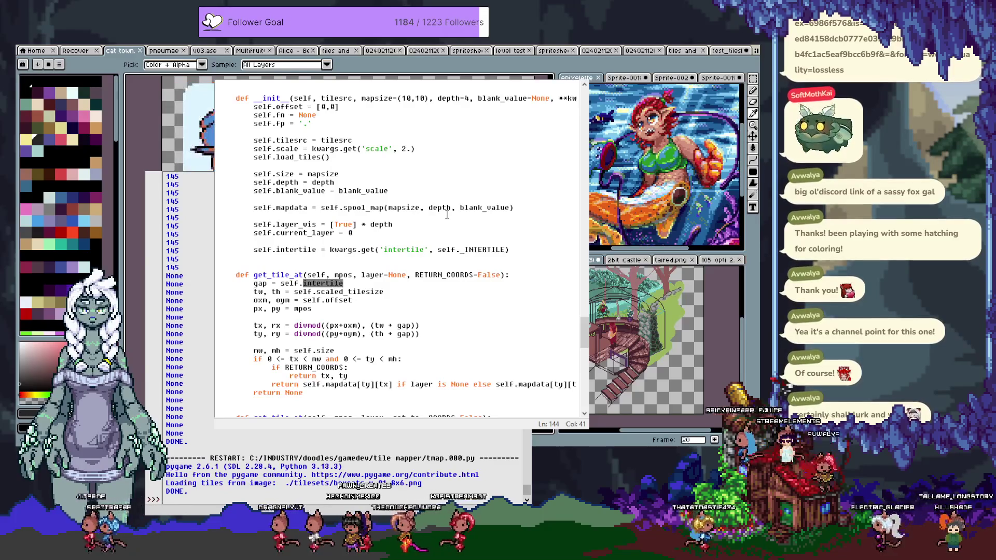
{"action": "key", "text": "ctrl+g"}
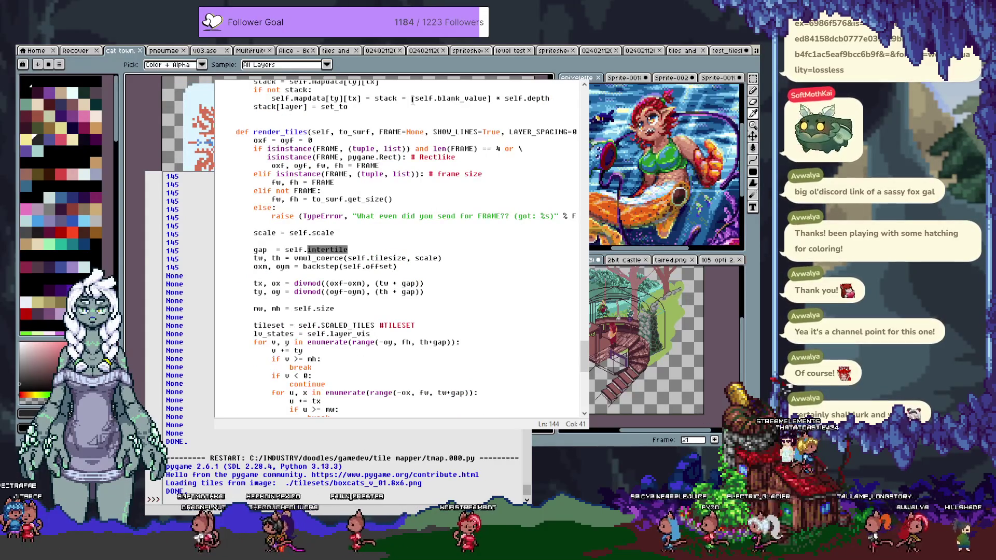
{"action": "double_click", "coordinate": [296, 132]}
{"action": "key", "text": "ctrl+F3"}
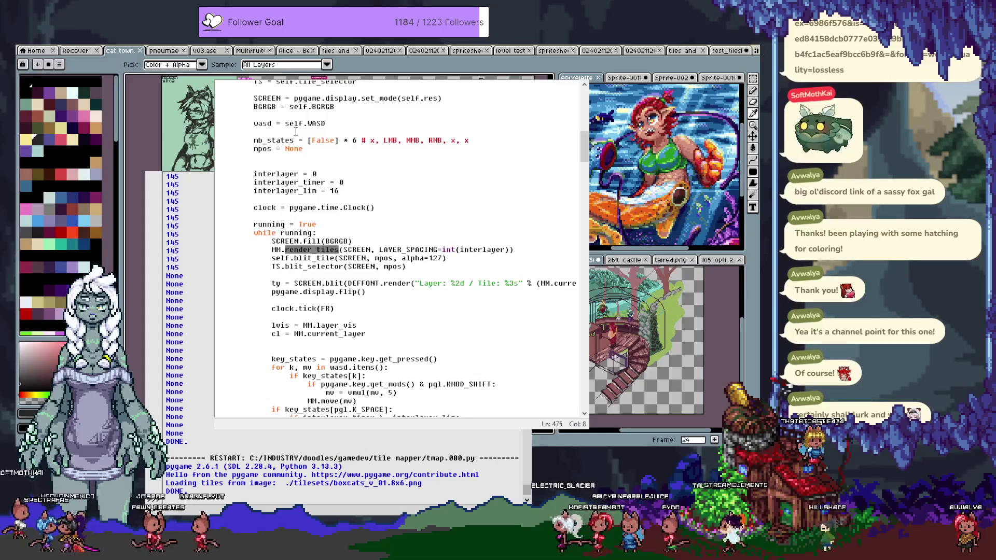
{"action": "key", "text": "ctrl+z"}
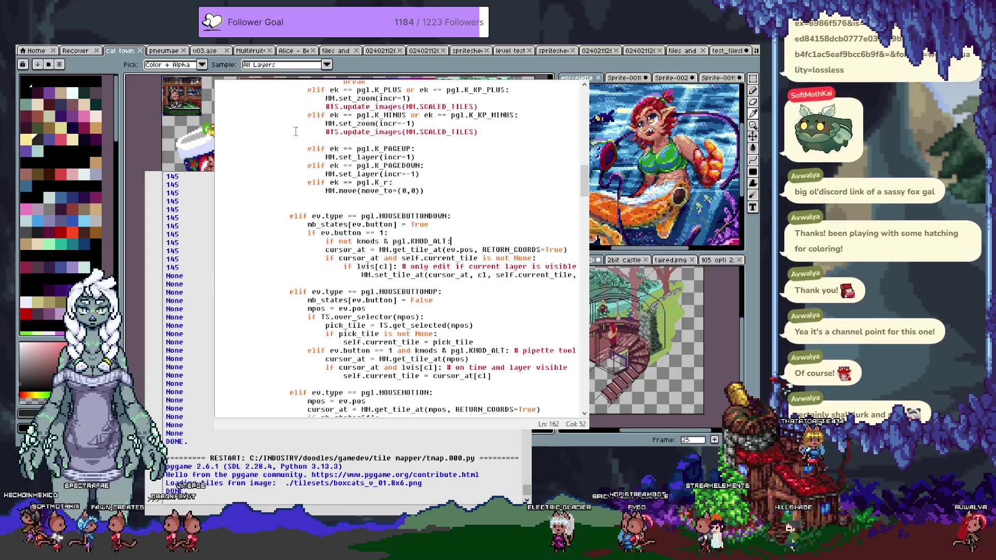
{"action": "key", "text": "ctrl+z"}
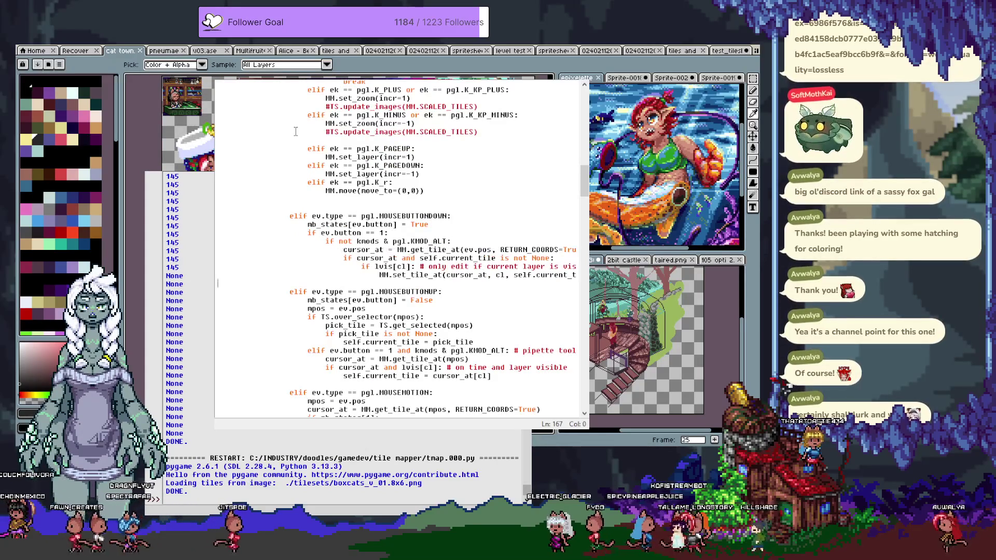
{"action": "scroll", "coordinate": [464, 233], "scroll_direction": "up", "scroll_amount": 3}
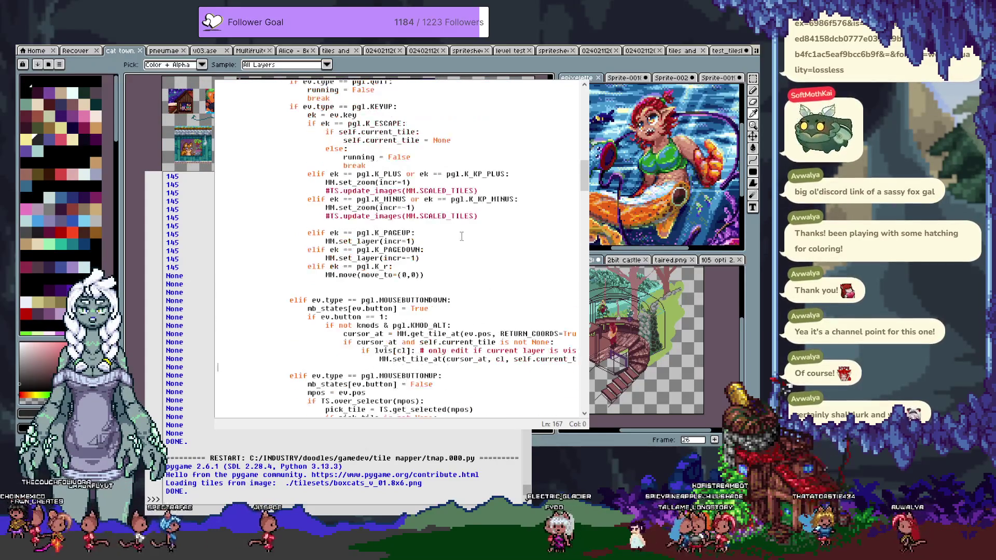
{"action": "scroll", "coordinate": [462, 257], "scroll_direction": "down", "scroll_amount": 8}
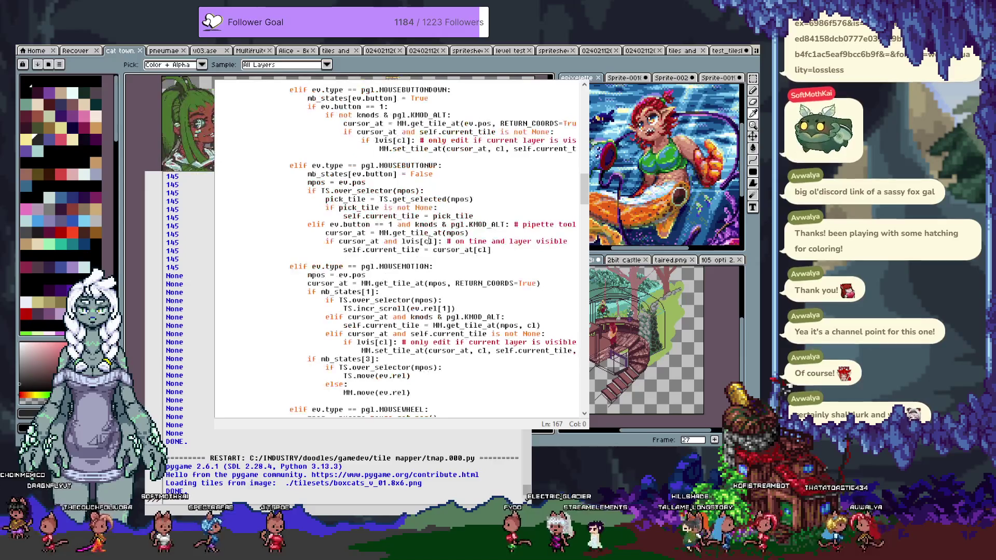
{"action": "scroll", "coordinate": [401, 266], "scroll_direction": "down", "scroll_amount": 5}
{"action": "scroll", "coordinate": [409, 257], "scroll_direction": "up", "scroll_amount": 15}
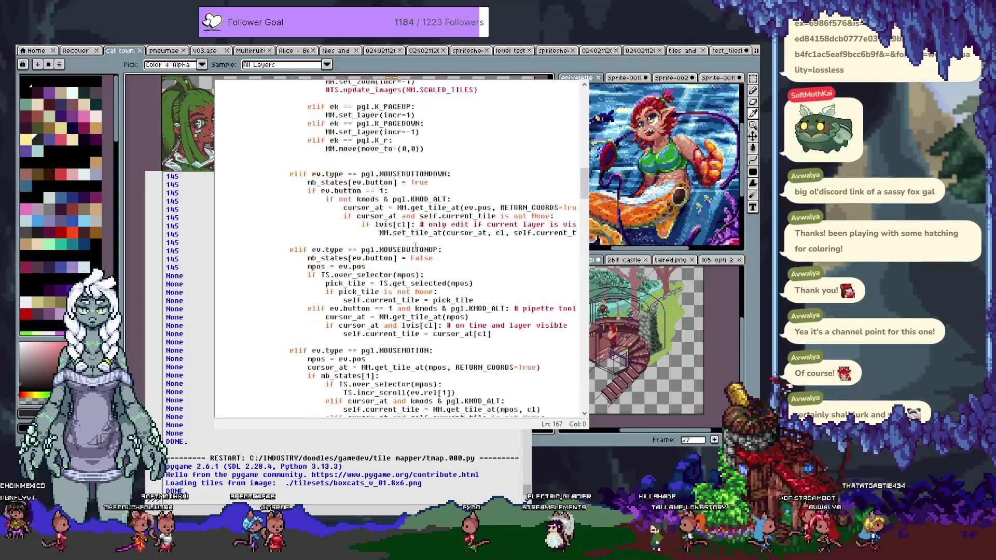
{"action": "scroll", "coordinate": [415, 248], "scroll_direction": "up", "scroll_amount": 5}
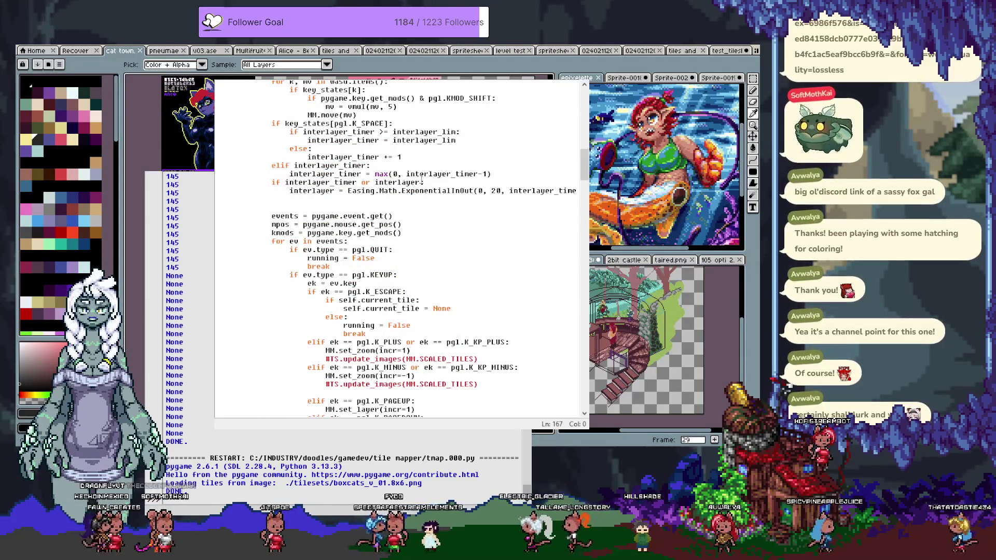
{"action": "scroll", "coordinate": [461, 221], "scroll_direction": "up", "scroll_amount": 2}
{"action": "scroll", "coordinate": [461, 221], "scroll_direction": "up", "scroll_amount": 4}
{"action": "double_click", "coordinate": [414, 126]}
{"action": "scroll", "coordinate": [441, 223], "scroll_direction": "up", "scroll_amount": 2}
{"action": "scroll", "coordinate": [439, 225], "scroll_direction": "down", "scroll_amount": 8}
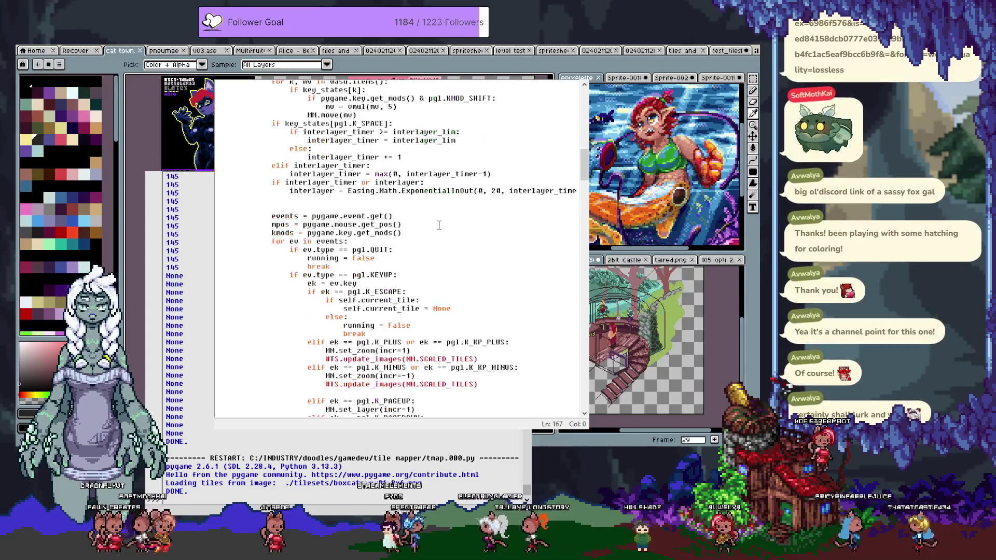
{"action": "scroll", "coordinate": [439, 225], "scroll_direction": "down", "scroll_amount": 3}
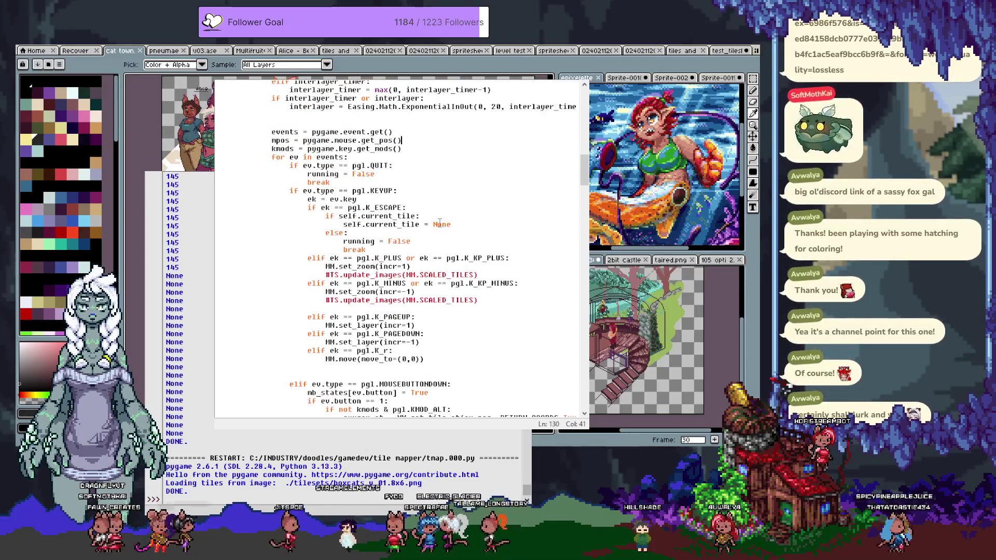
{"action": "scroll", "coordinate": [439, 223], "scroll_direction": "down", "scroll_amount": 2}
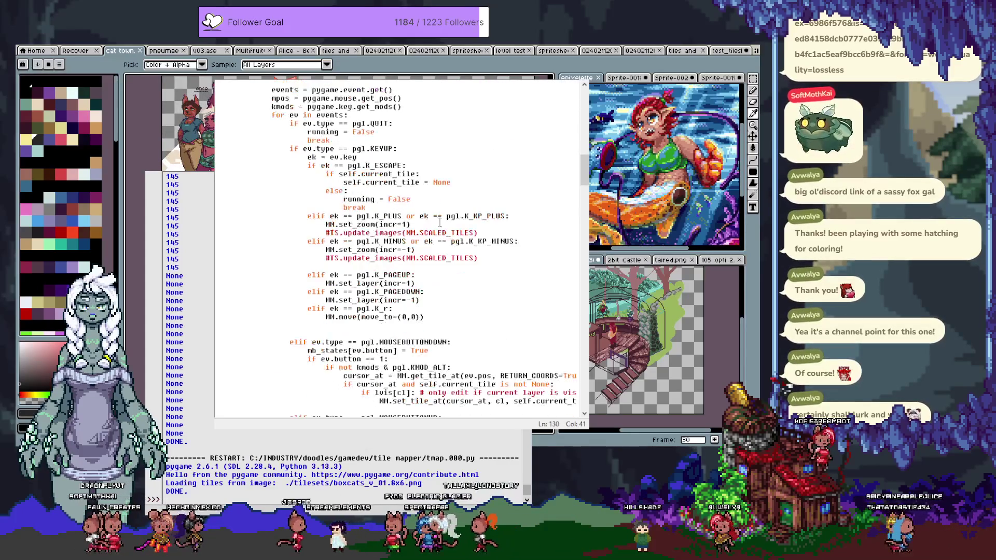
{"action": "left_click", "coordinate": [427, 227]}
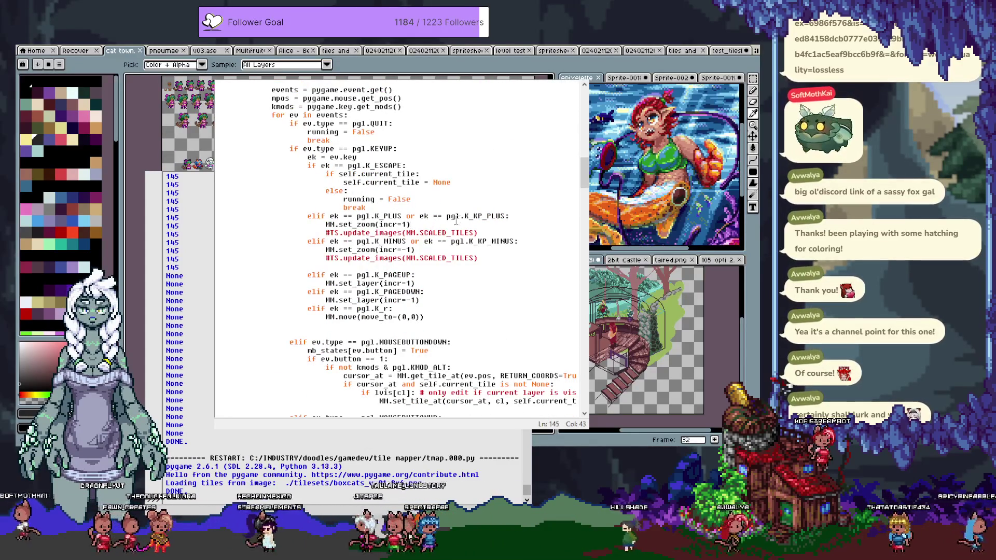
{"action": "left_click", "coordinate": [520, 216]}
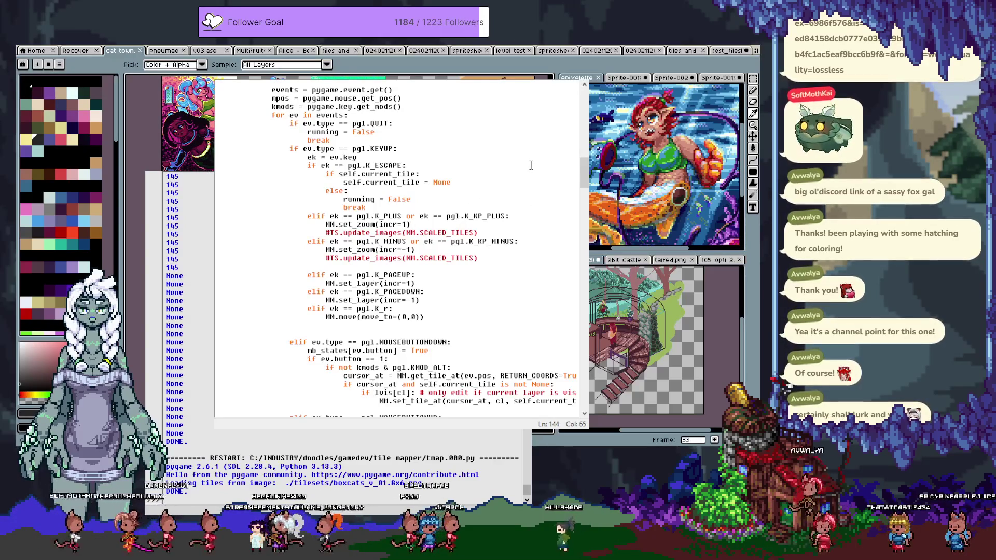
Add 'if kmods & pgl.KMOD_SHIFT:' under the plus-key branch and indent set_zoom(incr=1) beneath it.
{"action": "key", "text": "Return"}
{"action": "type", "text": "if k"}
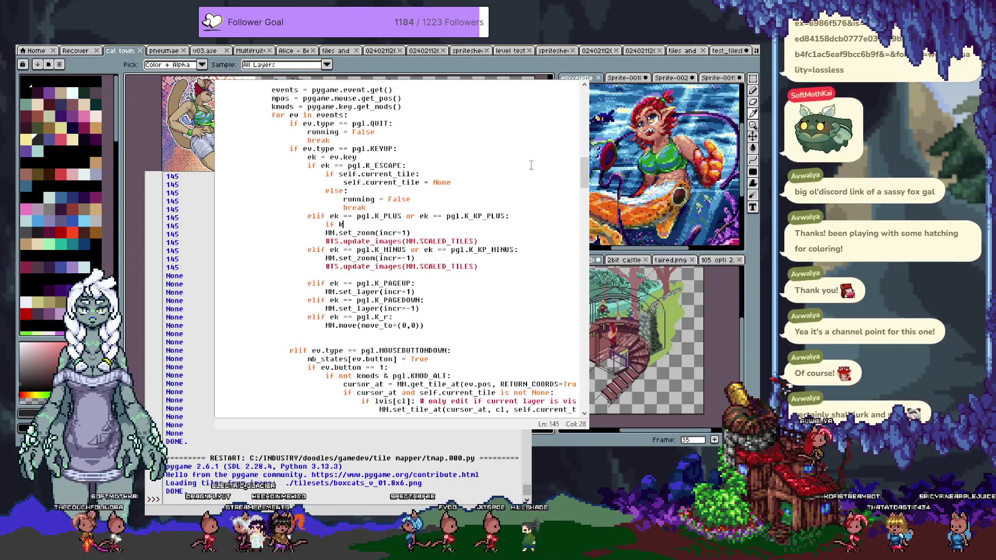
{"action": "type", "text": "no & "}
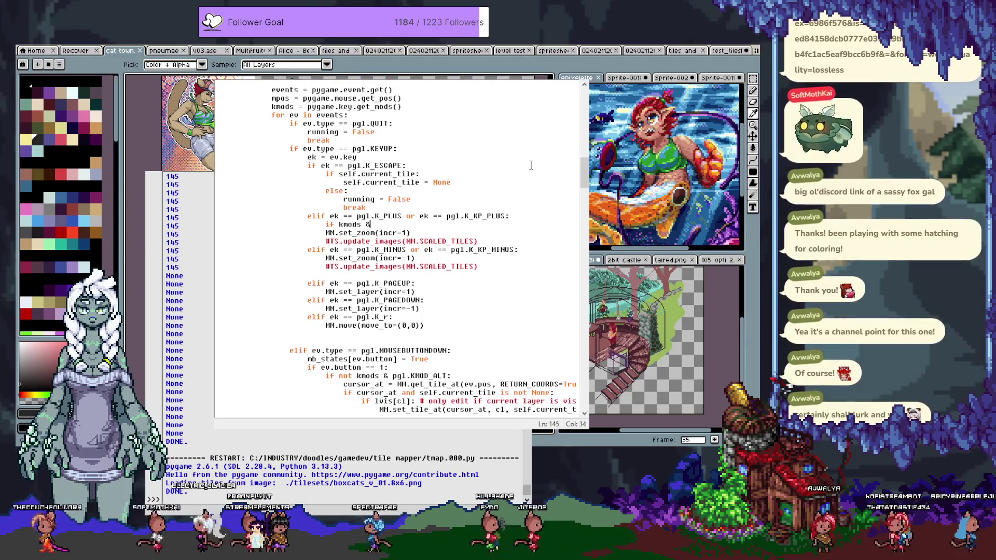
{"action": "type", "text": "pgl."}
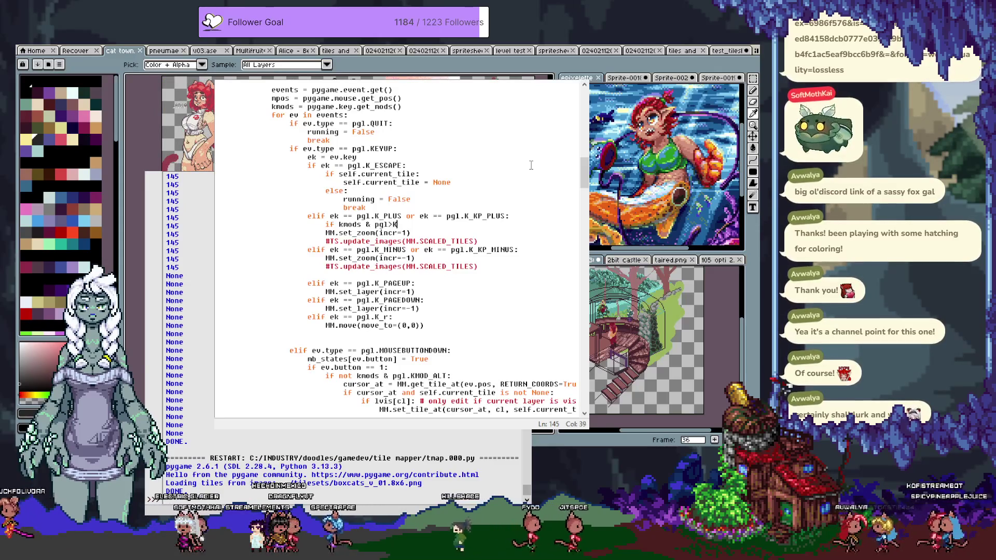
{"action": "type", "text": "KMOD"}
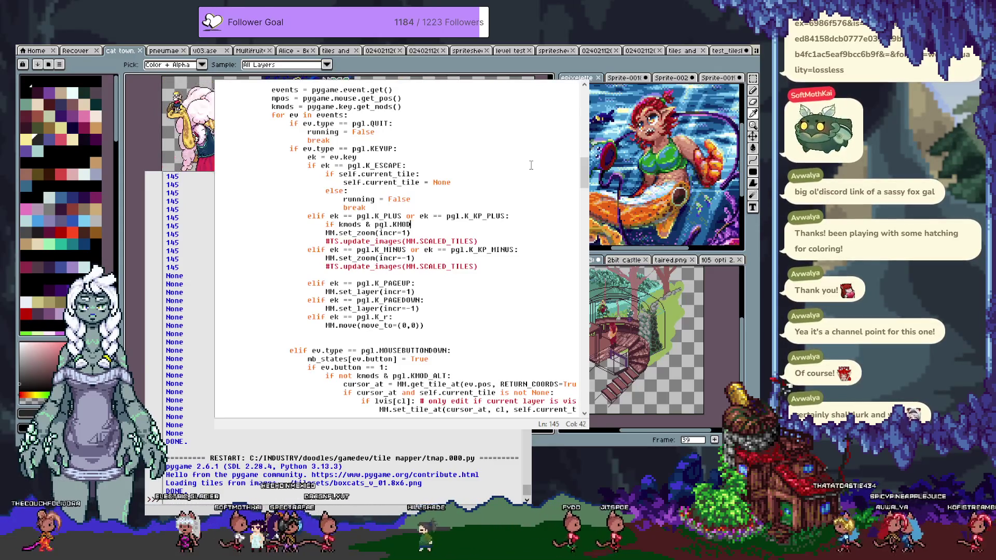
{"action": "type", "text": "_SHIFT:"}
{"action": "key", "text": "Down"}
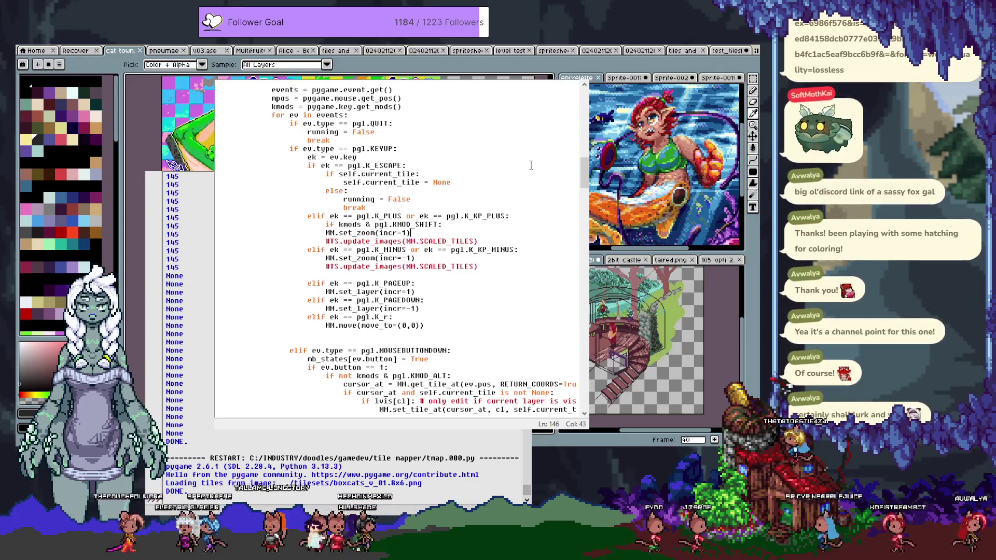
{"action": "key", "text": "BackSpace"}
{"action": "type", "text": ")"}
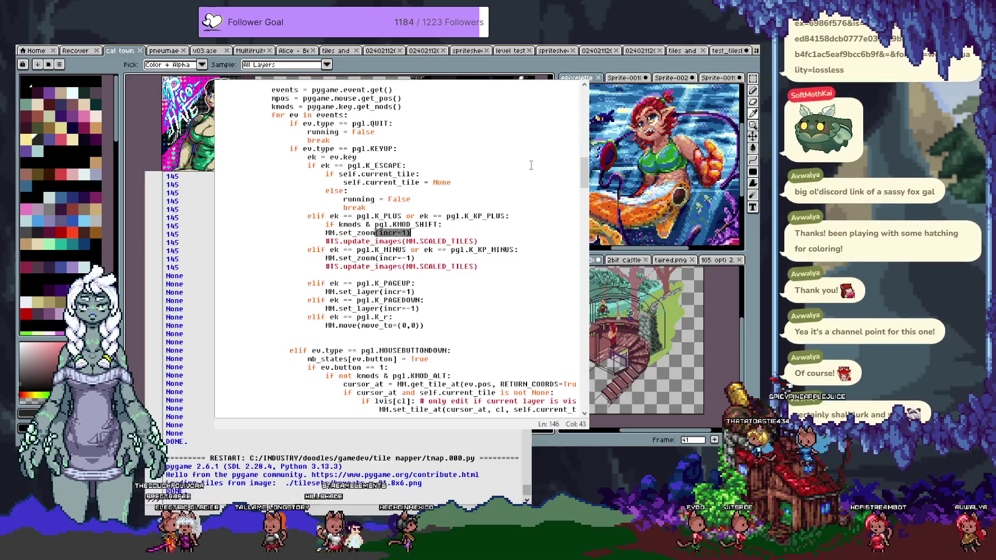
{"action": "key", "text": "Left"}
{"action": "key", "text": "Left"}
{"action": "key", "text": "Left"}
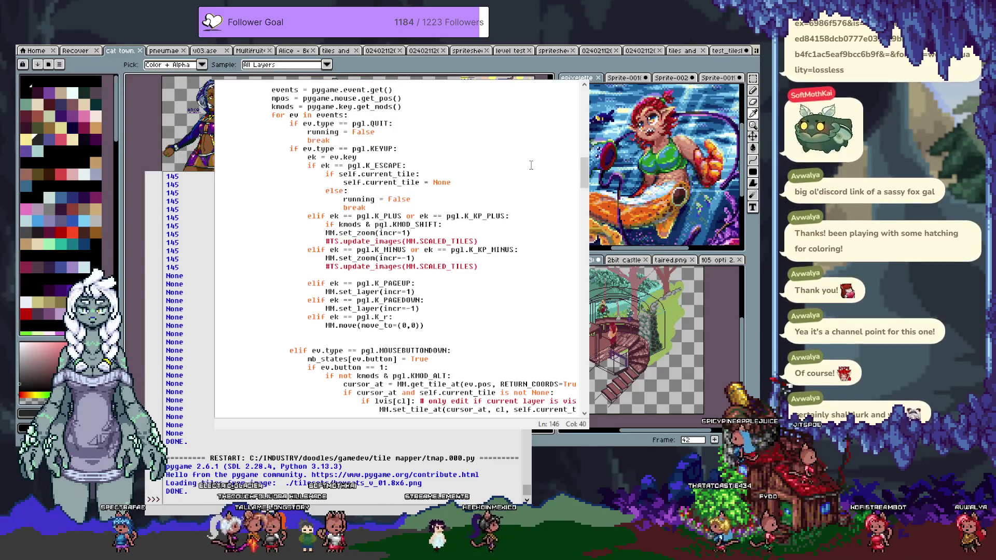
{"action": "key", "text": "Down"}
{"action": "key", "text": "Home"}
{"action": "key", "text": "shift+Down"}
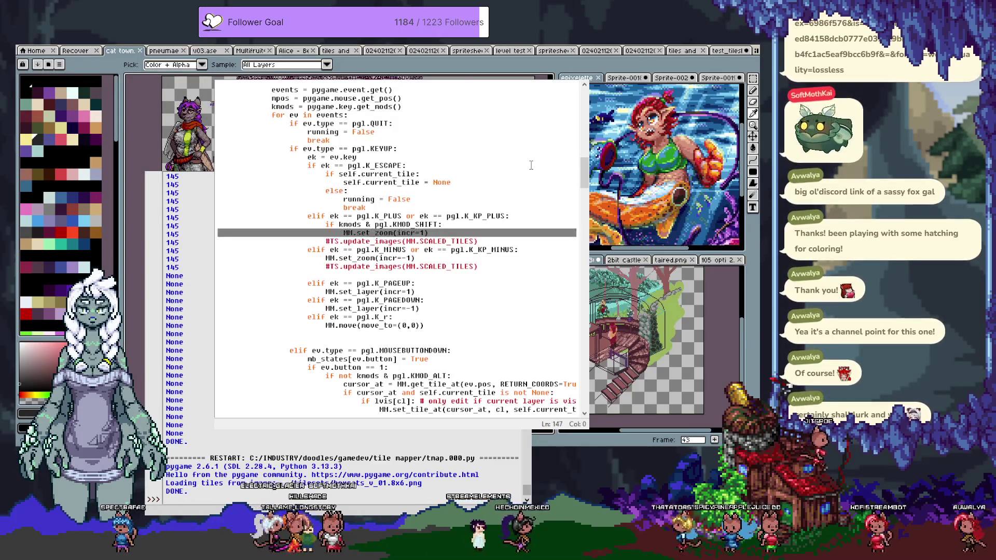
{"action": "key", "text": "Tab"}
Indent the update_images comment, add the MM.incr_intertile(1) fallback, and copy the finished block.
{"action": "key", "text": "Up"}
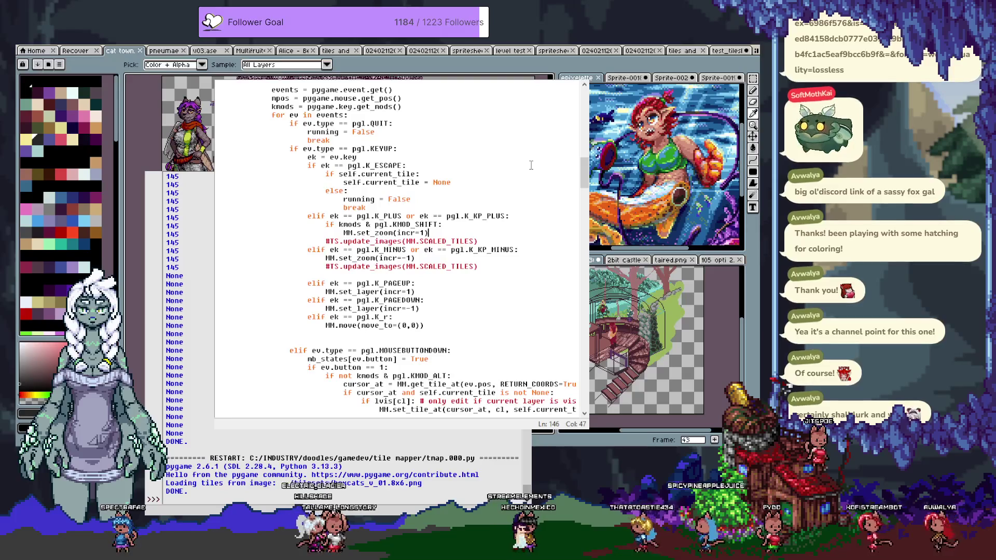
{"action": "key", "text": "Home"}
{"action": "key", "text": "shift+Down"}
{"action": "key", "text": "Tab"}
{"action": "key", "text": "Return"}
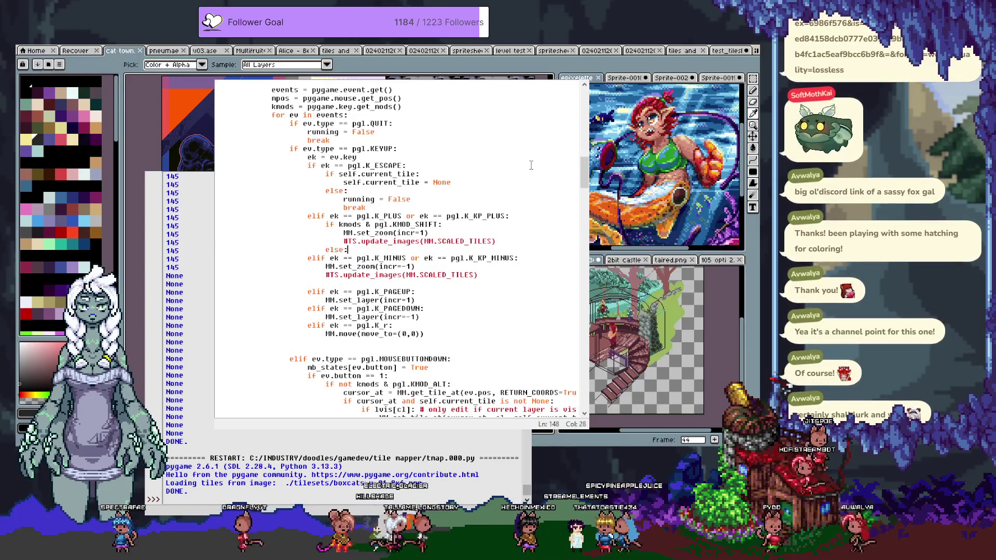
{"action": "key", "text": "Return"}
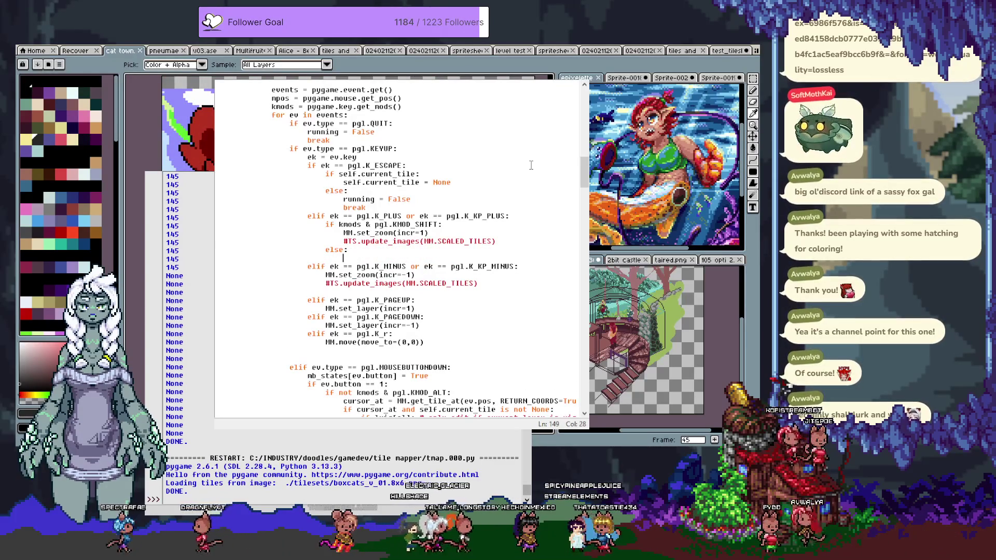
{"action": "type", "text": "MM."}
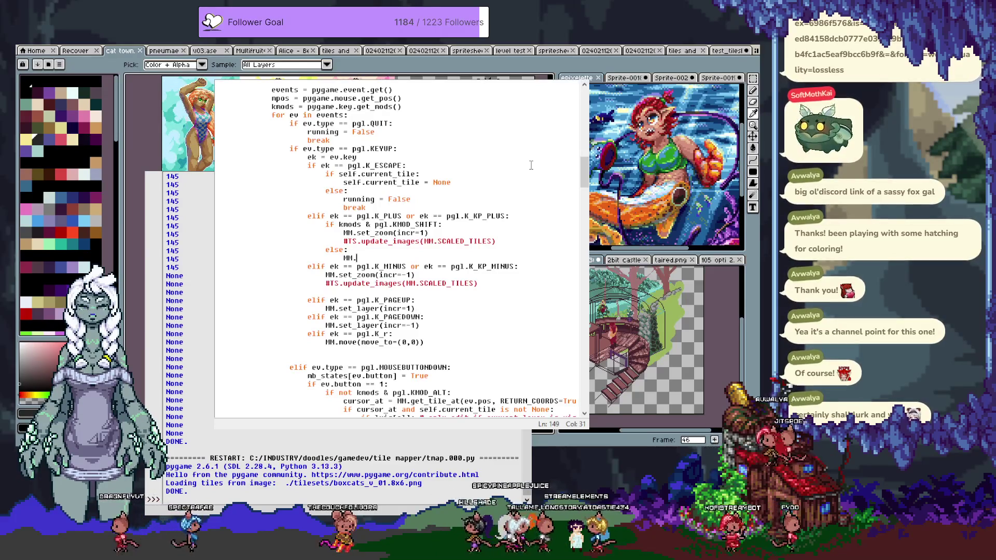
{"action": "type", "text": "incr_Inter"}
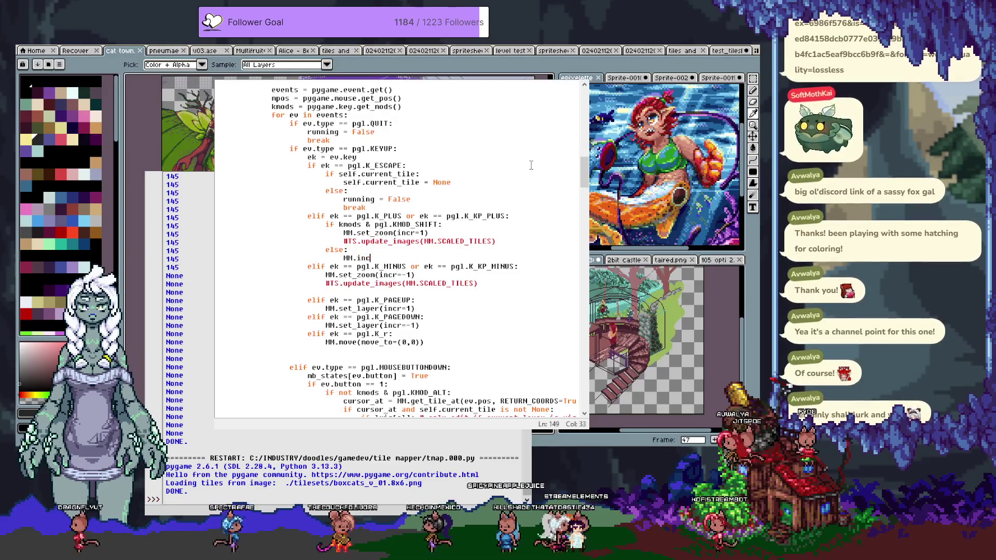
{"action": "key", "text": "BackSpace"}
{"action": "key", "text": "BackSpace"}
{"action": "key", "text": "BackSpace"}
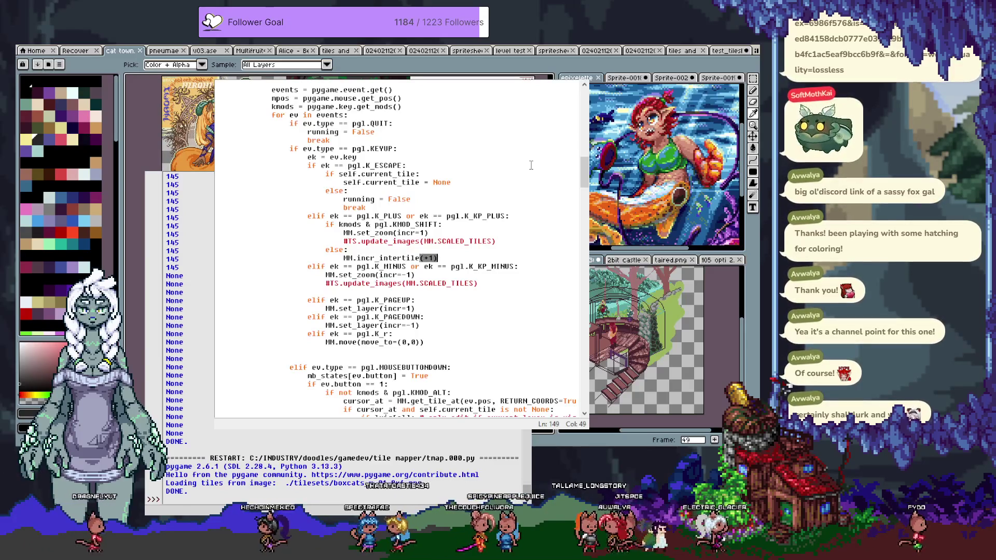
{"action": "key", "text": "BackSpace"}
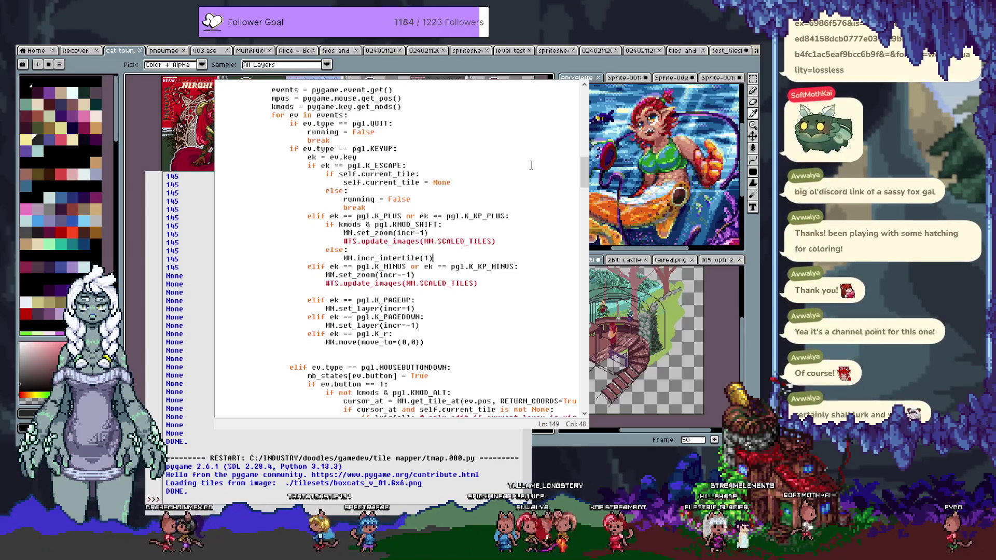
{"action": "key", "text": "shift+Up"}
{"action": "key", "text": "shift+Up"}
{"action": "key", "text": "shift+Up"}
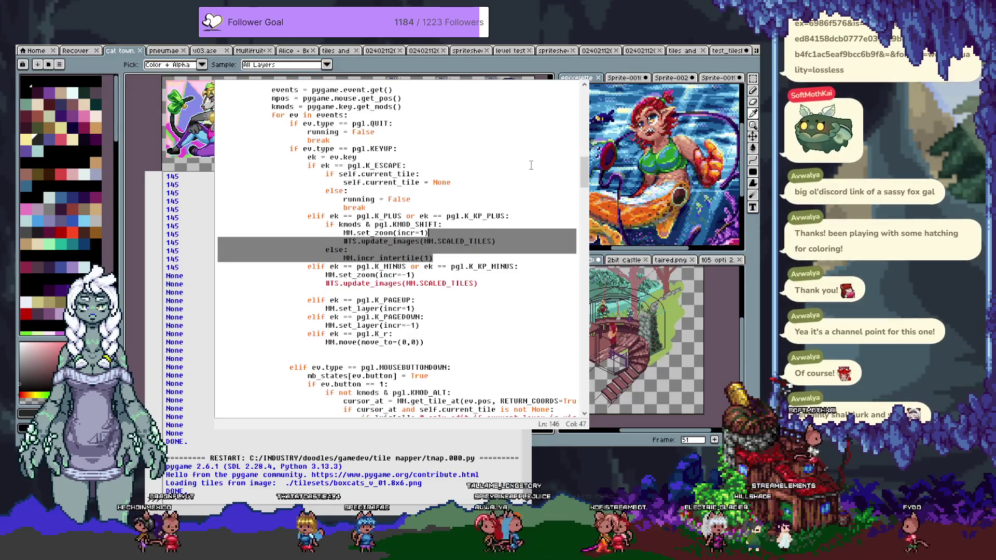
{"action": "key", "text": "shift+Home"}
{"action": "key", "text": "shift+Home"}
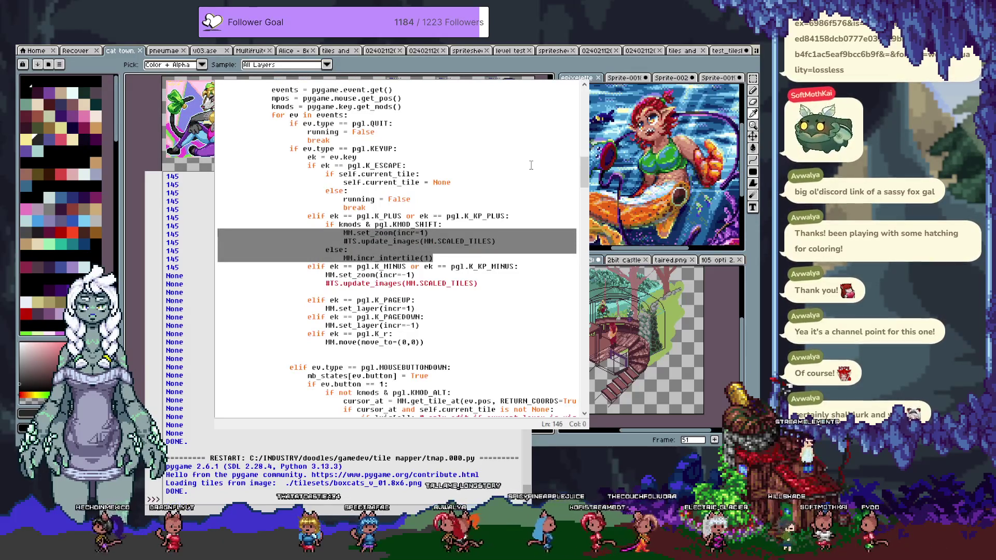
{"action": "key", "text": "Down"}
{"action": "key", "text": "Down"}
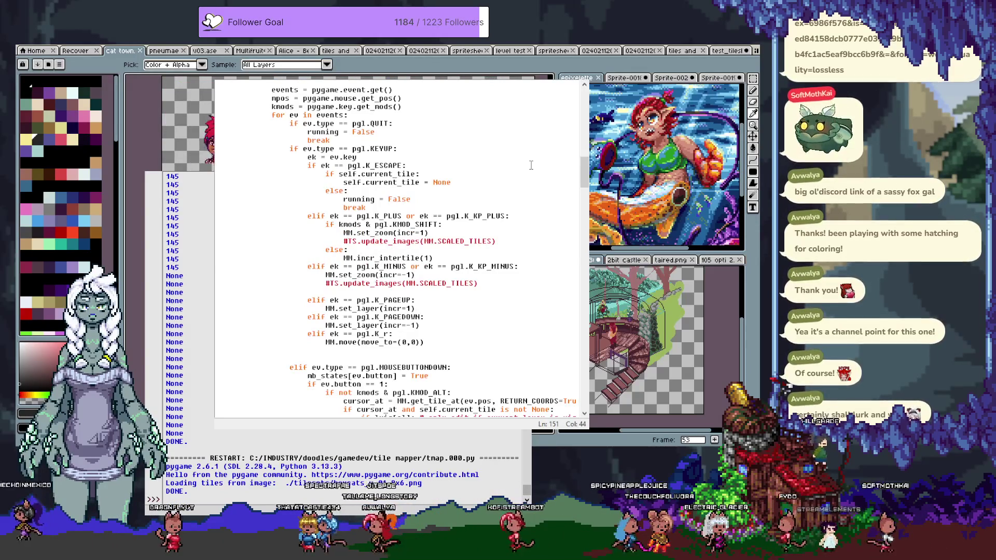
Paste the zoom-or-spacing block over the update_images comment in the minus-key branch.
{"action": "key", "text": "shift+Up"}
{"action": "key", "text": "shift+Up"}
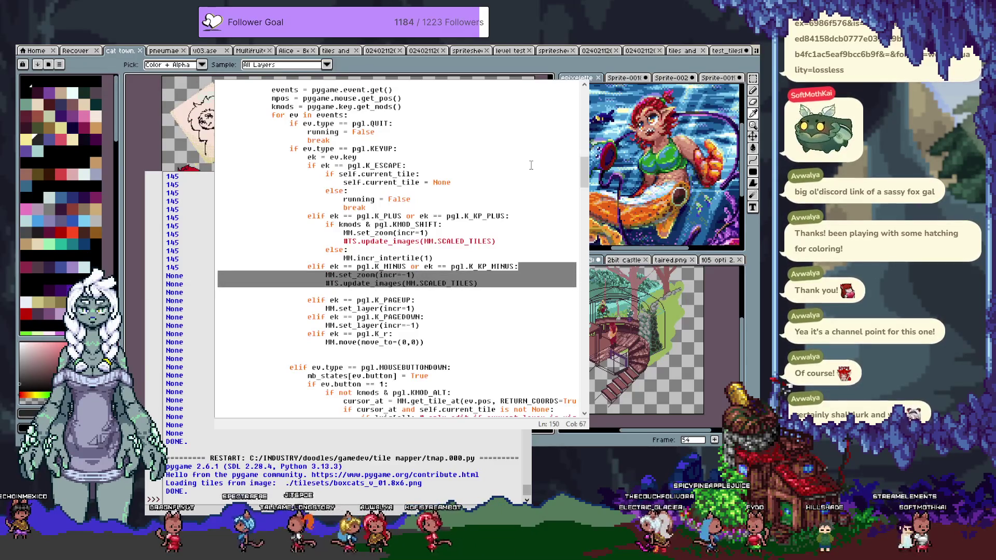
{"action": "key", "text": "ctrl+v"}
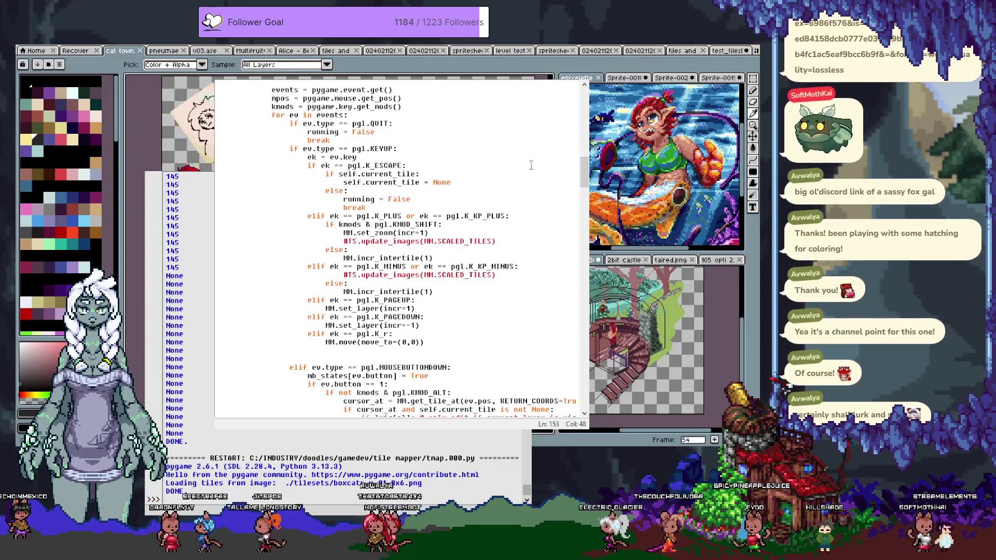
{"action": "key", "text": "ctrl+z"}
{"action": "key", "text": "ctrl+z"}
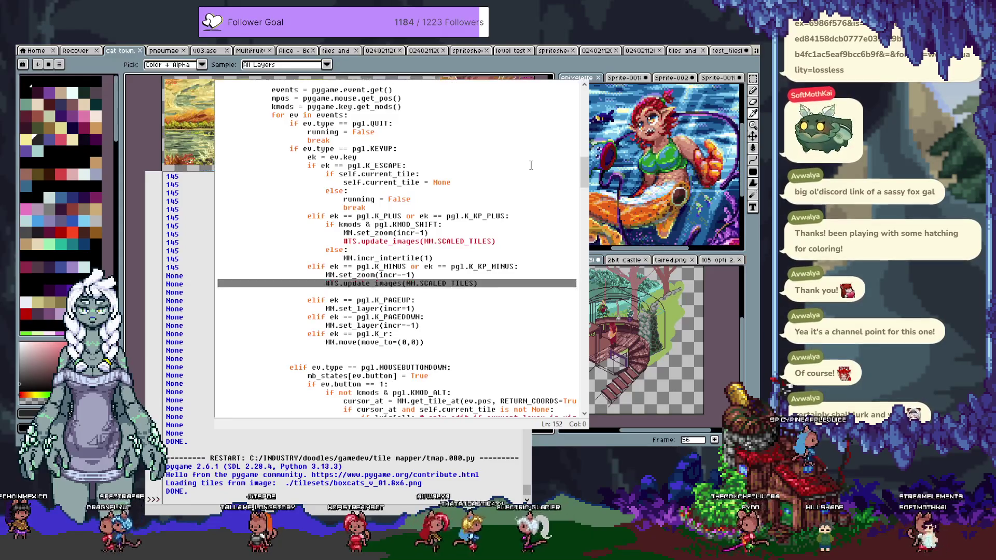
{"action": "key", "text": "shift+Up"}
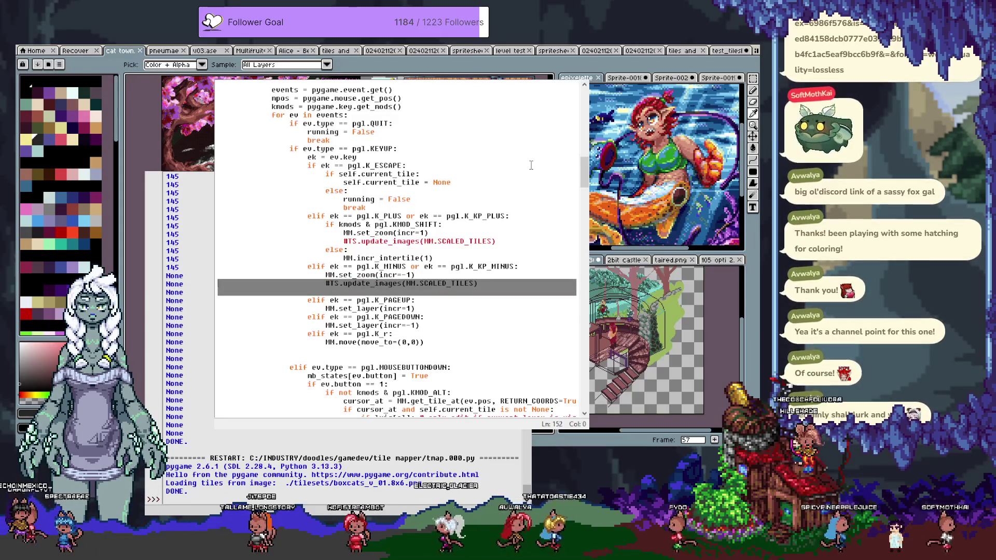
{"action": "type", "text": "MM.set_zoom(incr=1)                             #TS.update_images(MM.SCALED_TILES)                         else:                             MM.incr_intertile(1)"}
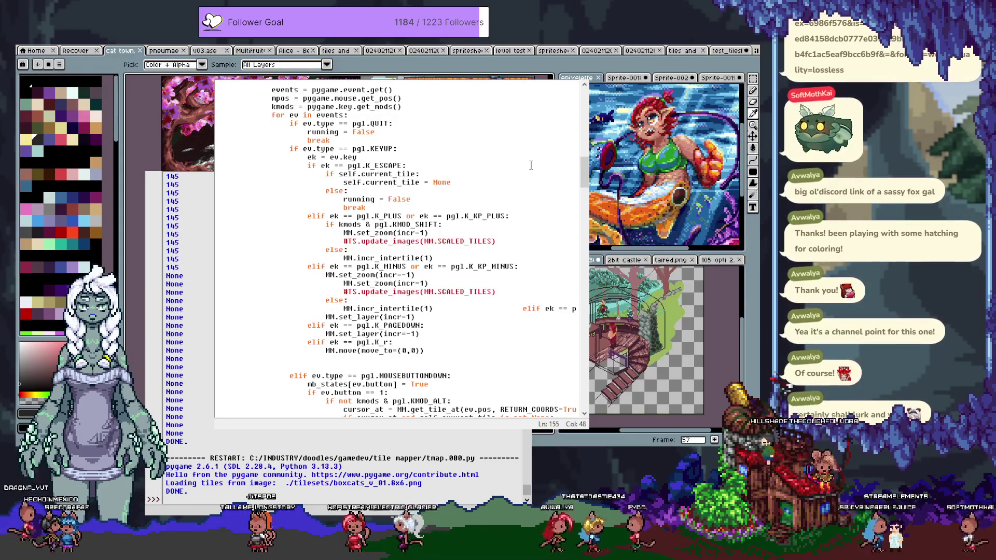
Indent the pasted zoom call under the Shift check, change it to incr=-1, and remove the duplicate line.
{"action": "key", "text": "Up"}
{"action": "key", "text": "Up"}
{"action": "key", "text": "Up"}
{"action": "key", "text": "Home"}
{"action": "key", "text": "Tab"}
{"action": "key", "text": "Down"}
{"action": "key", "text": "End"}
{"action": "key", "text": "Left"}
{"action": "type", "text": "-"}
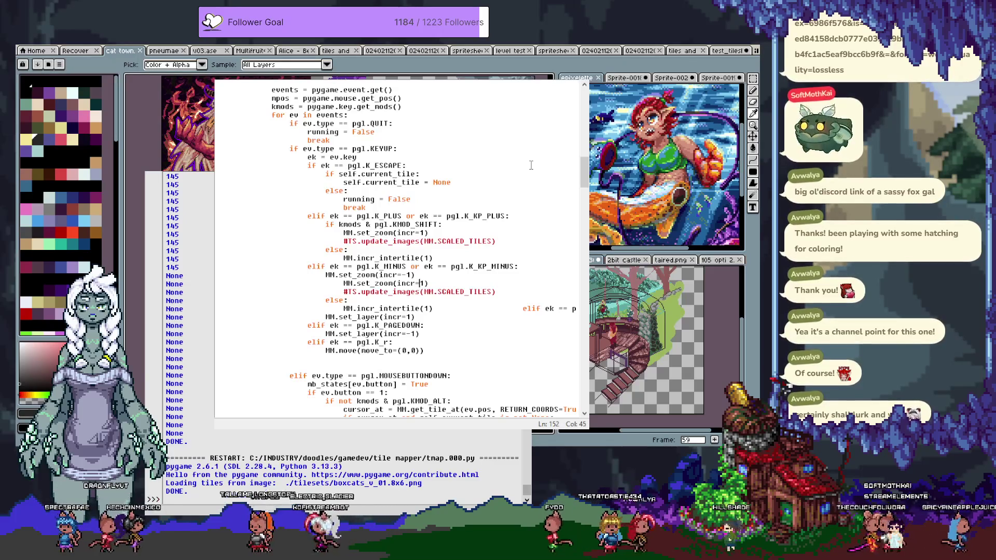
{"action": "key", "text": "Up"}
{"action": "key", "text": "shift+Home"}
{"action": "key", "text": "shift+Home"}
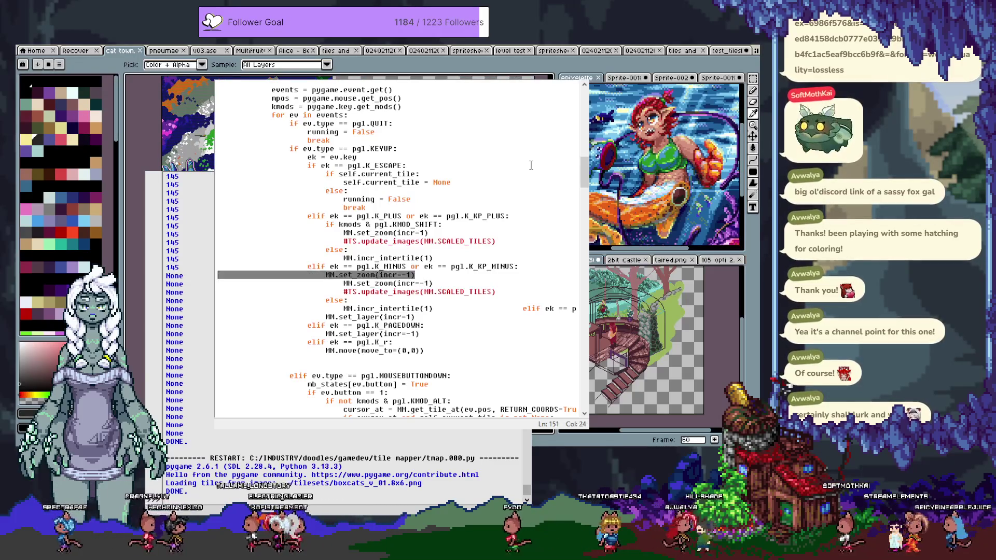
{"action": "key", "text": "BackSpace"}
{"action": "key", "text": "BackSpace"}
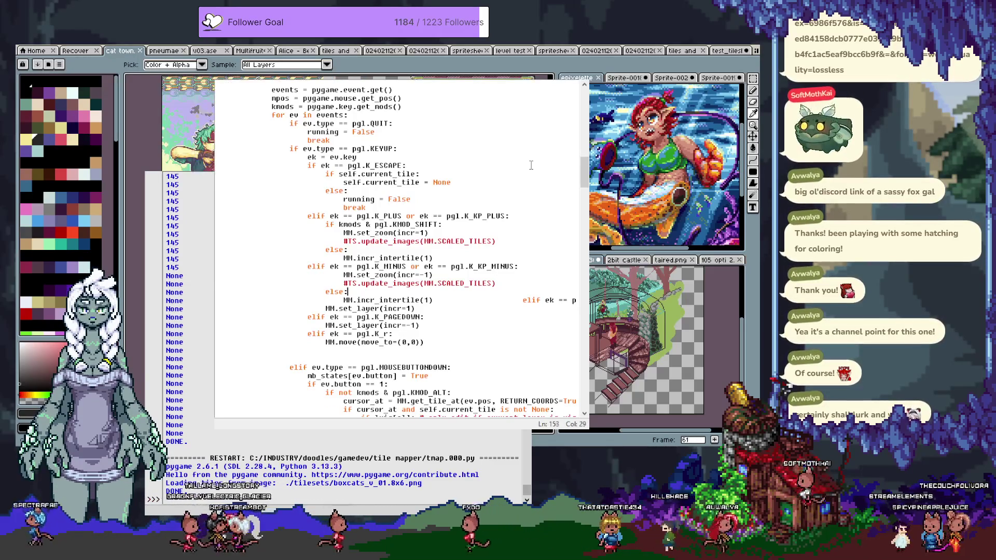
Put the PAGEUP elif on its own line and make the minus fallback MM.incr_intertile(-1).
{"action": "key", "text": "Return"}
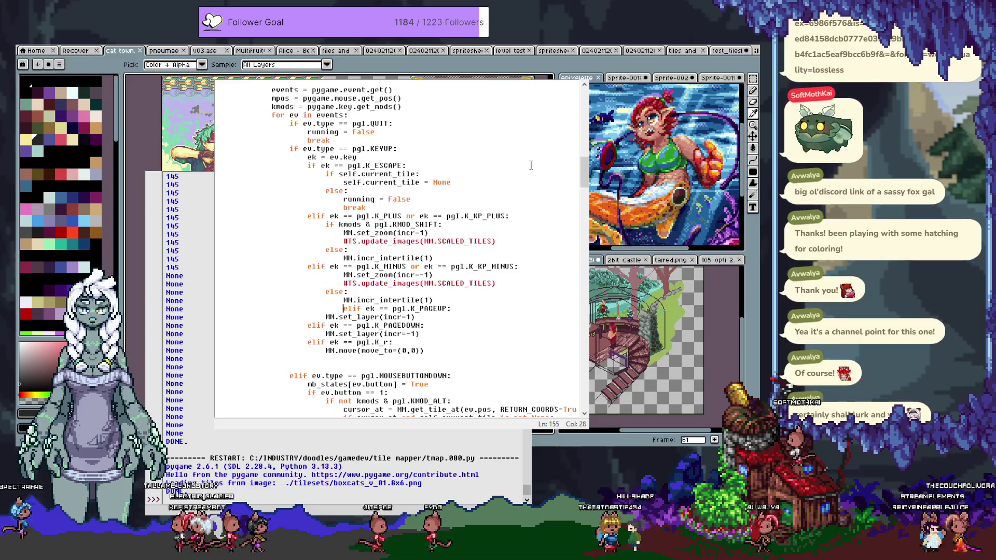
{"action": "key", "text": "BackSpace"}
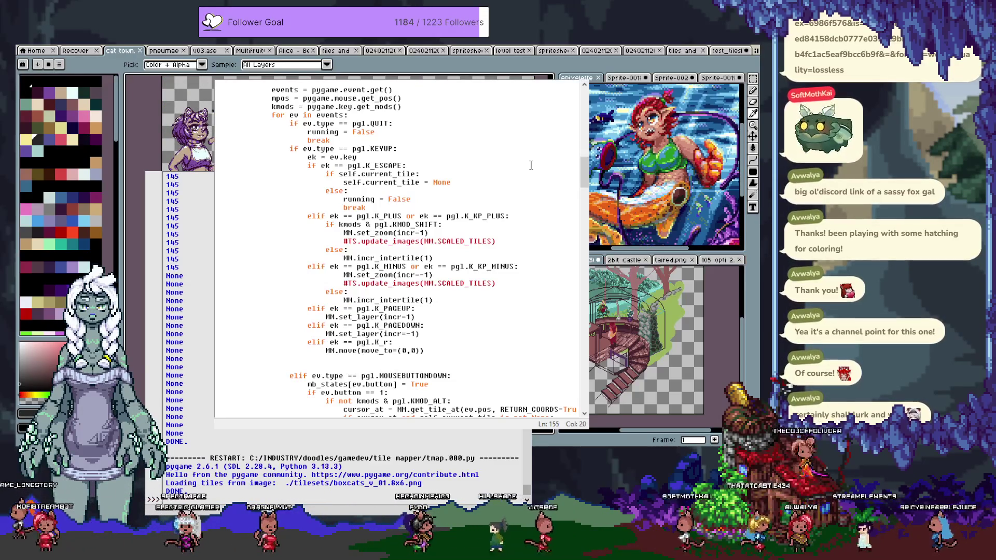
{"action": "key", "text": "Up"}
{"action": "key", "text": "Up"}
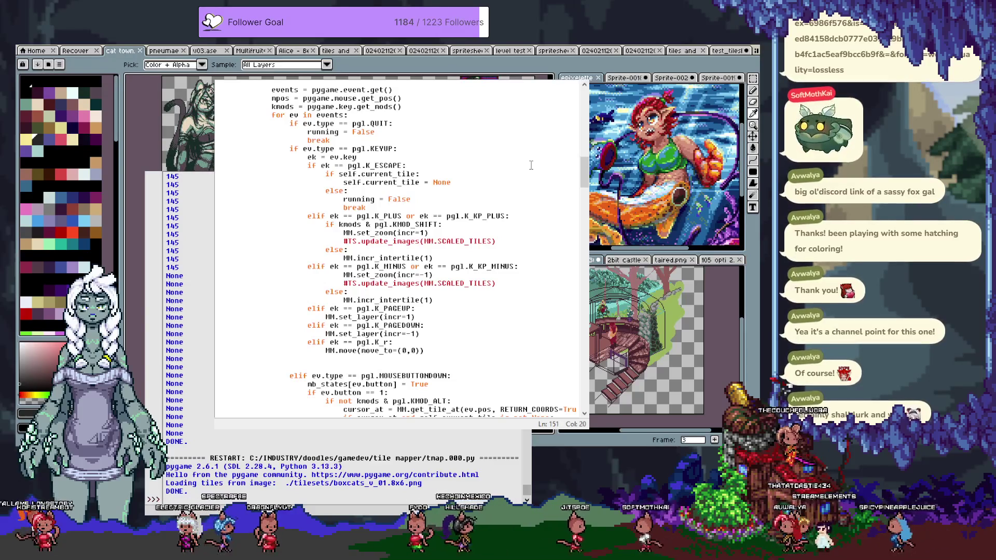
{"action": "key", "text": "Up"}
{"action": "key", "text": "Up"}
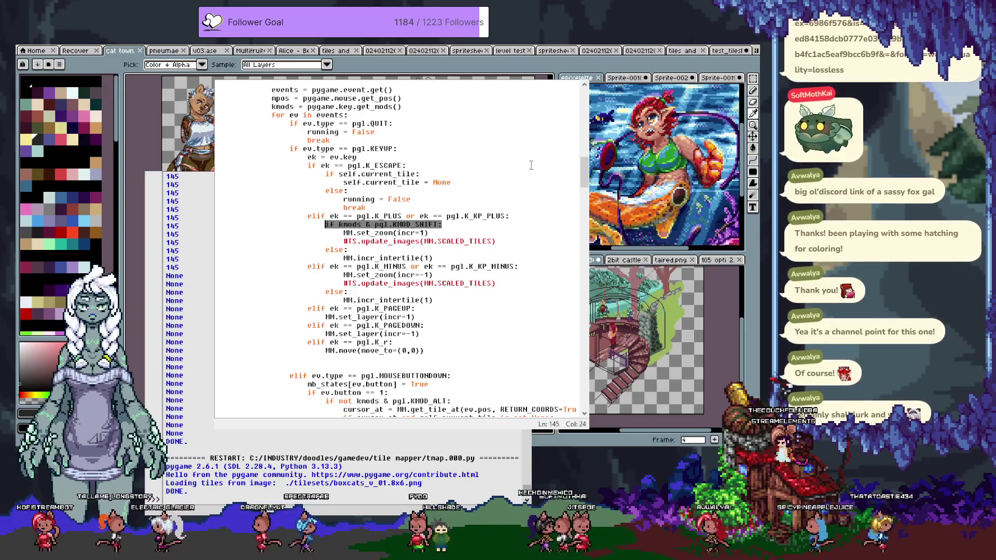
{"action": "key", "text": "Down"}
{"action": "key", "text": "Down"}
{"action": "key", "text": "Down"}
{"action": "key", "text": "Return"}
{"action": "type", "text": "if kmods & pgl.KMOD_SHIFT:"}
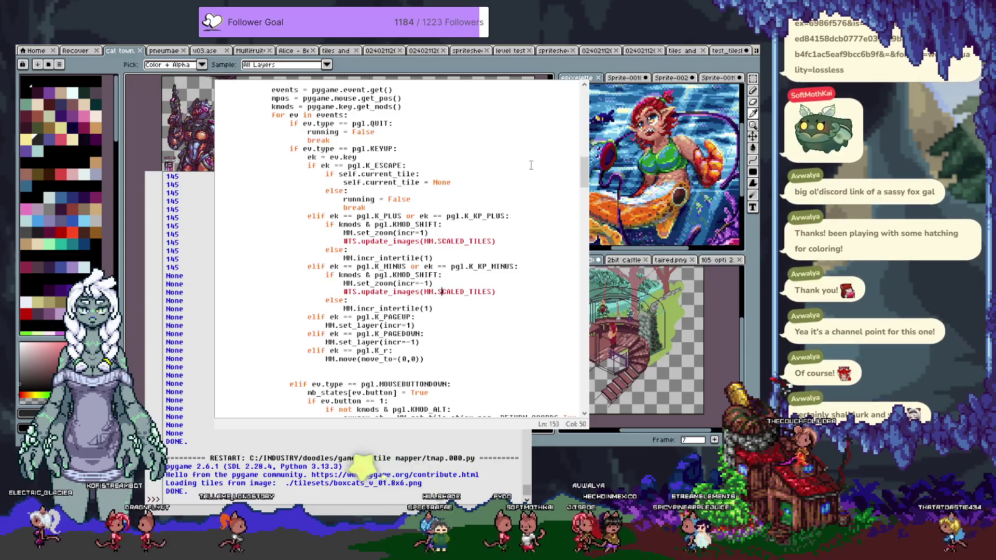
{"action": "type", "text": "-"}
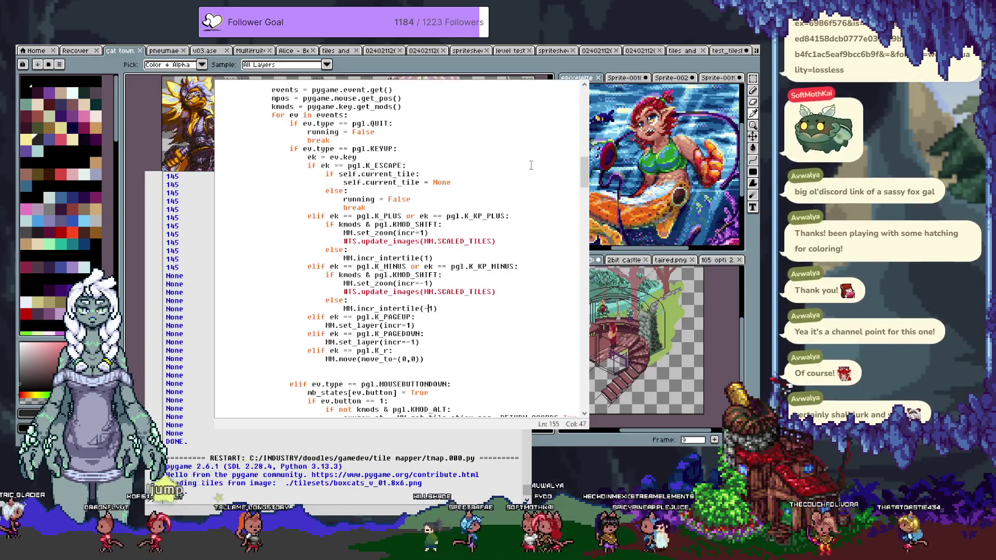
{"action": "key", "text": "Left"}
{"action": "key", "text": "Left"}
{"action": "key", "text": "ctrl+shift+Left"}
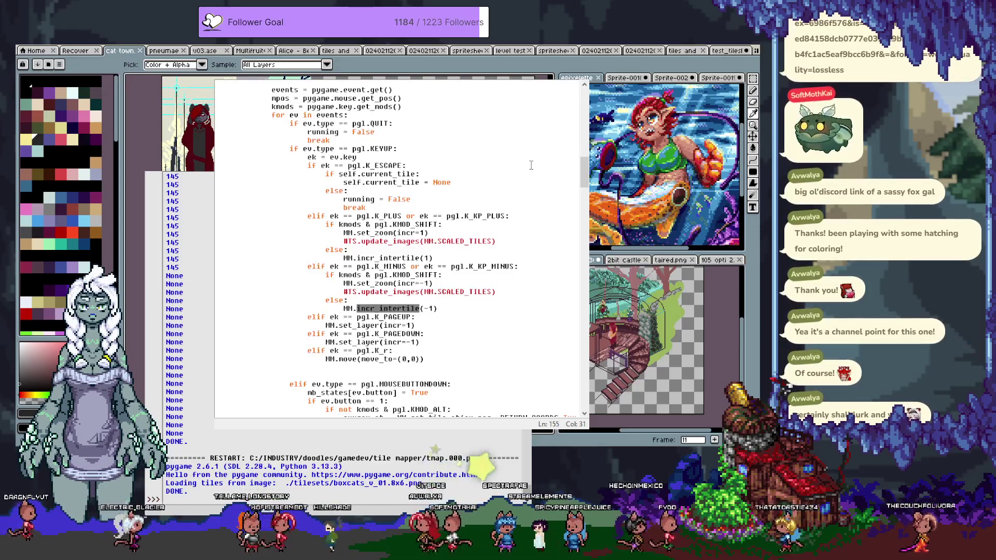
Add a 'def incr_intertile(self, incr):' method header just below set_zoom.
{"action": "scroll", "coordinate": [531, 164], "scroll_direction": "down", "scroll_amount": 10}
{"action": "scroll", "coordinate": [531, 165], "scroll_direction": "down", "scroll_amount": 5}
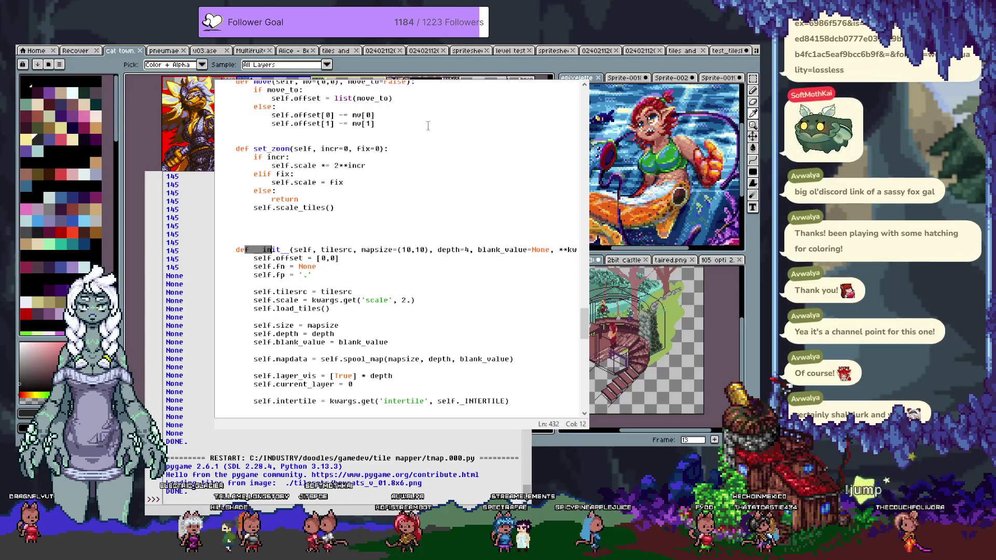
{"action": "scroll", "coordinate": [453, 134], "scroll_direction": "up", "scroll_amount": 5}
{"action": "scroll", "coordinate": [319, 211], "scroll_direction": "down", "scroll_amount": 3}
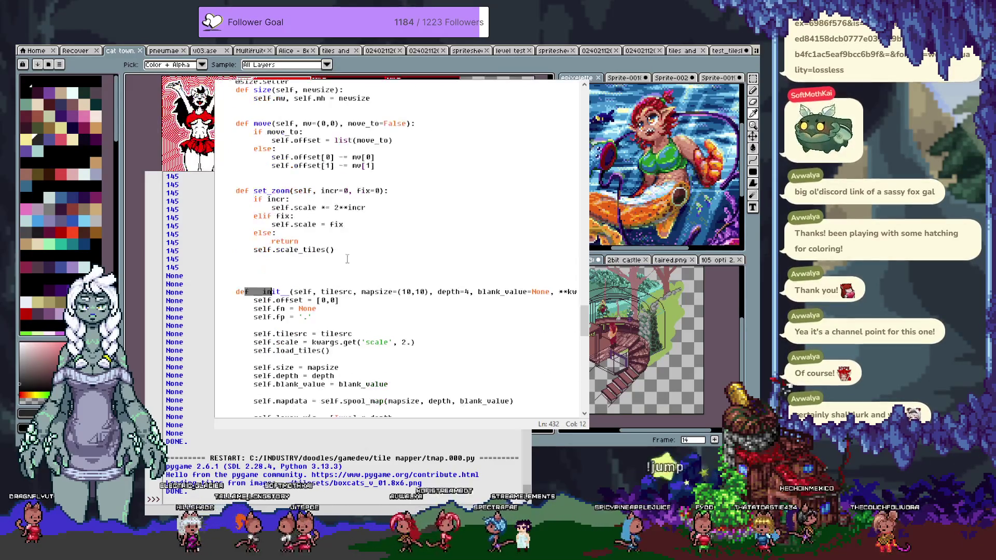
{"action": "left_click", "coordinate": [345, 252]}
{"action": "key", "text": "Return"}
{"action": "key", "text": "Return"}
{"action": "key", "text": "BackSpace"}
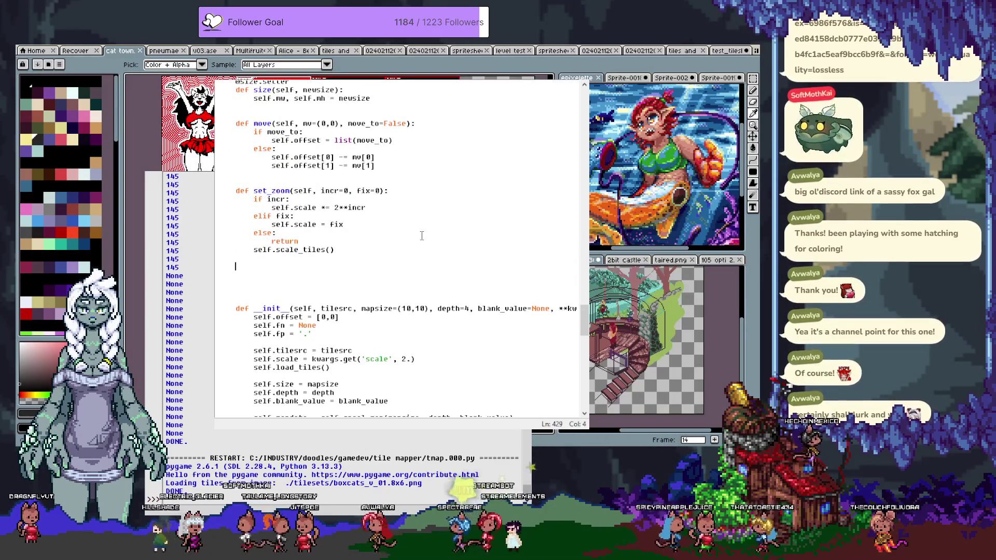
{"action": "type", "text": "defincr_intertile(self, incr)"}
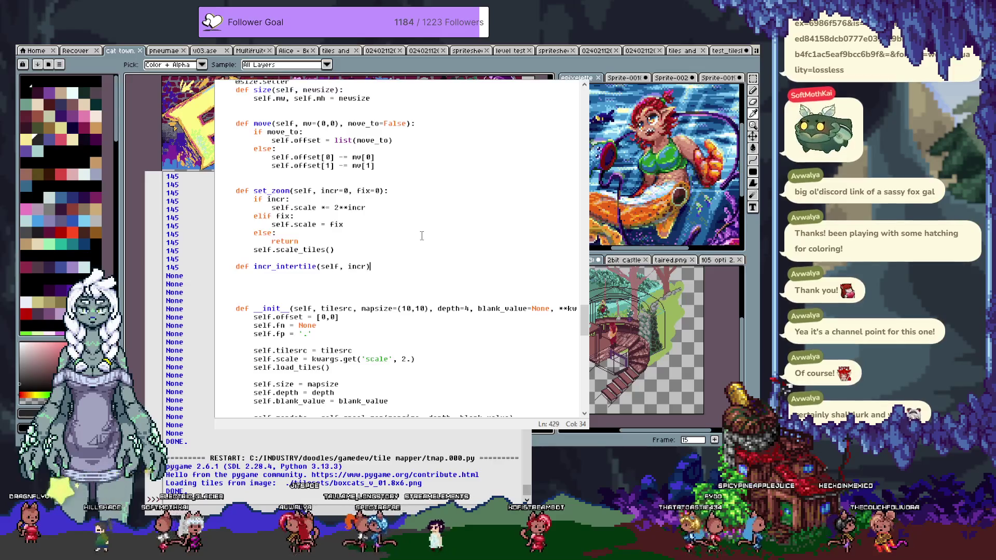
{"action": "type", "text": ":"}
{"action": "key", "text": "Return"}
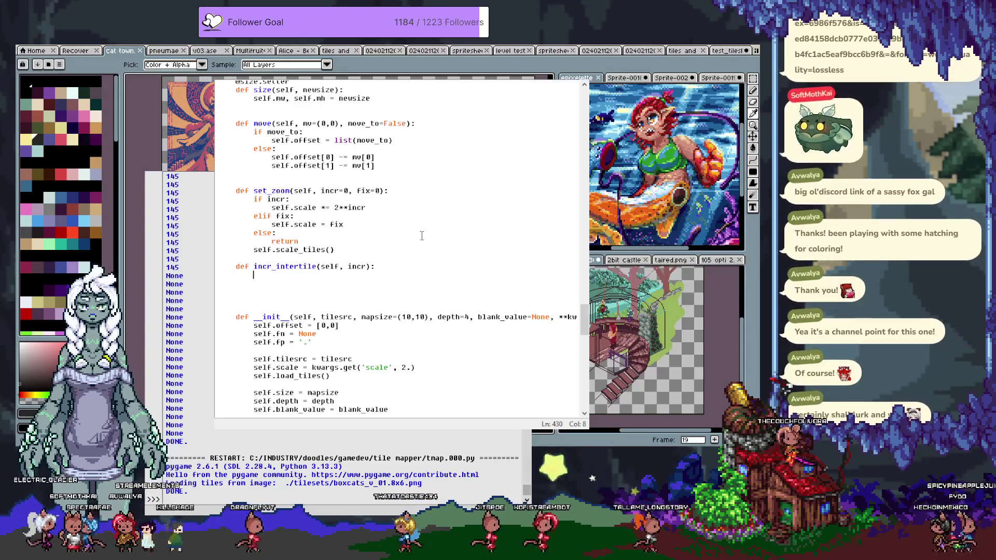
Write the method body as self.intertile = max(0, self.intertile+incr).
{"action": "type", "text": "self.intertile"}
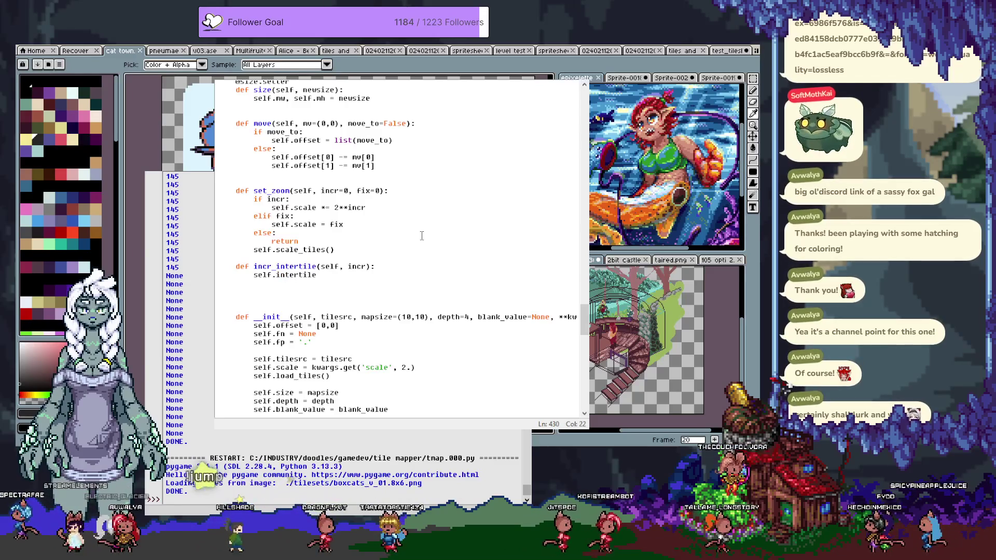
{"action": "scroll", "coordinate": [422, 235], "scroll_direction": "down", "scroll_amount": 1}
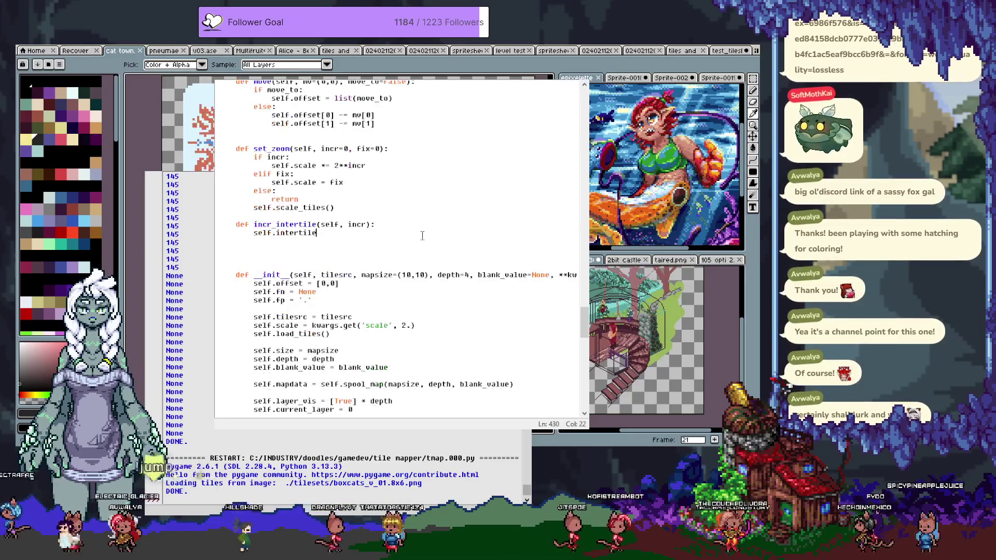
{"action": "scroll", "coordinate": [422, 235], "scroll_direction": "down", "scroll_amount": 1}
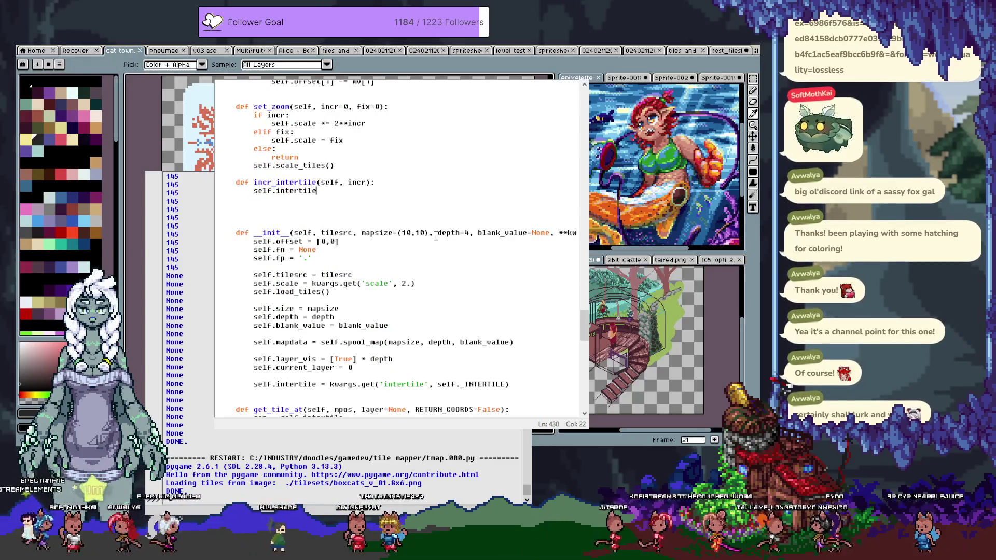
{"action": "type", "text": " = sorted"}
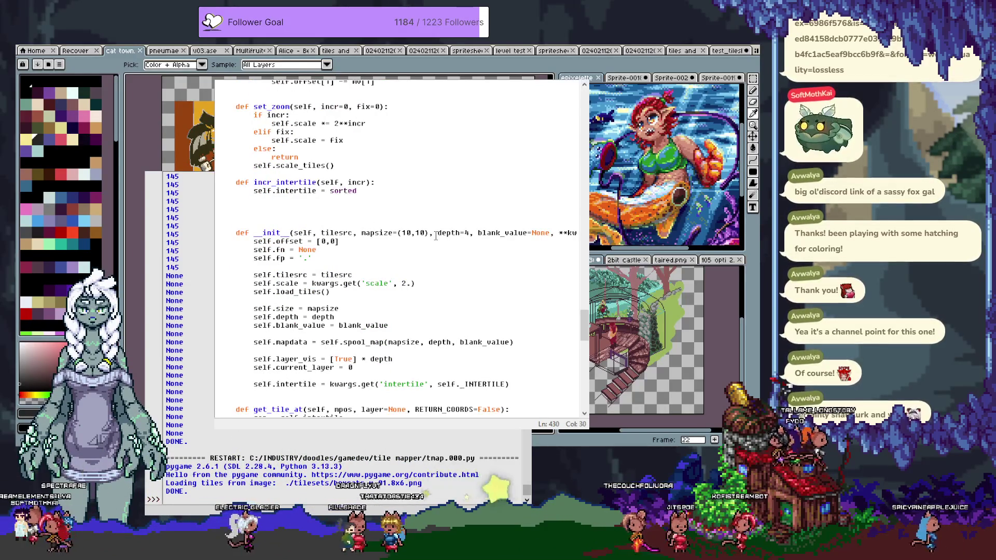
{"action": "type", "text": "(0, "}
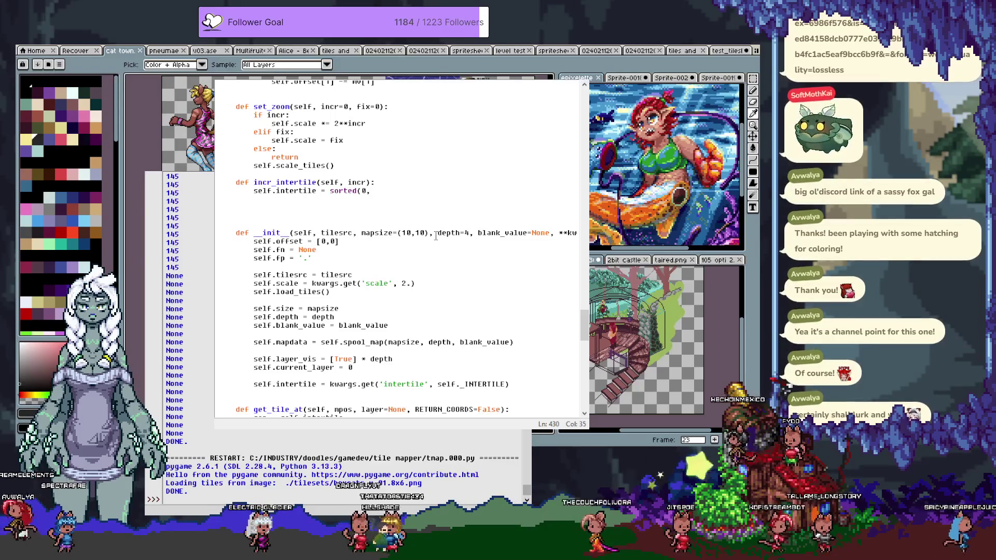
{"action": "type", "text": "in"}
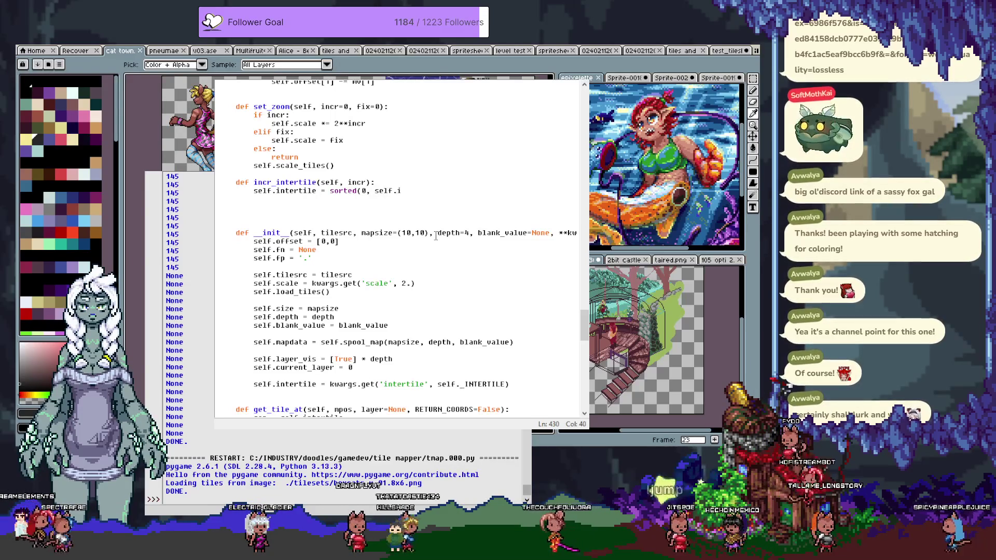
{"action": "type", "text": "nter"}
{"action": "type", "text": "tile+inc"}
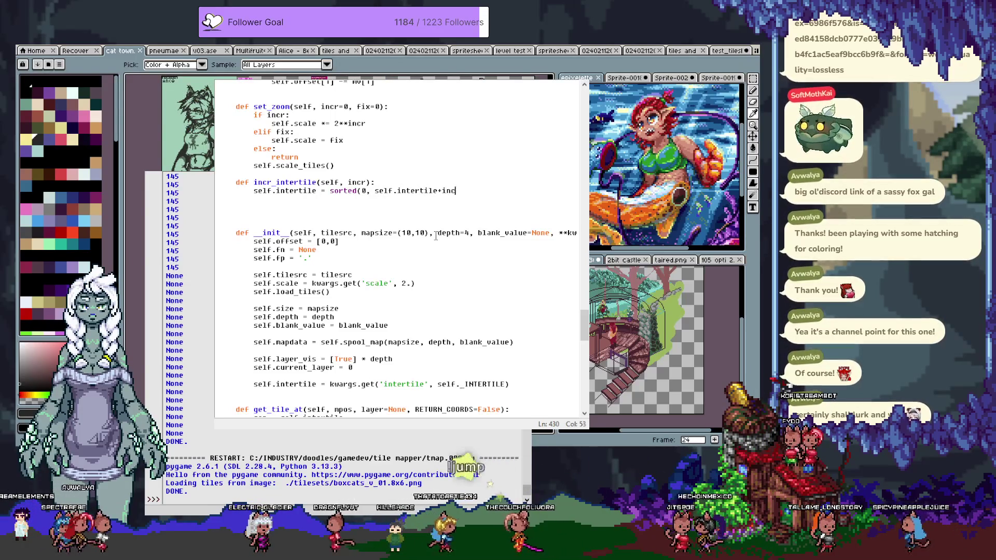
{"action": "type", "text": "r)"}
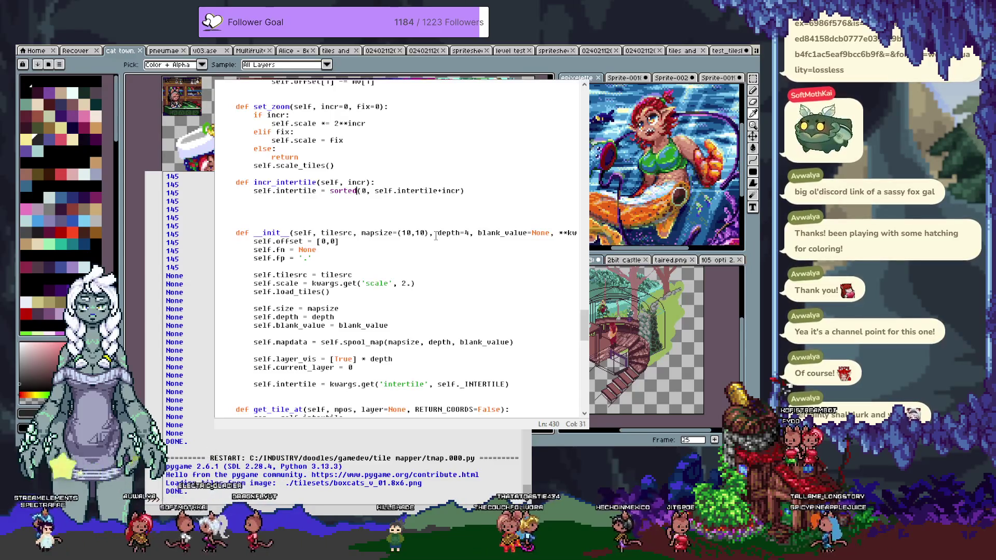
{"action": "type", "text": "ma"}
{"action": "key", "text": "End"}
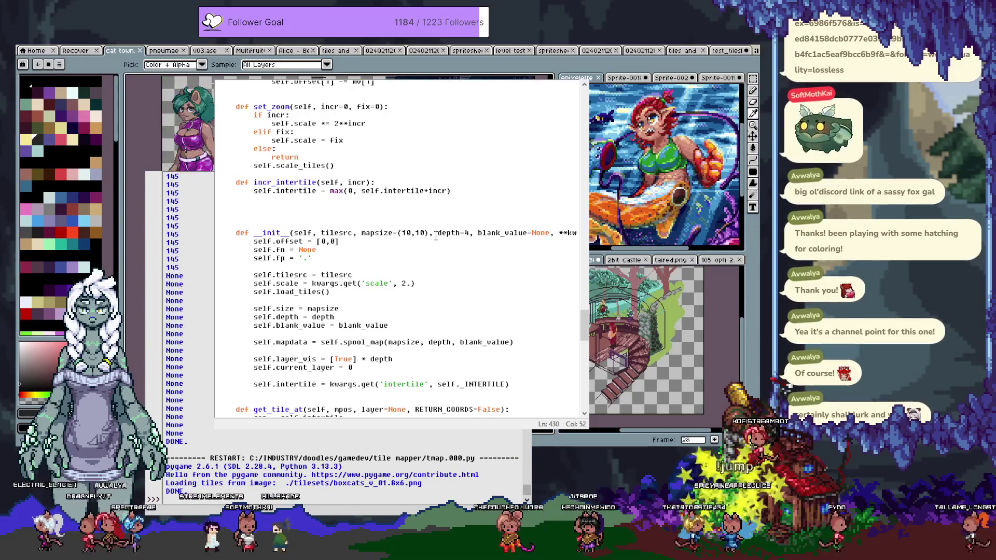
{"action": "key", "text": "Return"}
Delete the leftover 'self.' line and blank lines following the incr_intertile method.
{"action": "type", "text": "self."}
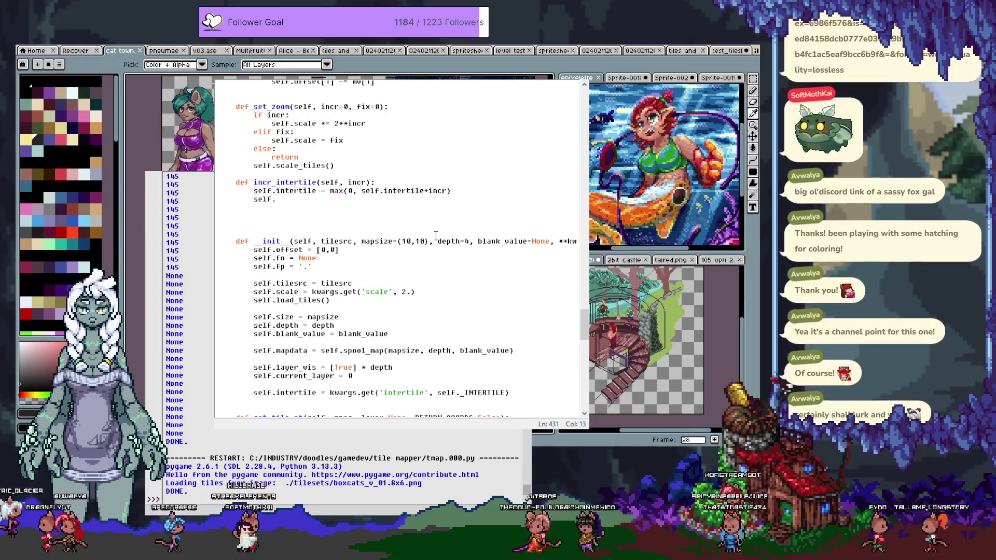
{"action": "scroll", "coordinate": [415, 222], "scroll_direction": "down", "scroll_amount": 6}
{"action": "scroll", "coordinate": [392, 220], "scroll_direction": "down", "scroll_amount": 10}
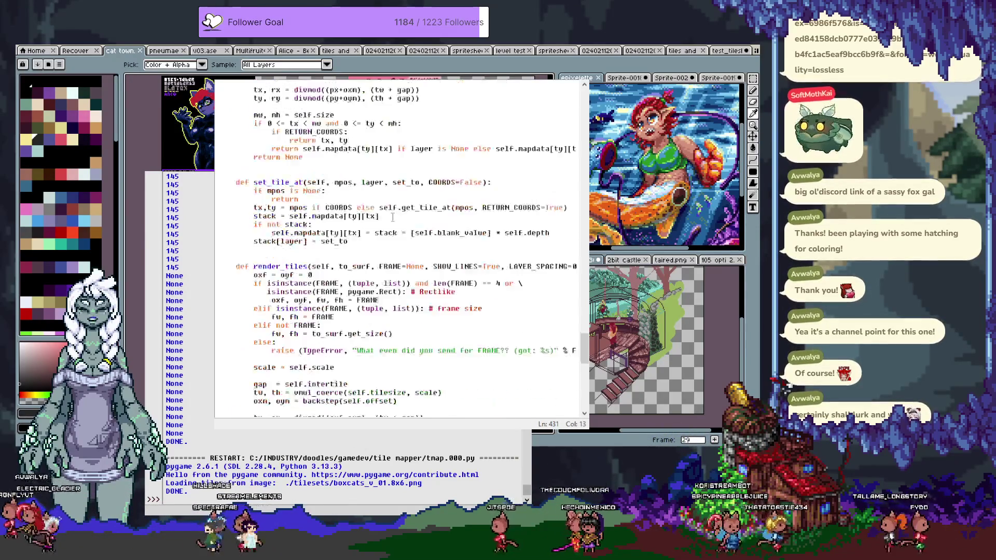
{"action": "scroll", "coordinate": [396, 216], "scroll_direction": "down", "scroll_amount": 3}
{"action": "scroll", "coordinate": [398, 216], "scroll_direction": "up", "scroll_amount": 6}
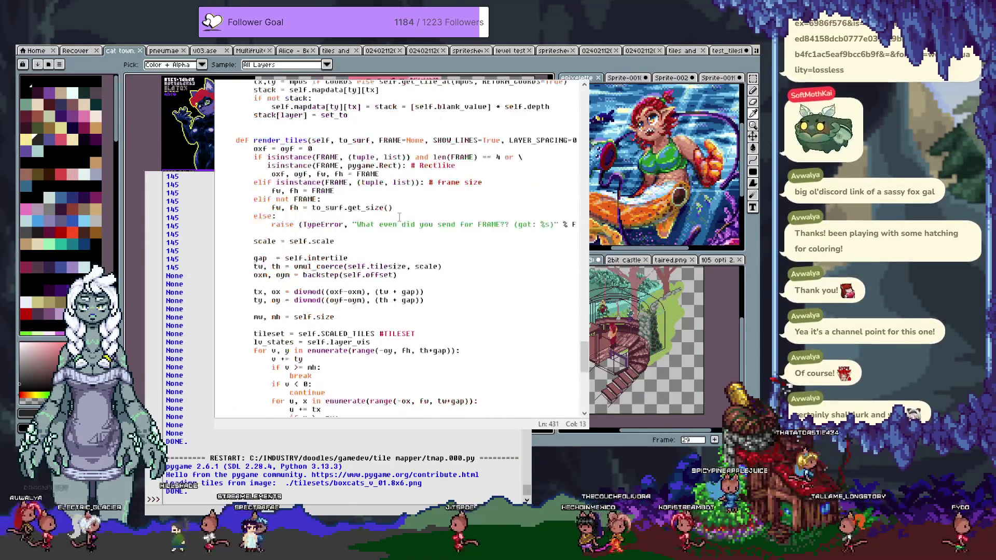
{"action": "scroll", "coordinate": [398, 213], "scroll_direction": "down", "scroll_amount": 10}
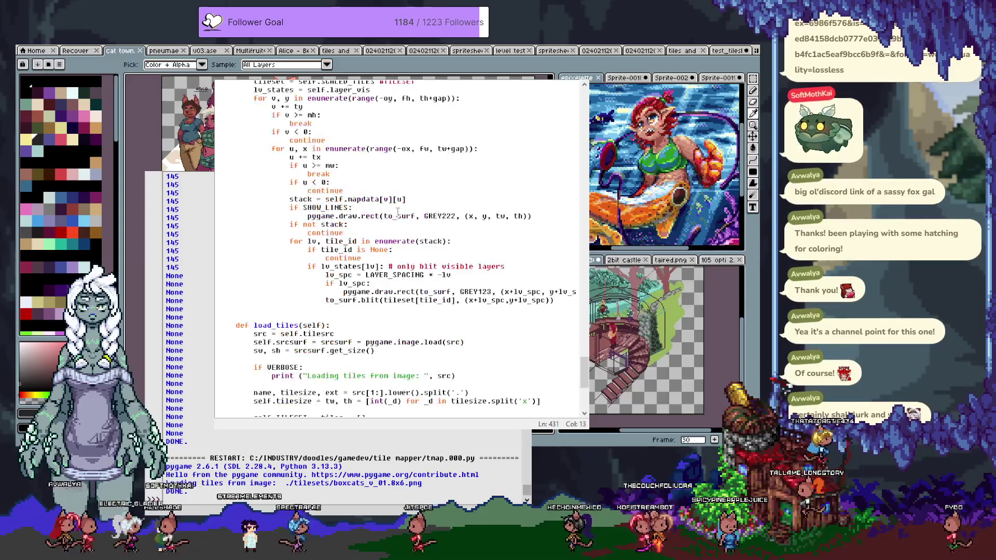
{"action": "scroll", "coordinate": [398, 213], "scroll_direction": "down", "scroll_amount": 10}
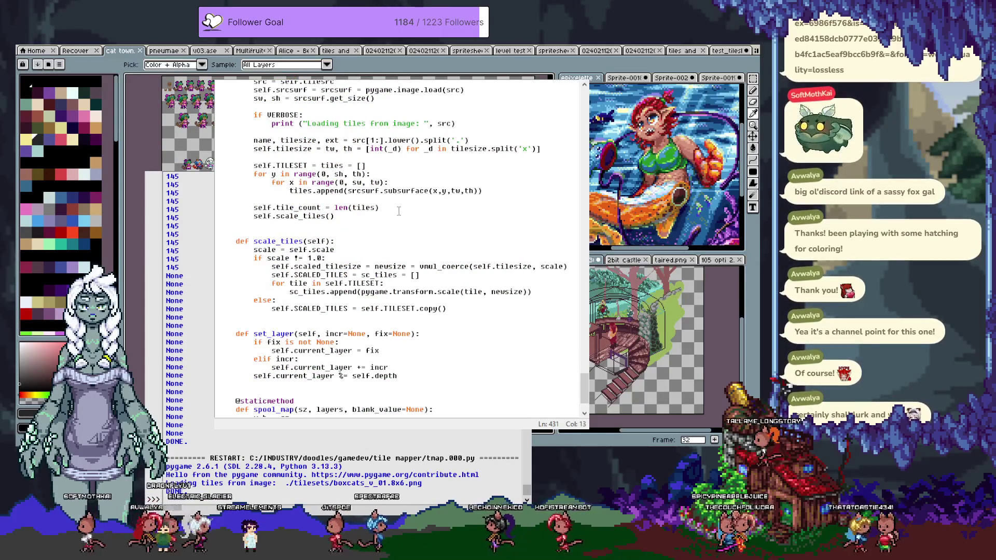
{"action": "scroll", "coordinate": [400, 210], "scroll_direction": "up", "scroll_amount": 20}
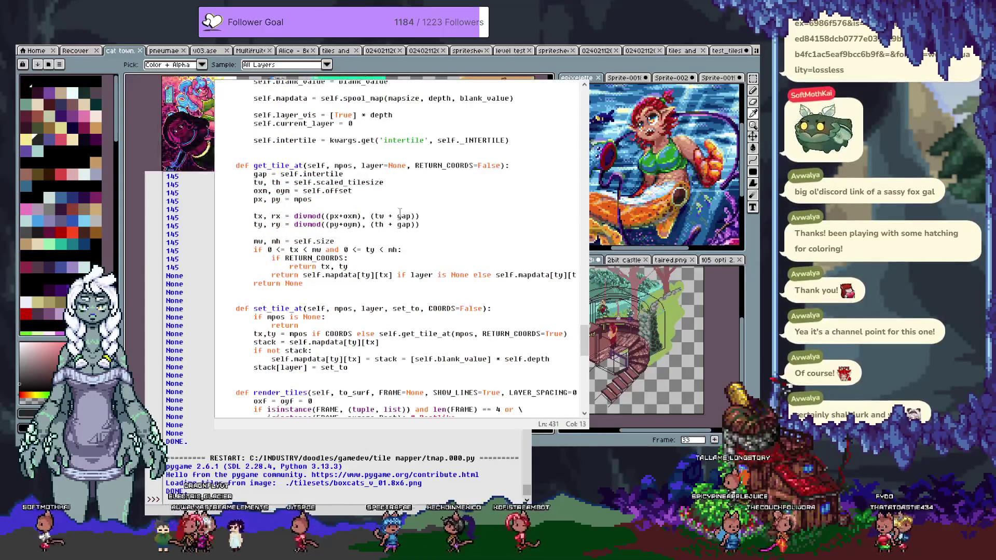
{"action": "scroll", "coordinate": [400, 213], "scroll_direction": "up", "scroll_amount": 5}
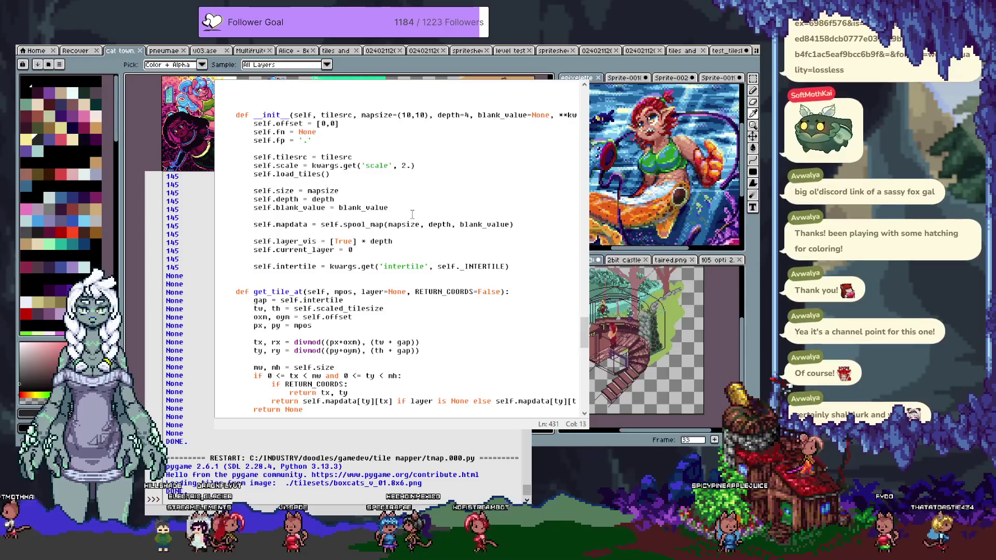
{"action": "scroll", "coordinate": [412, 214], "scroll_direction": "up", "scroll_amount": 1}
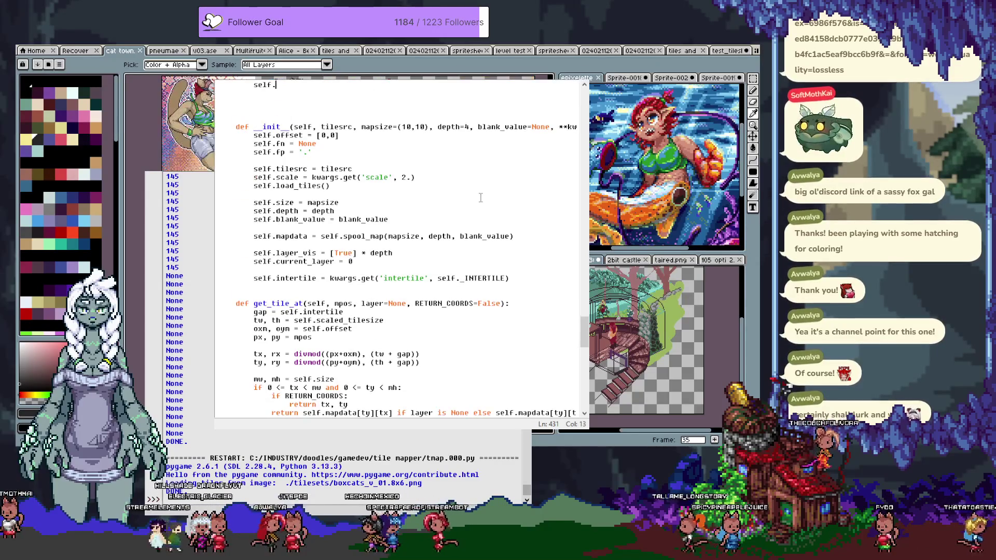
{"action": "scroll", "coordinate": [480, 198], "scroll_direction": "up", "scroll_amount": 7}
{"action": "key", "text": "Home"}
{"action": "key", "text": "shift+Down"}
{"action": "key", "text": "shift+Down"}
{"action": "key", "text": "shift+Down"}
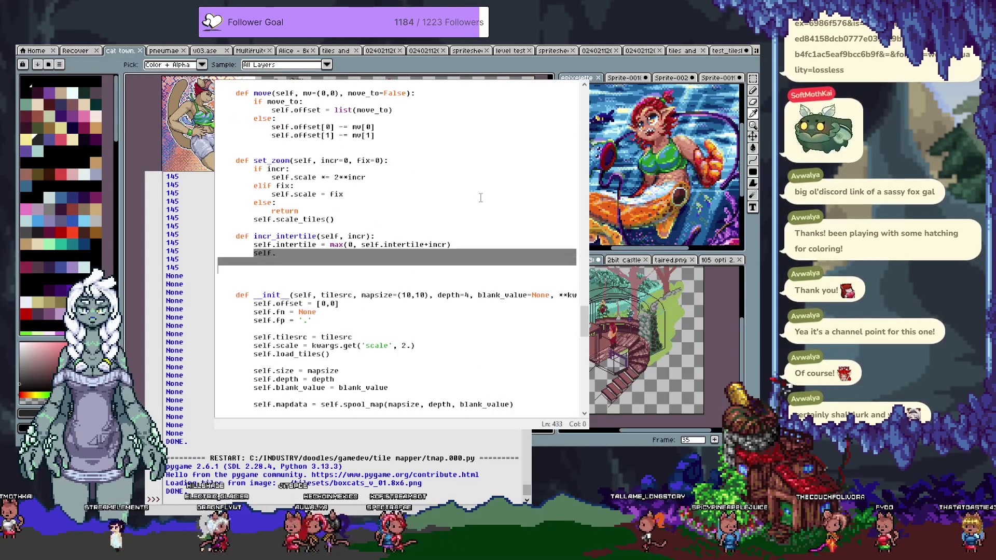
{"action": "key", "text": "BackSpace"}
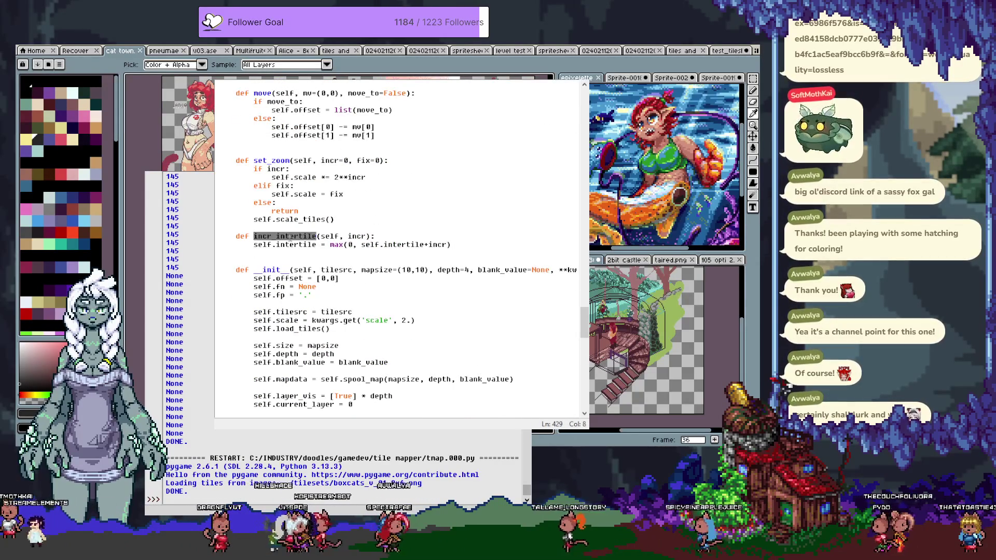
{"action": "key", "text": "ctrl+F3"}
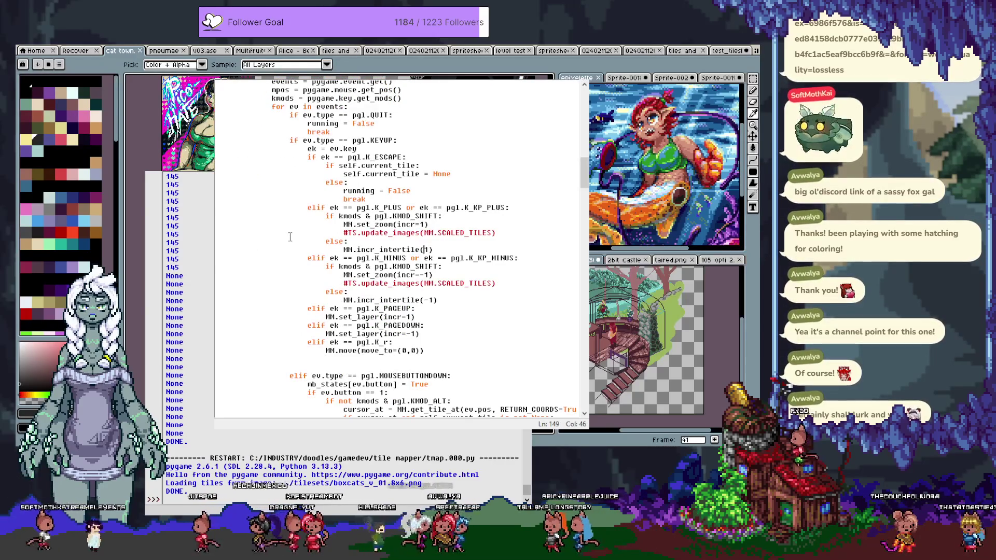
Change the spacing calls to MM.incr_intertile(5 if kmods&pgl.KMOD_CTRL else 1) and the matching -5/-1 version.
{"action": "type", "text": "5 if kmods"}
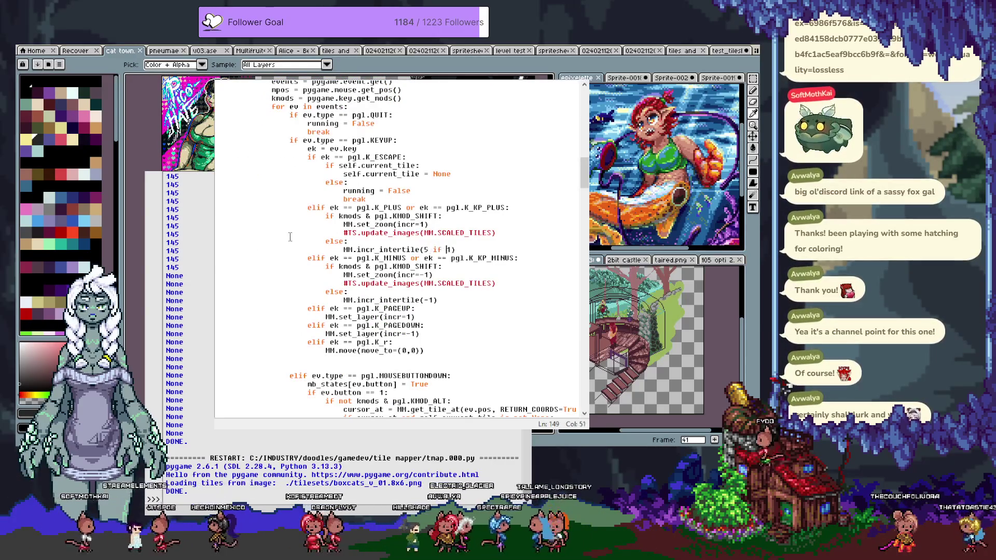
{"action": "type", "text": "&"}
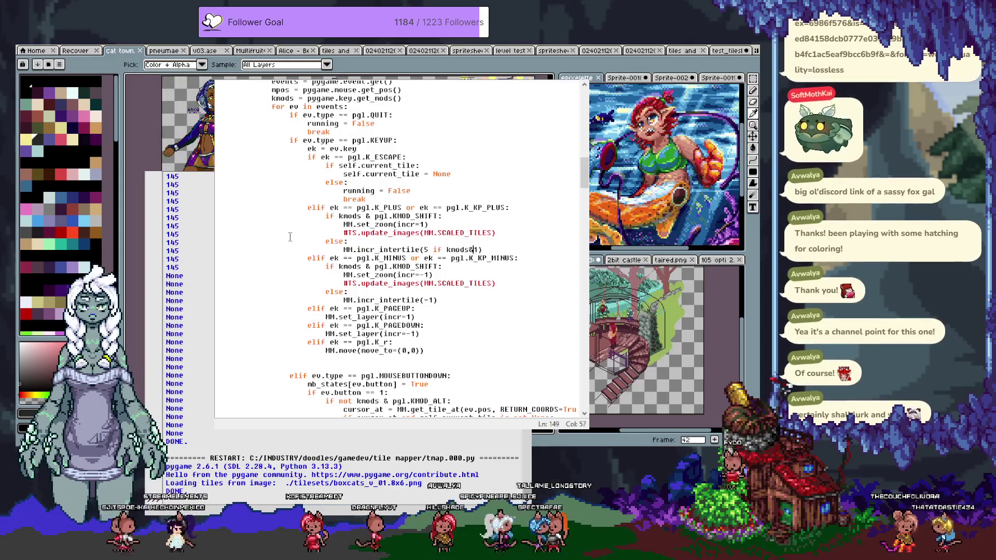
{"action": "type", "text": "pgl.KMOD_CTR"}
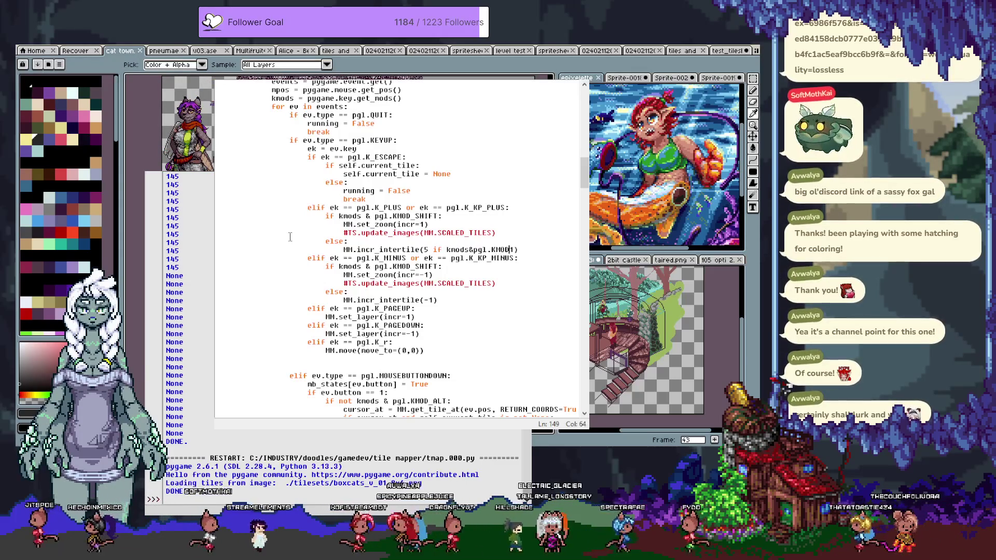
{"action": "type", "text": "L else"}
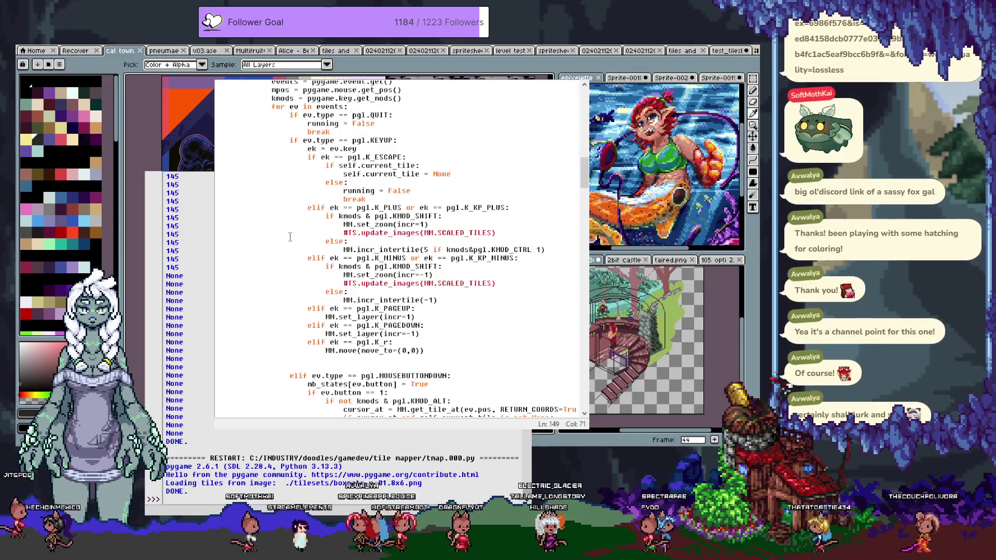
{"action": "key", "text": "ctrl+shift+Left"}
{"action": "key", "text": "ctrl+shift+Left"}
{"action": "key", "text": "ctrl+shift+Left"}
{"action": "key", "text": "ctrl+c"}
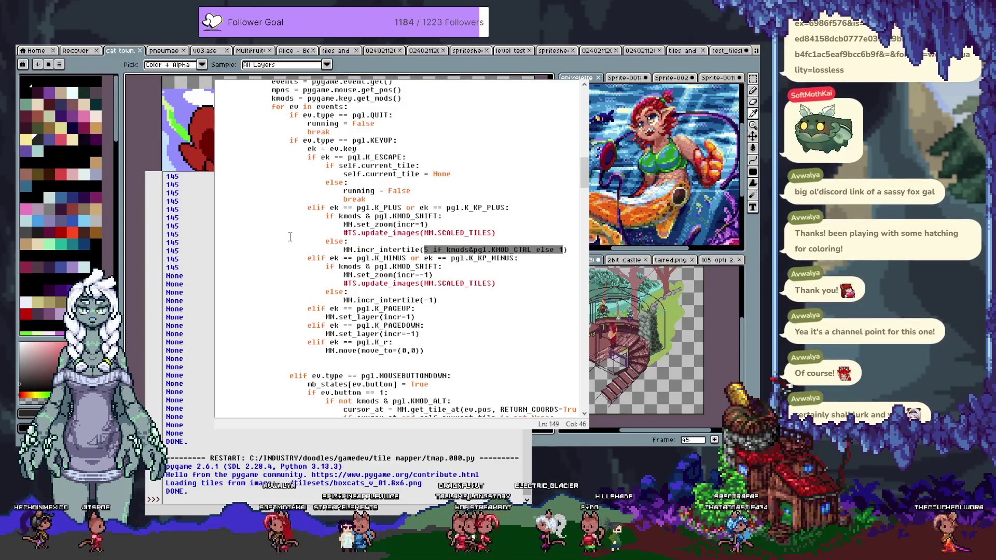
{"action": "key", "text": "Down"}
{"action": "key", "text": "Down"}
{"action": "key", "text": "Down"}
{"action": "key", "text": "Down"}
{"action": "key", "text": "Down"}
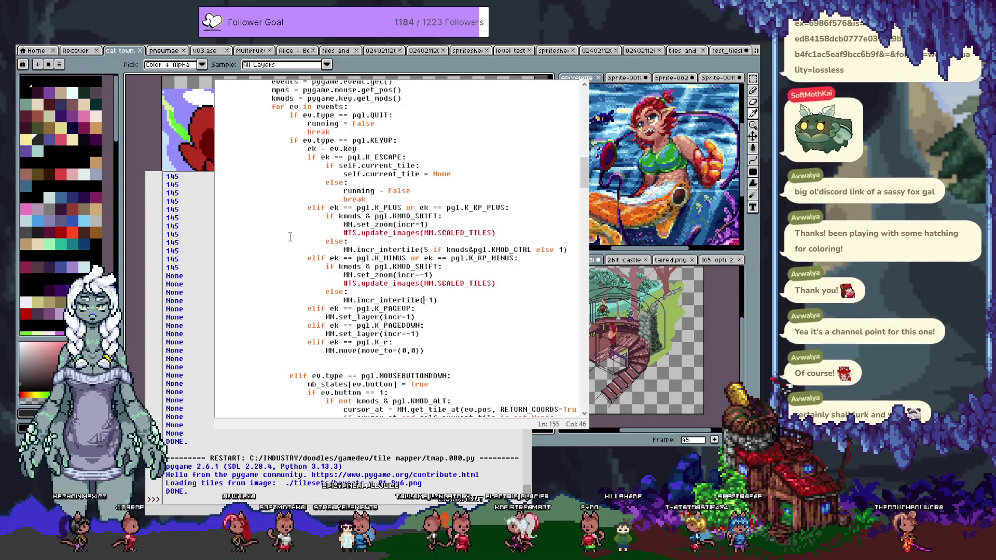
{"action": "key", "text": "Right"}
{"action": "key", "text": "Right"}
{"action": "key", "text": "ctrl+v"}
{"action": "key", "text": "BackSpace"}
{"action": "type", "text": "-"}
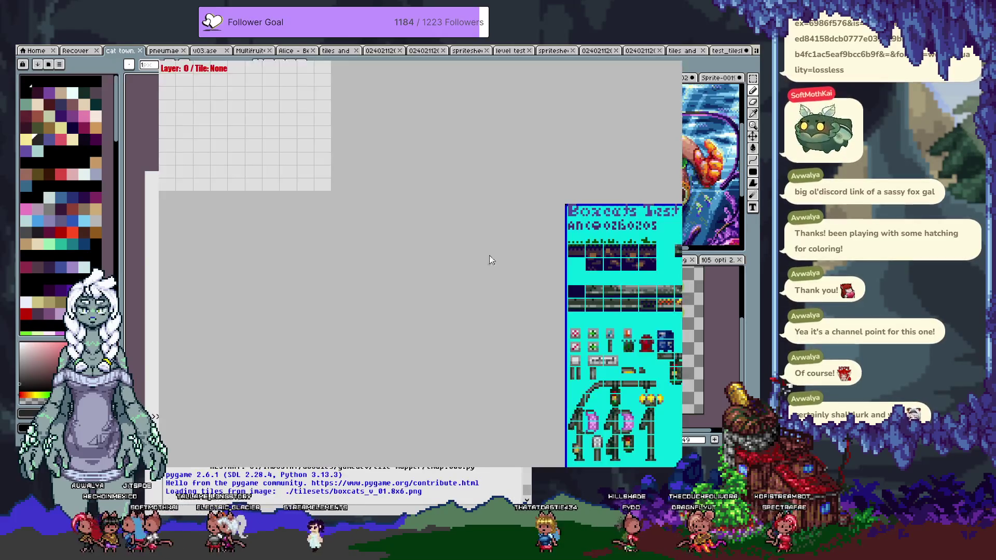
Pick tile 145 and test zooming in and out and widening and narrowing the tile spacing.
{"action": "left_click", "coordinate": [639, 301]}
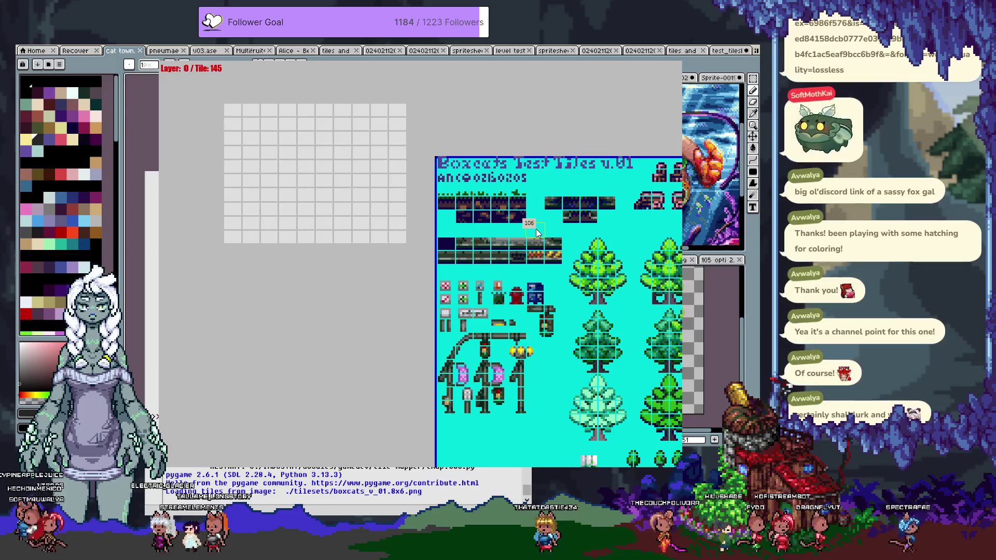
{"action": "key", "text": "equal"}
{"action": "key", "text": "minus"}
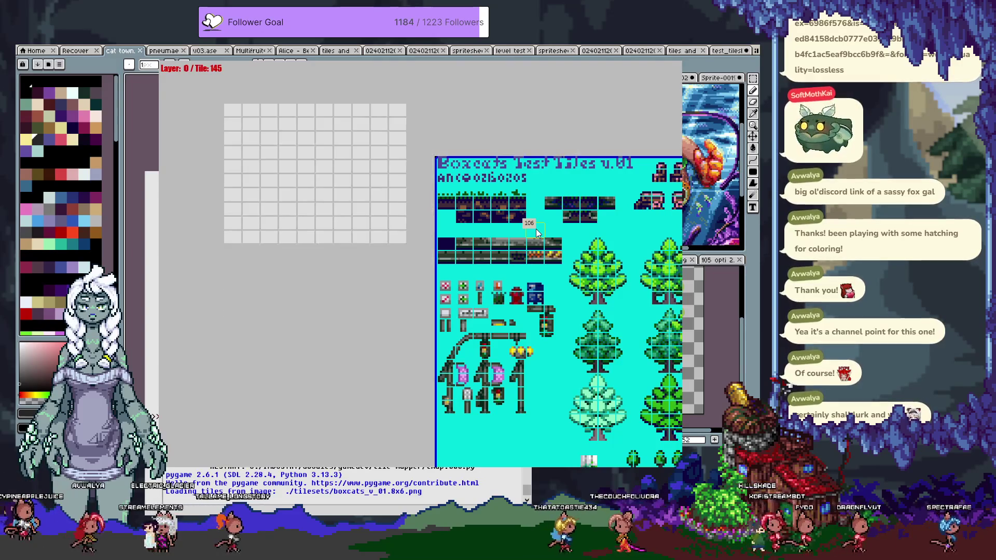
{"action": "key", "text": "equal"}
{"action": "key", "text": "minus"}
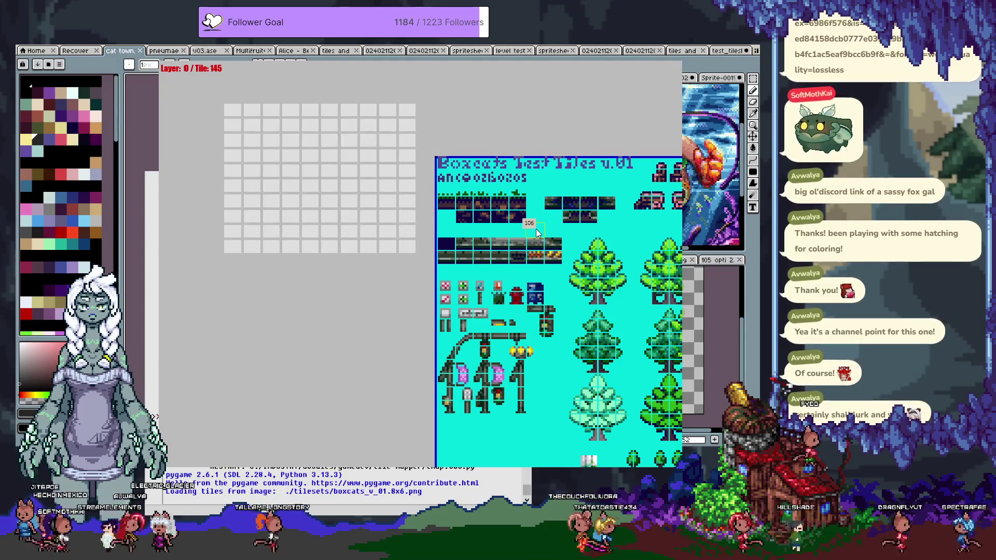
{"action": "key", "text": "equal"}
{"action": "key", "text": "minus"}
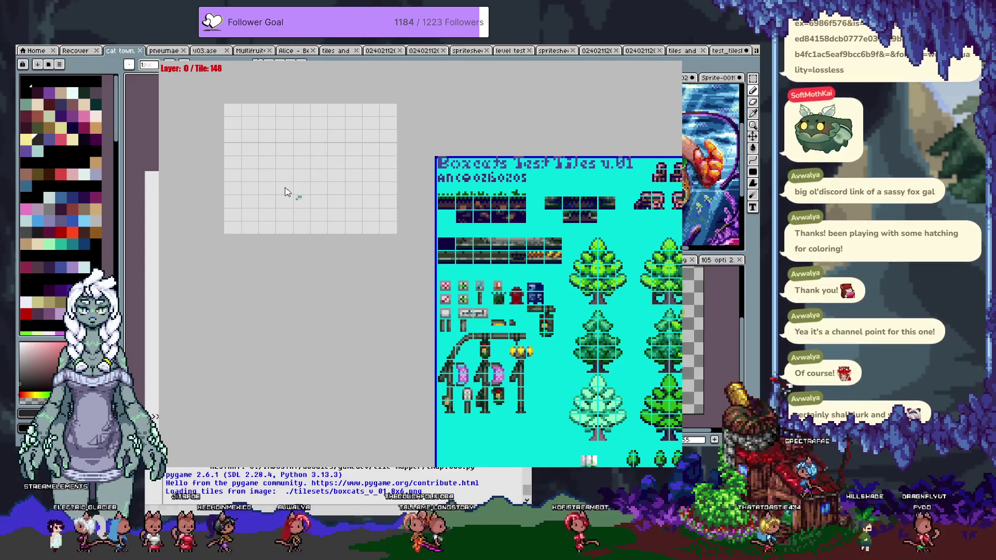
Place a small tree tile on the grid and paint two rows of grass beneath it.
{"action": "left_click", "coordinate": [288, 124]}
{"action": "left_click", "coordinate": [288, 114]}
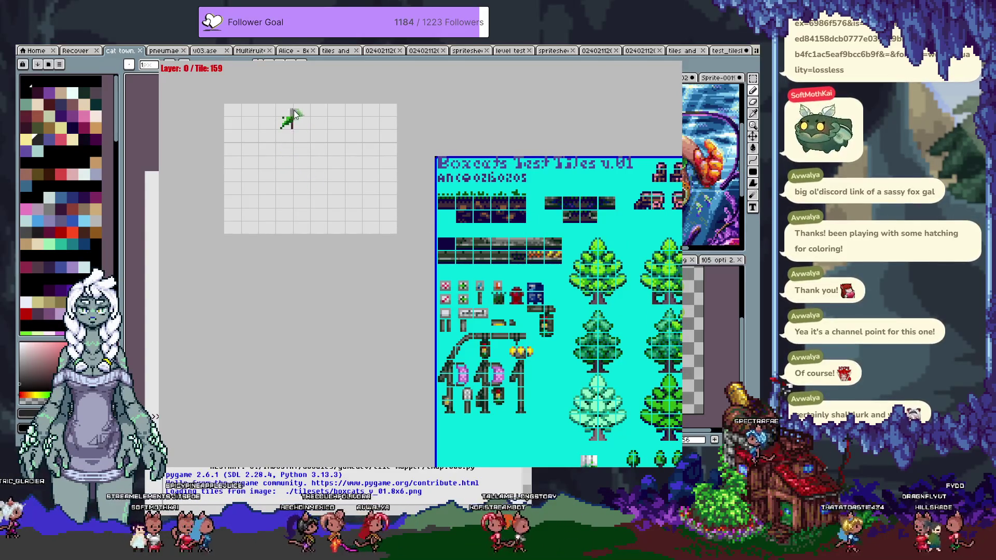
{"action": "scroll", "coordinate": [289, 138], "scroll_direction": "up", "scroll_amount": 9}
{"action": "scroll", "coordinate": [288, 138], "scroll_direction": "up", "scroll_amount": 4}
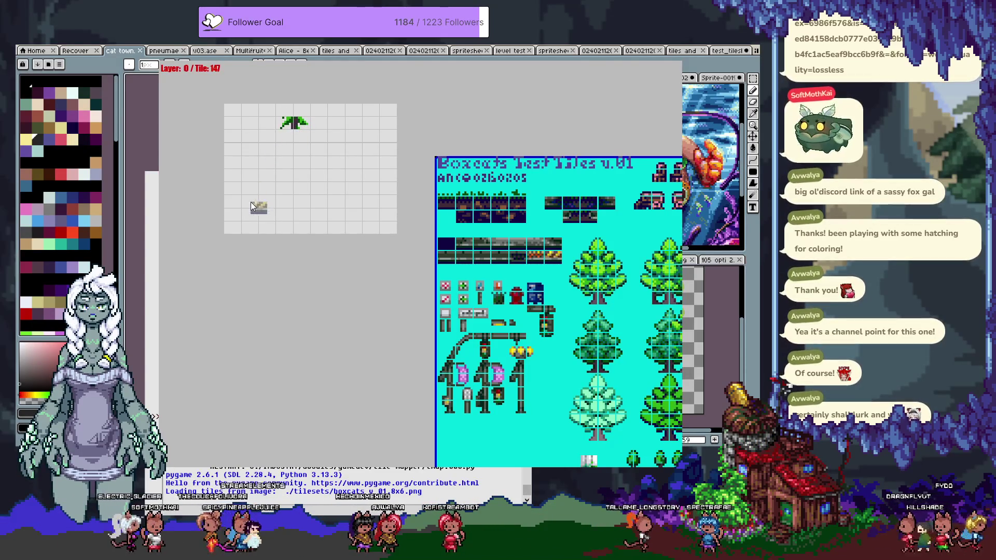
{"action": "left_click_drag", "start_coordinate": [671, 404], "coordinate": [527, 259]}
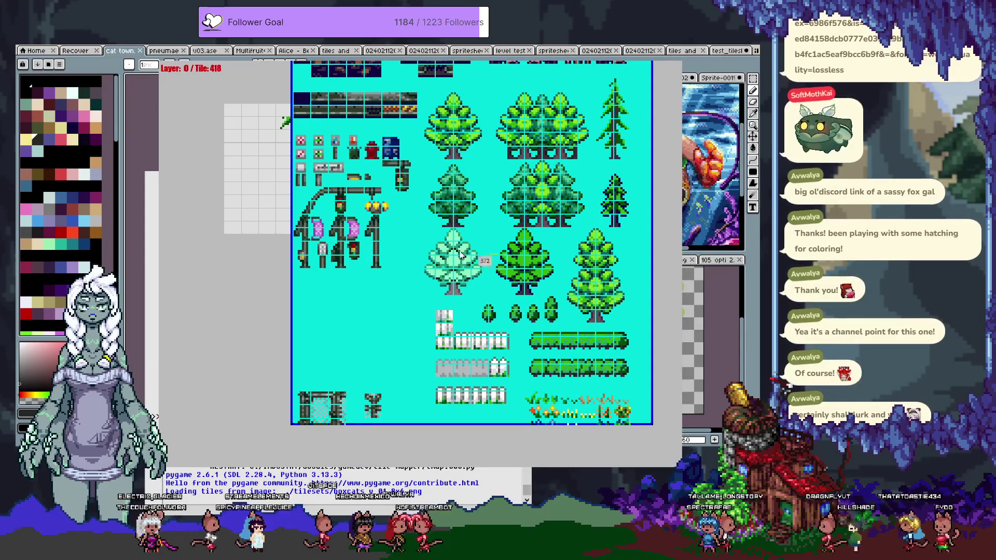
{"action": "left_click_drag", "start_coordinate": [217, 216], "coordinate": [247, 284]}
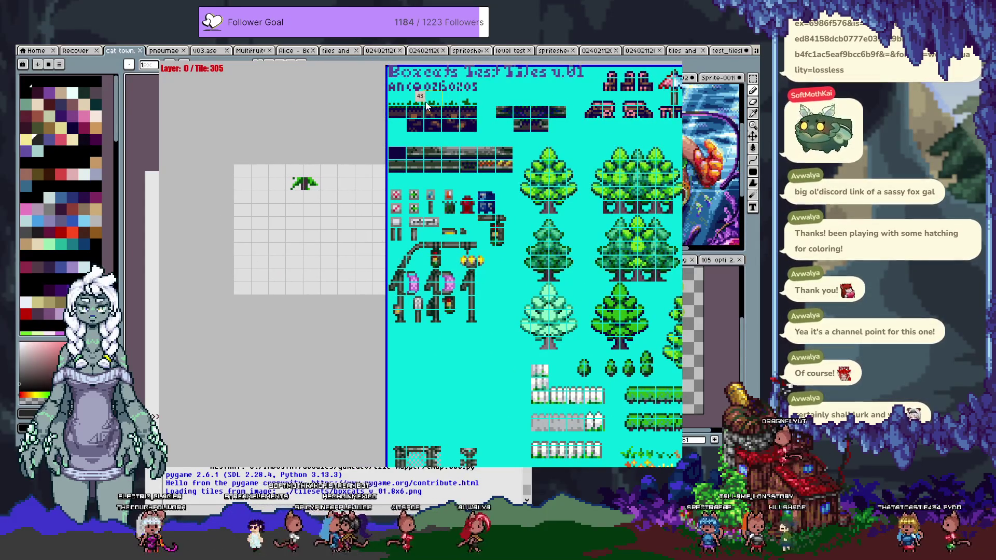
{"action": "left_click_drag", "start_coordinate": [268, 227], "coordinate": [352, 227]}
{"action": "left_click_drag", "start_coordinate": [235, 240], "coordinate": [336, 240]}
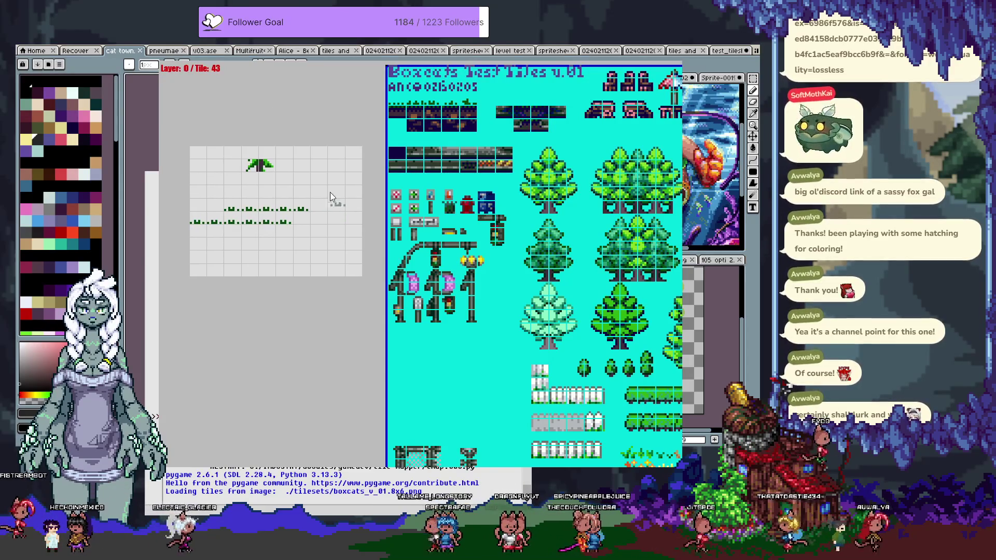
Nudge the map and paint dirt block rows under the grass, erasing the partial third row.
{"action": "key", "text": "Left"}
{"action": "key", "text": "Up"}
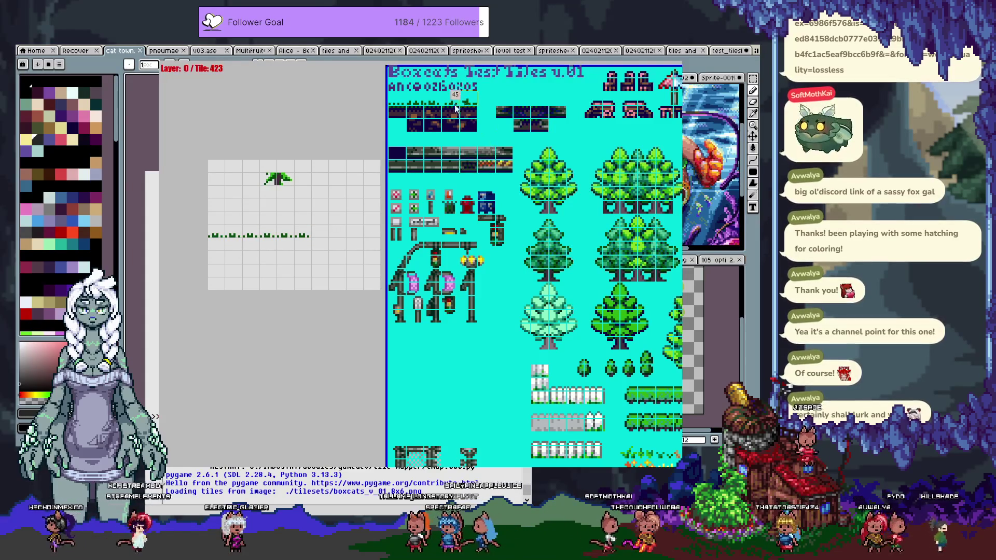
{"action": "left_click", "coordinate": [429, 110]}
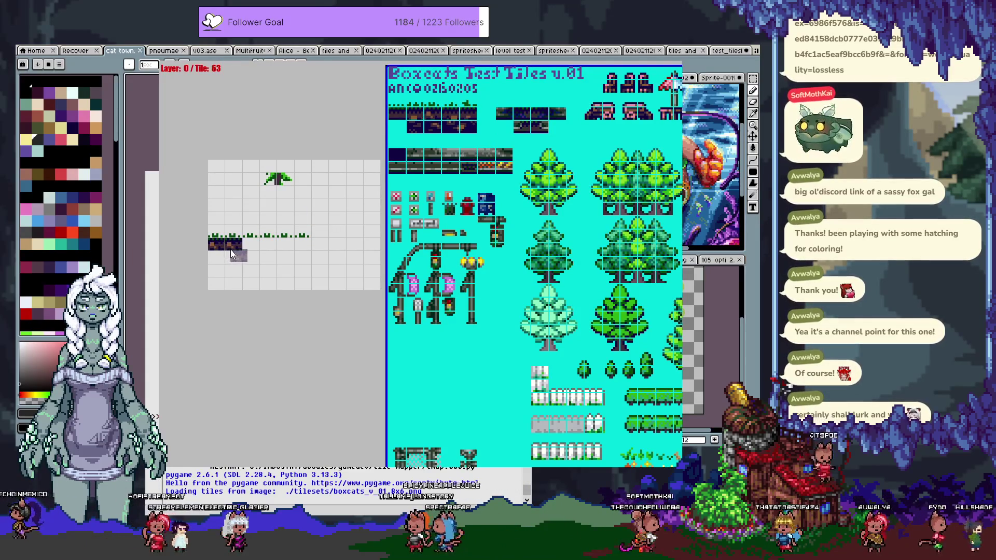
{"action": "left_click", "coordinate": [430, 124]}
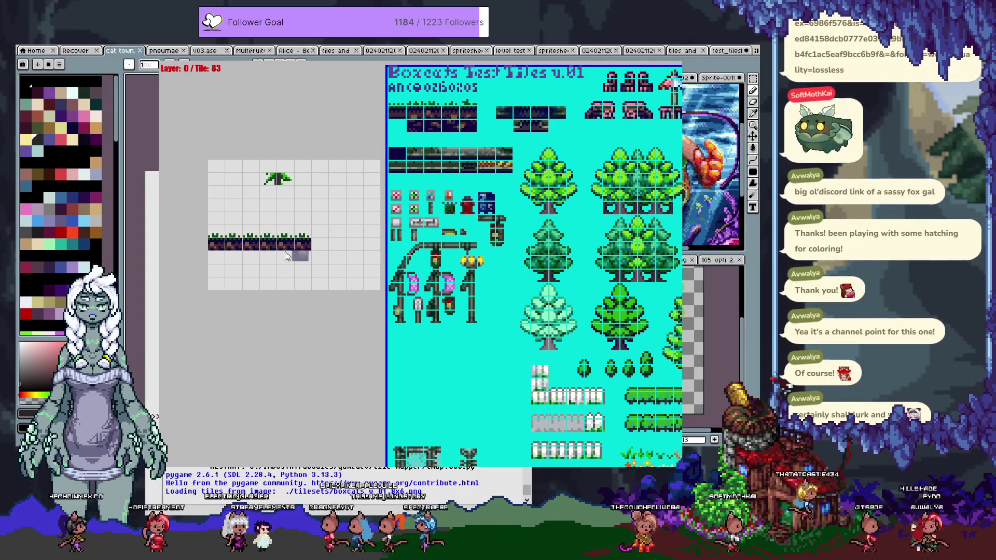
{"action": "mouse_move", "coordinate": [213, 264]}
{"action": "left_mouse_down"}
{"action": "mouse_move", "coordinate": [287, 257]}
{"action": "mouse_move", "coordinate": [253, 263]}
{"action": "mouse_move", "coordinate": [300, 267]}
{"action": "left_mouse_up"}
{"action": "left_click", "coordinate": [434, 368]}
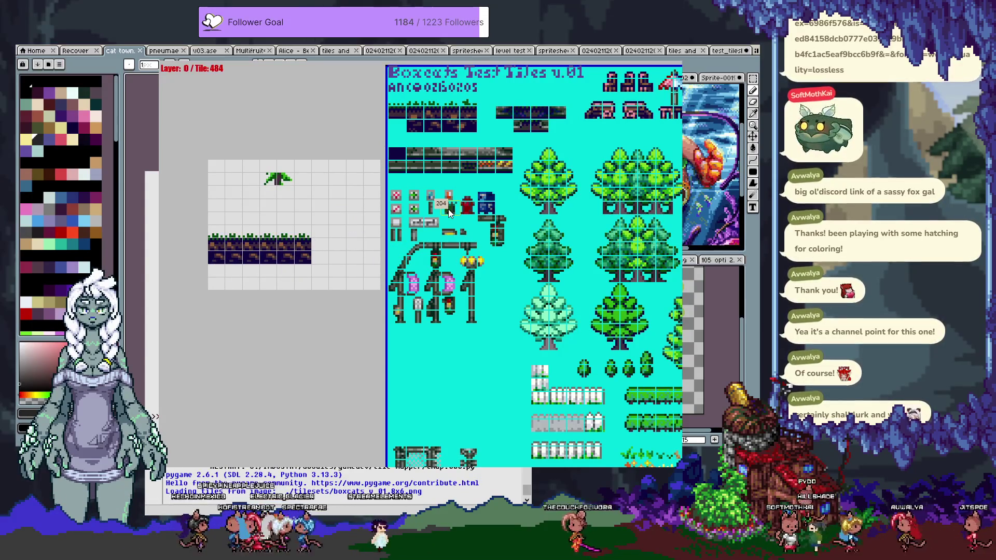
Hide the grid lines, clear the current tile, and close the tile map editor.
{"action": "key", "text": "g"}
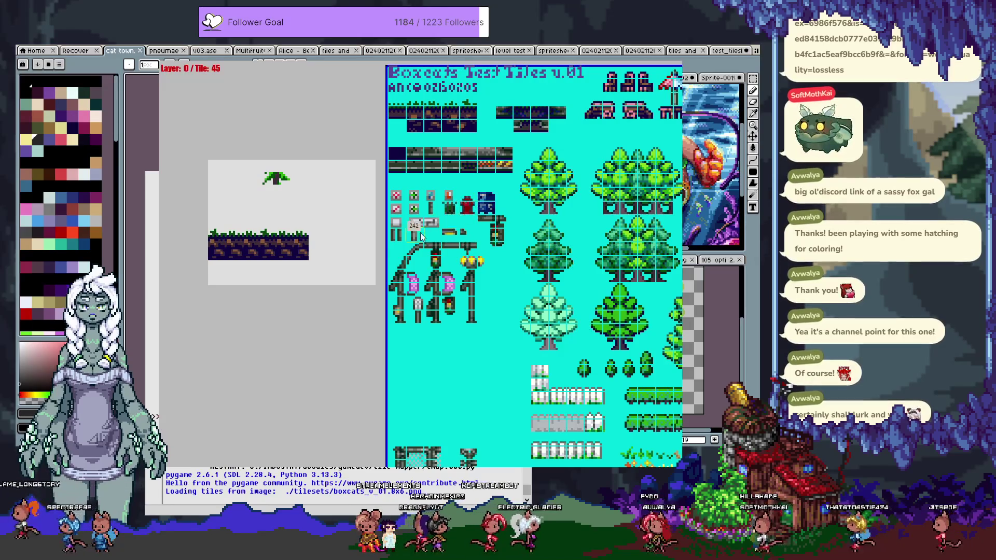
{"action": "left_click", "coordinate": [502, 234]}
{"action": "key", "text": "Escape"}
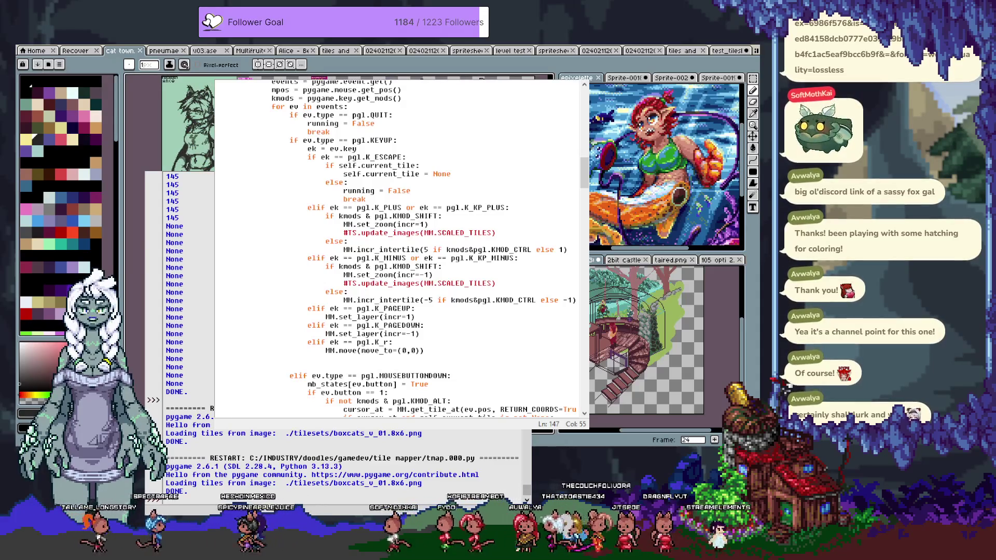
Switch from IDLE to the Aseprite cat town document.
{"action": "key", "text": "alt+Tab"}
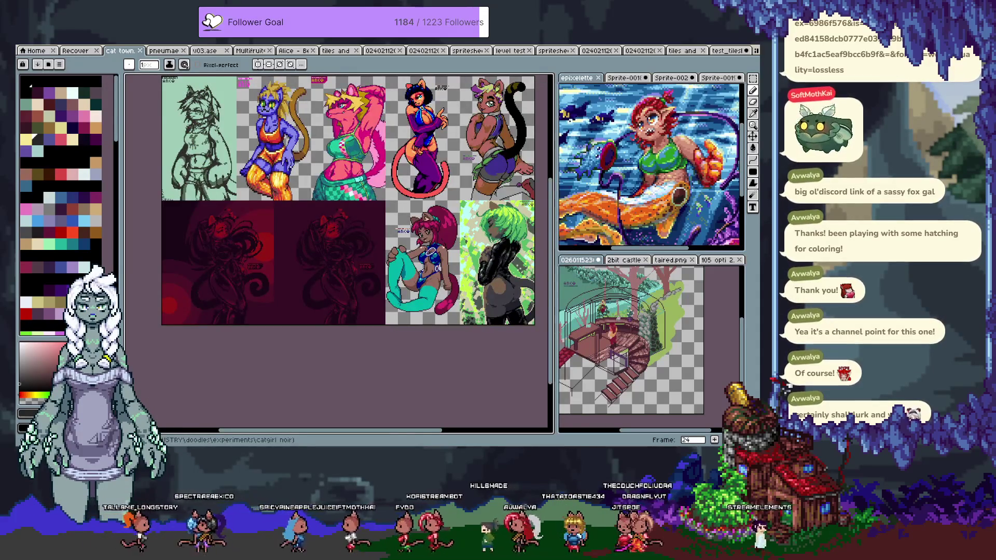
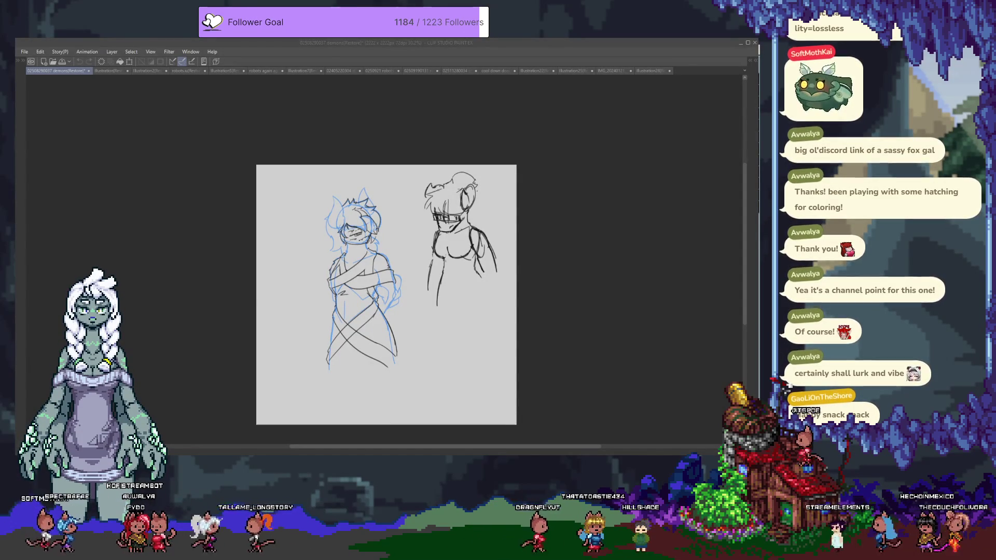
Restore the hidden tool and layer panels and check the stained-glass and cushion cat documents.
{"action": "left_click", "coordinate": [584, 132]}
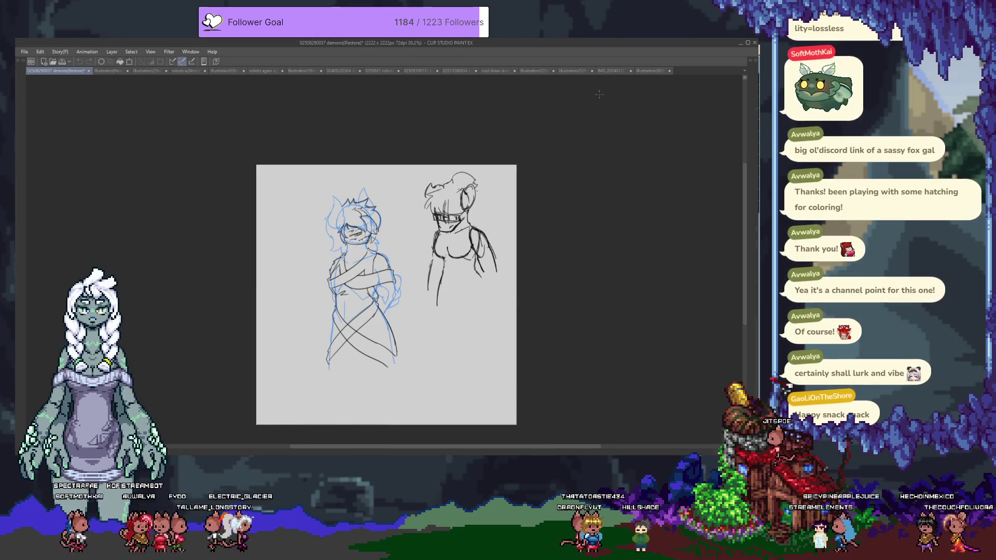
{"action": "key", "text": "Tab"}
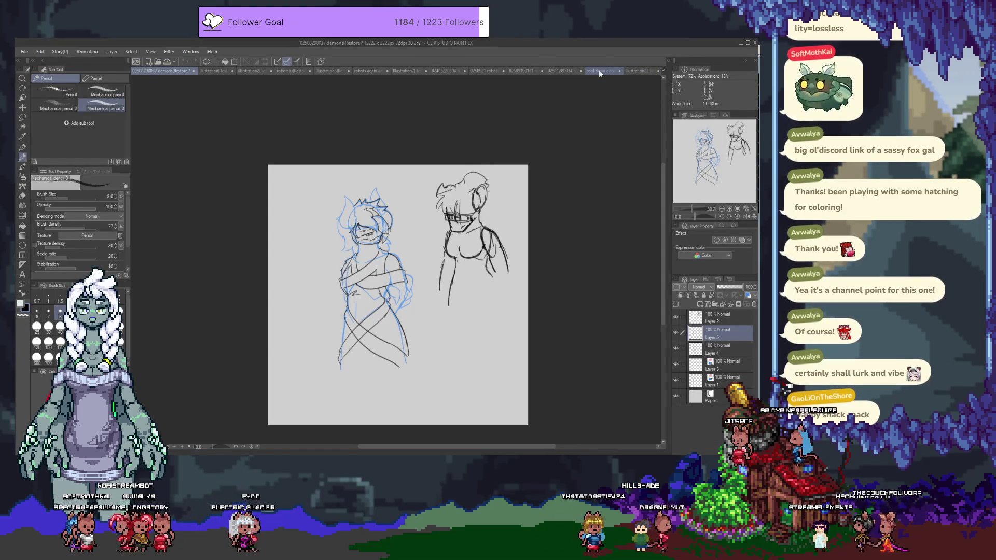
{"action": "left_click", "coordinate": [599, 71]}
{"action": "left_click", "coordinate": [656, 71]}
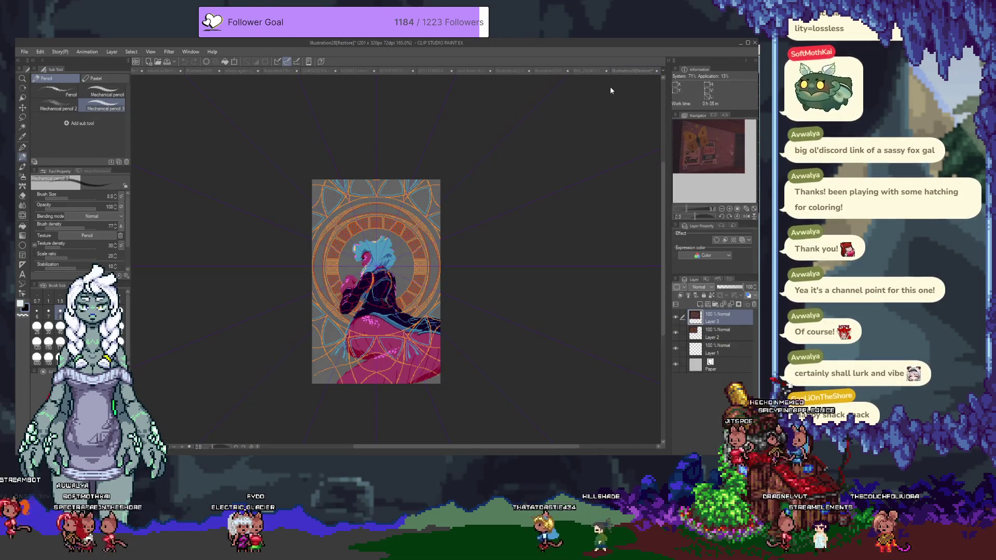
{"action": "left_click", "coordinate": [588, 71]}
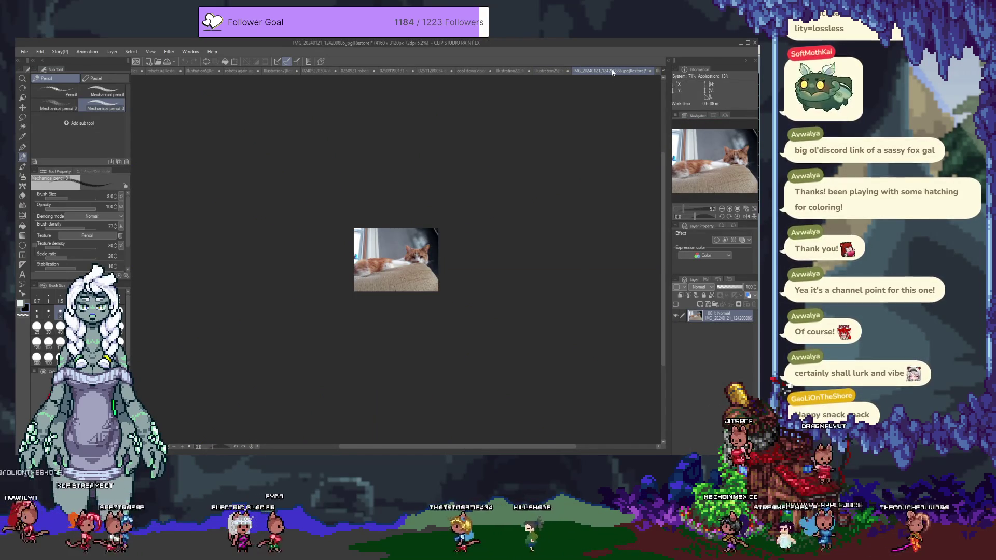
{"action": "scroll", "coordinate": [409, 259], "scroll_direction": "up", "scroll_amount": 5}
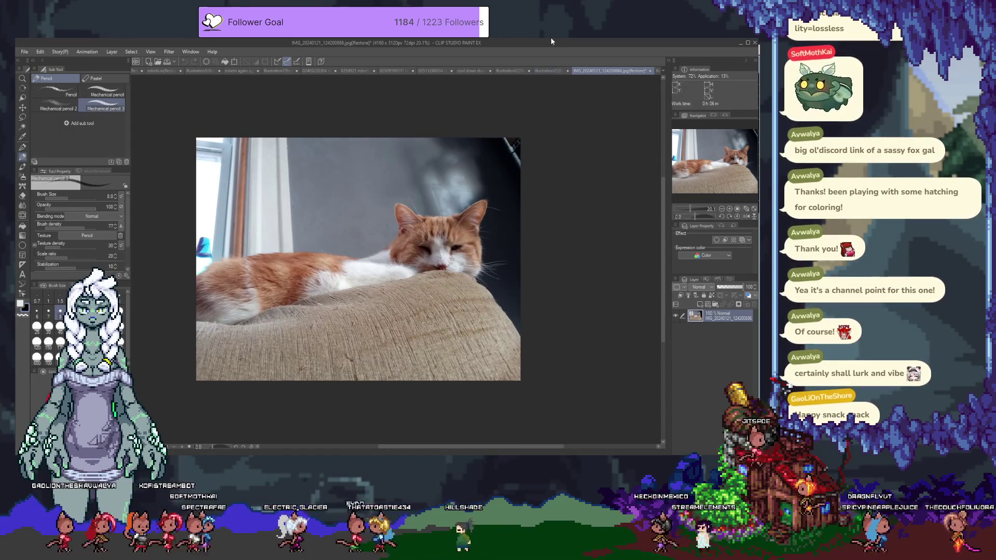
Flip through the open documents until the cat on pink blanket photo is active.
{"action": "left_click", "coordinate": [549, 71]}
{"action": "left_click", "coordinate": [506, 71]}
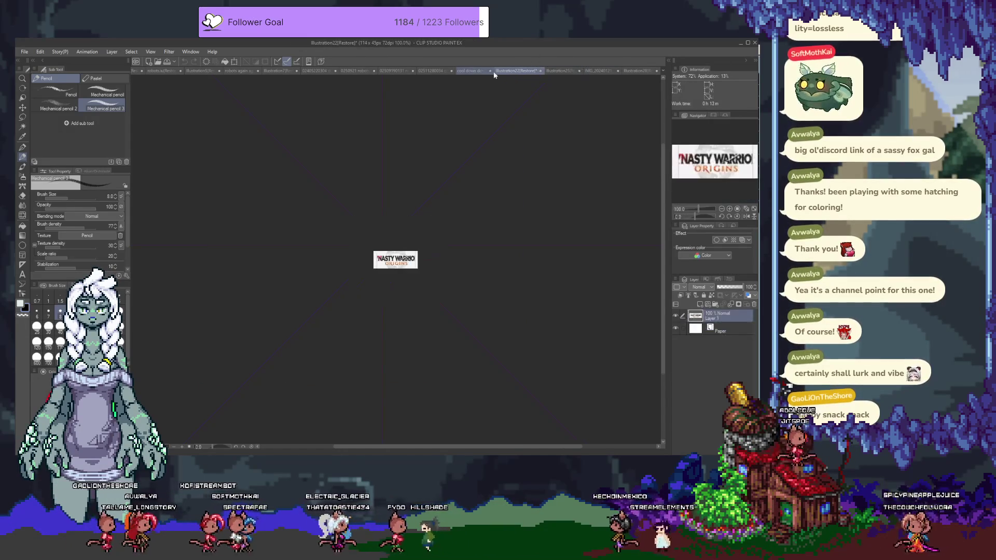
{"action": "left_click", "coordinate": [472, 72]}
{"action": "scroll", "coordinate": [406, 277], "scroll_direction": "down", "scroll_amount": 3}
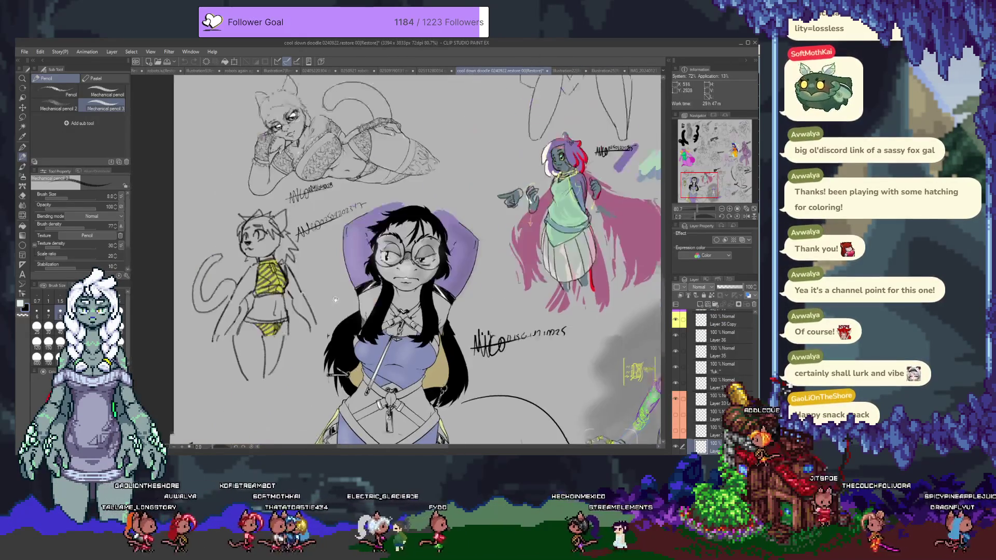
{"action": "scroll", "coordinate": [407, 277], "scroll_direction": "down", "scroll_amount": 3}
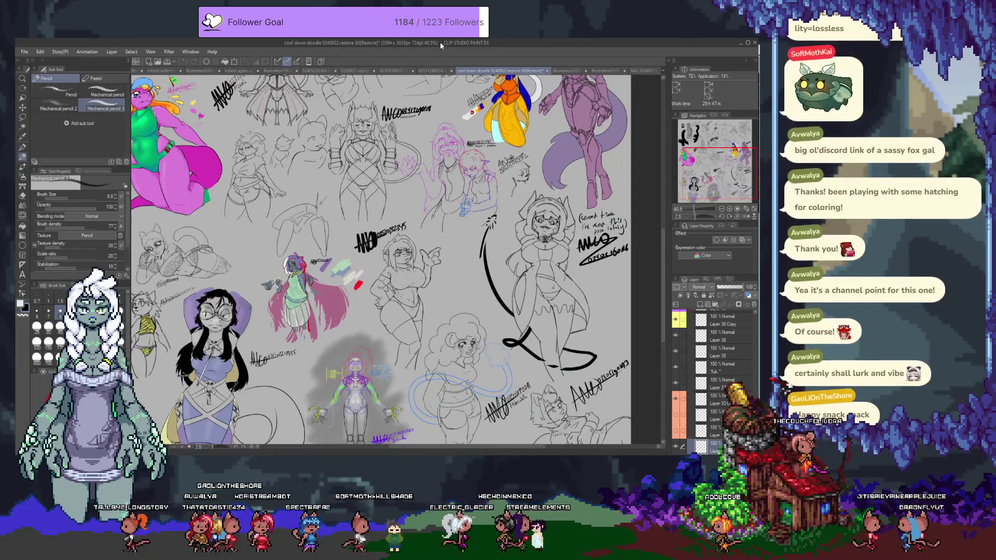
{"action": "left_click", "coordinate": [433, 73]}
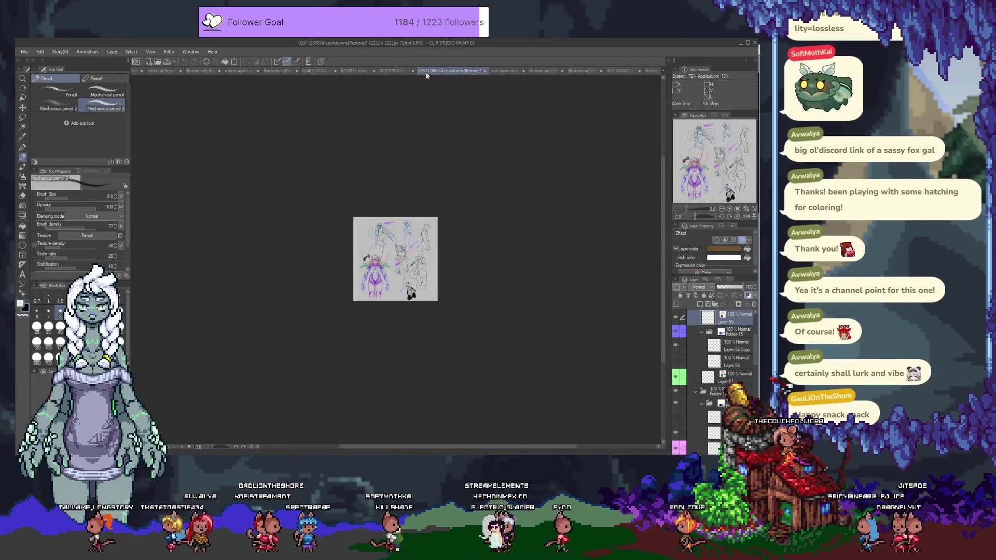
{"action": "left_click", "coordinate": [395, 72]}
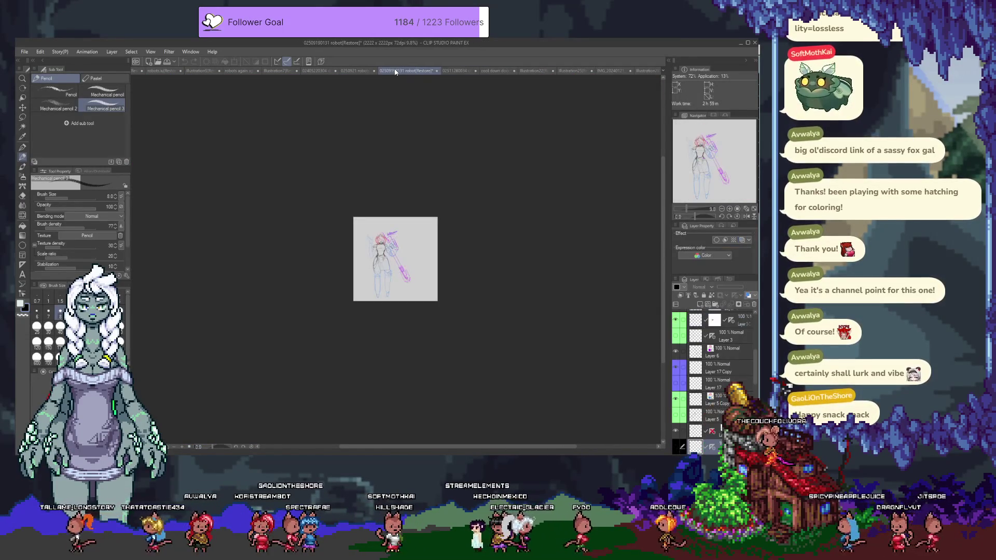
{"action": "left_click", "coordinate": [367, 73]}
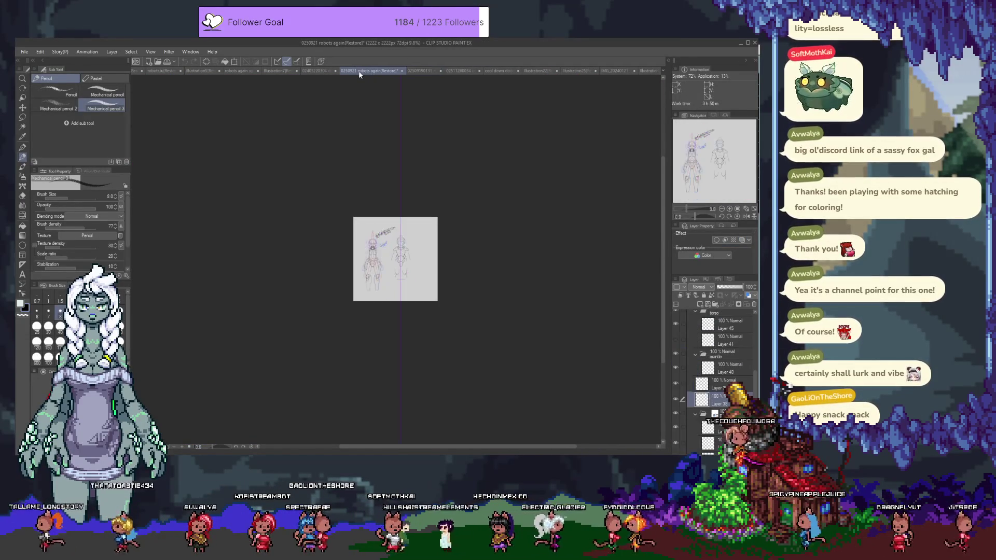
{"action": "left_click", "coordinate": [321, 73]}
{"action": "left_click", "coordinate": [285, 71]}
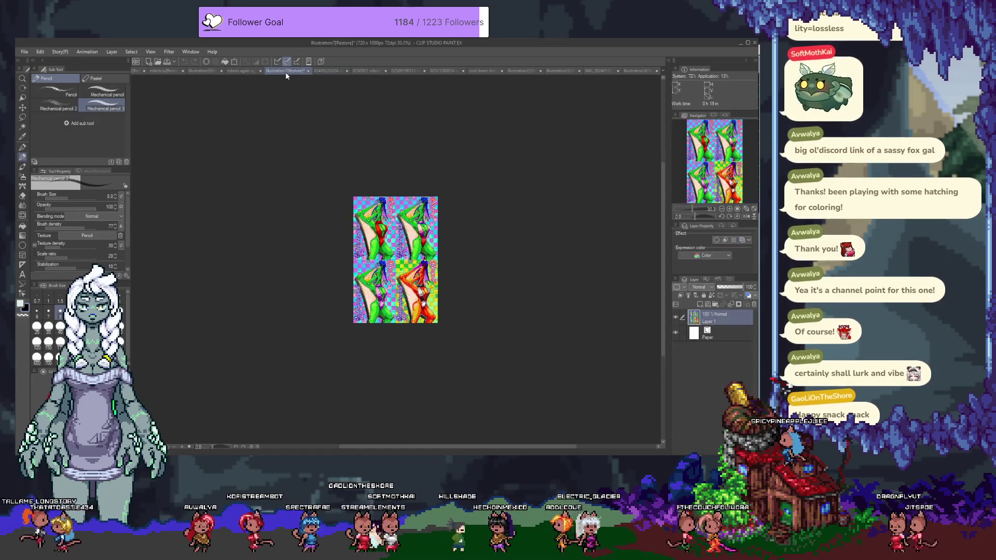
{"action": "left_click", "coordinate": [238, 73]}
{"action": "left_click", "coordinate": [200, 71]}
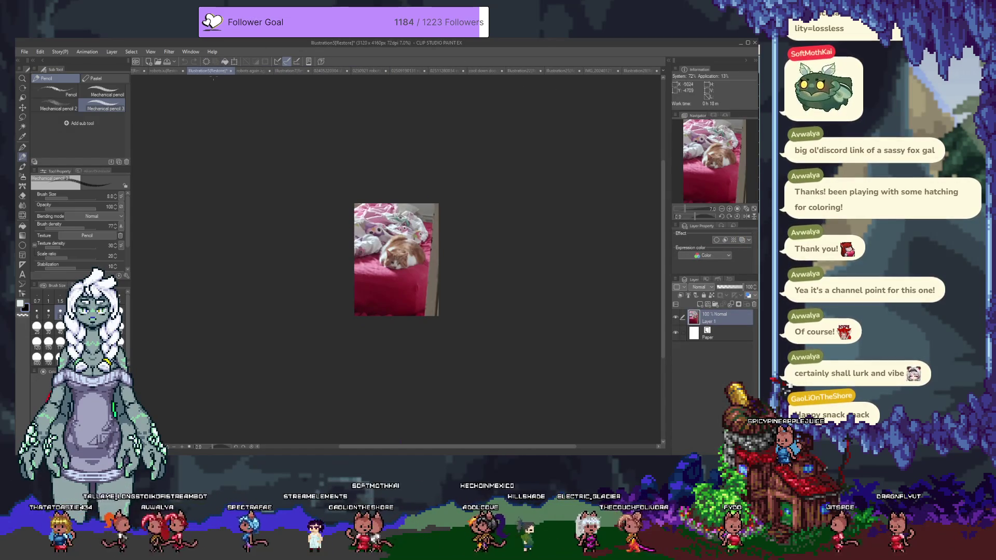
Split the canvas into two side-by-side views and adjust the divider widths.
{"action": "left_click_drag", "start_coordinate": [663, 201], "coordinate": [665, 200]}
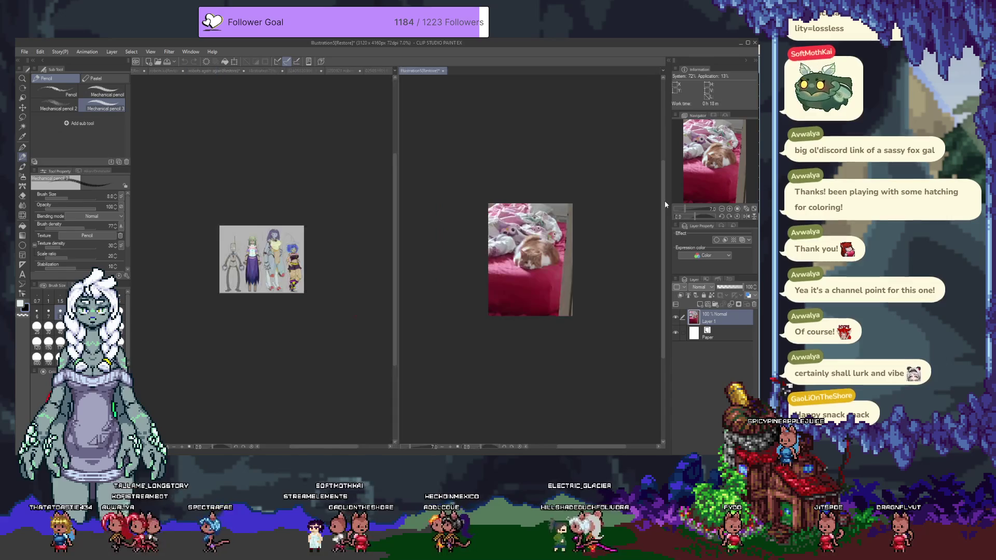
{"action": "mouse_move", "coordinate": [399, 170]}
{"action": "left_mouse_down"}
{"action": "mouse_move", "coordinate": [586, 171]}
{"action": "mouse_move", "coordinate": [562, 171]}
{"action": "left_mouse_up"}
{"action": "scroll", "coordinate": [624, 280], "scroll_direction": "up", "scroll_amount": 4}
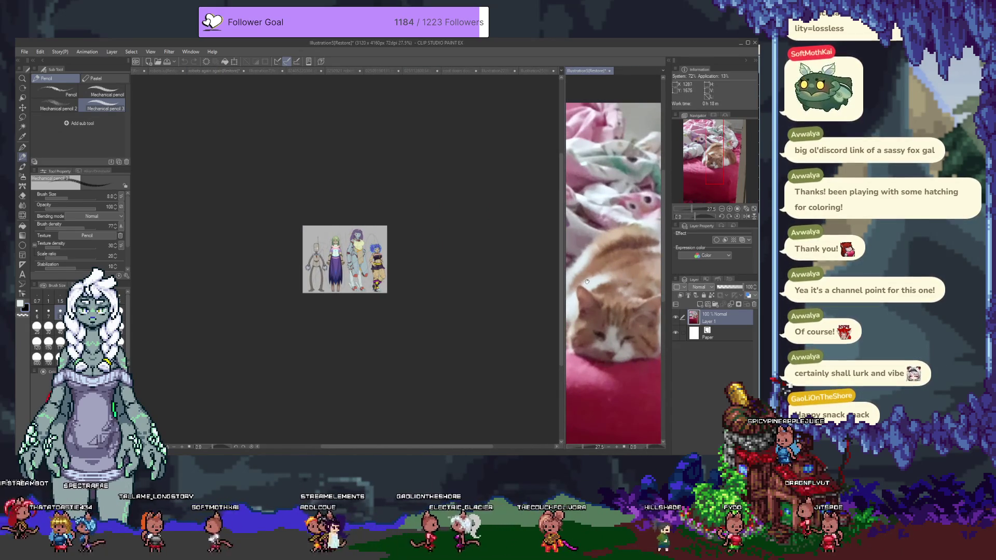
{"action": "left_click_drag", "start_coordinate": [564, 265], "coordinate": [529, 265]}
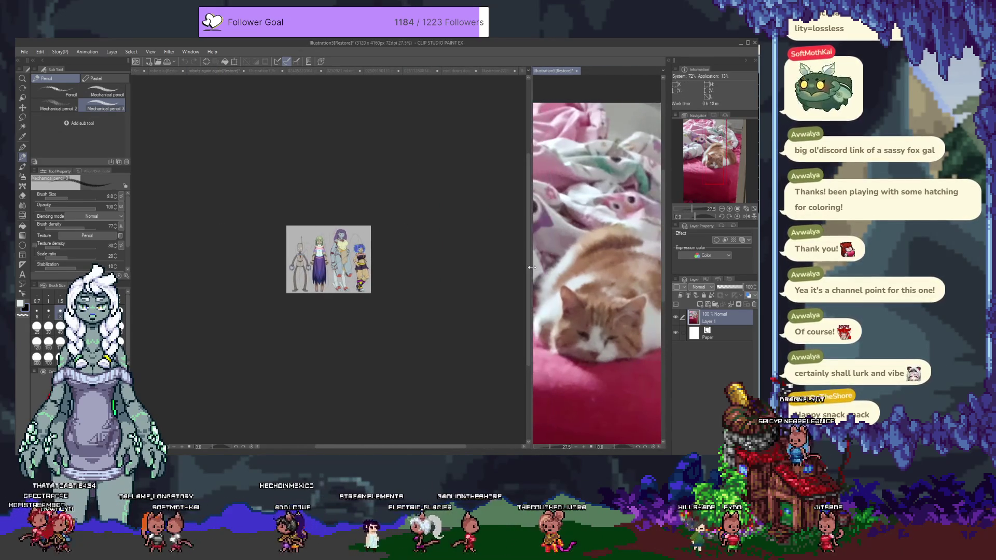
Browse the open documents in the left view, ending on the cushion cat photo.
{"action": "left_click", "coordinate": [303, 73]}
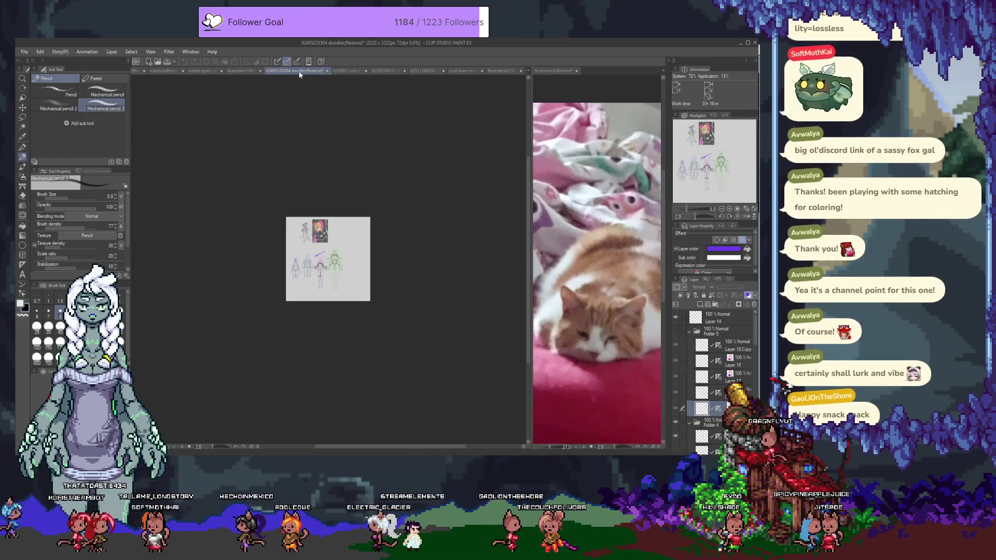
{"action": "left_click", "coordinate": [387, 72]}
{"action": "left_click", "coordinate": [421, 72]}
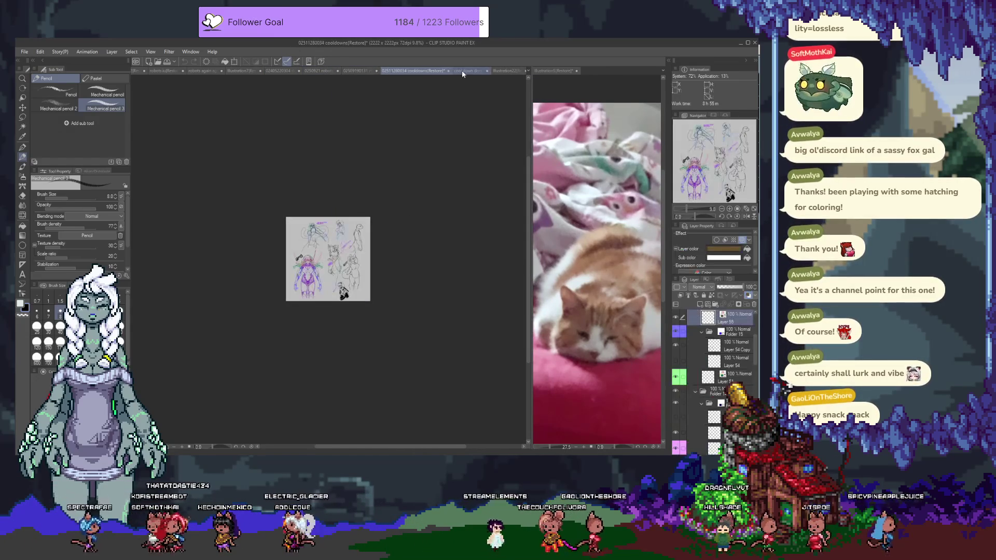
{"action": "left_click", "coordinate": [464, 72]}
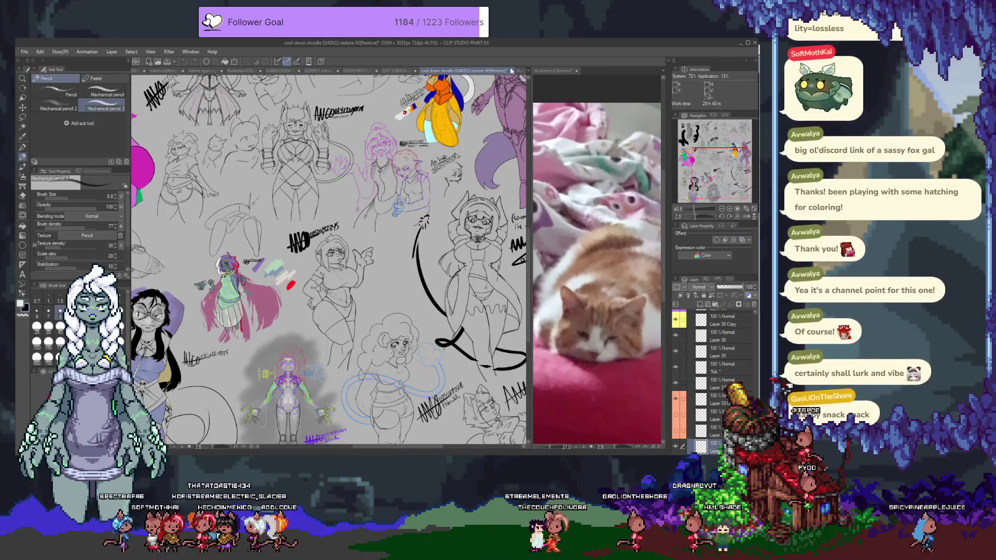
{"action": "left_click", "coordinate": [479, 71]}
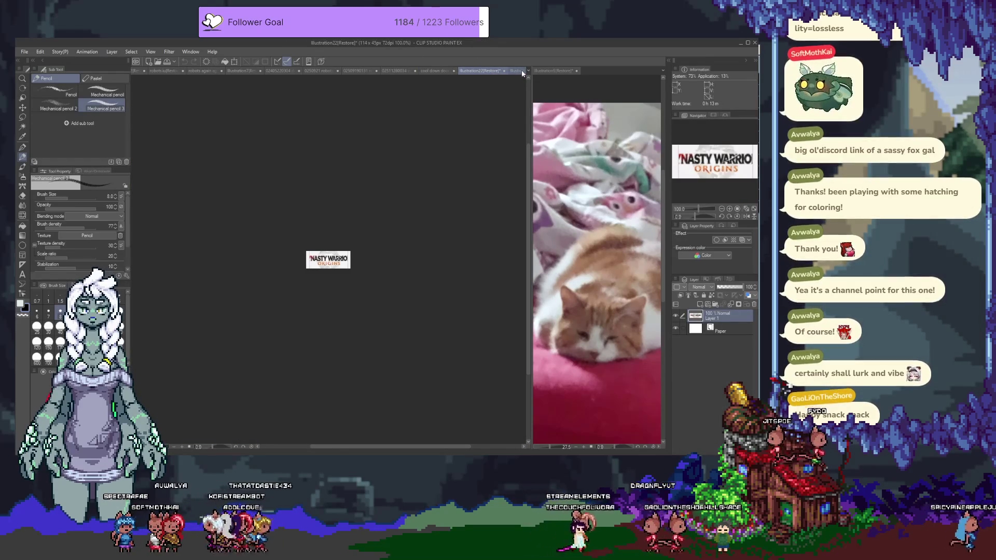
{"action": "left_click", "coordinate": [518, 71]}
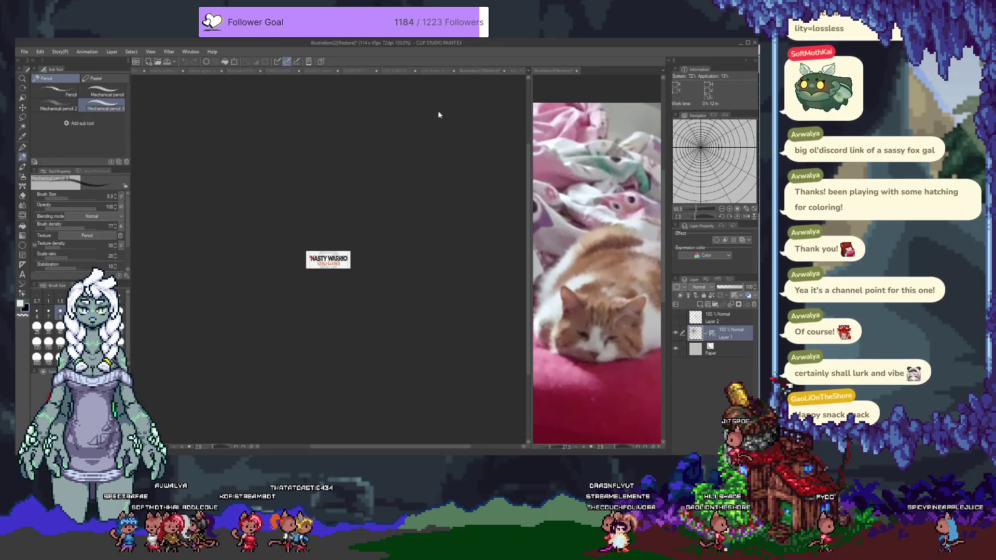
{"action": "left_click", "coordinate": [475, 71]}
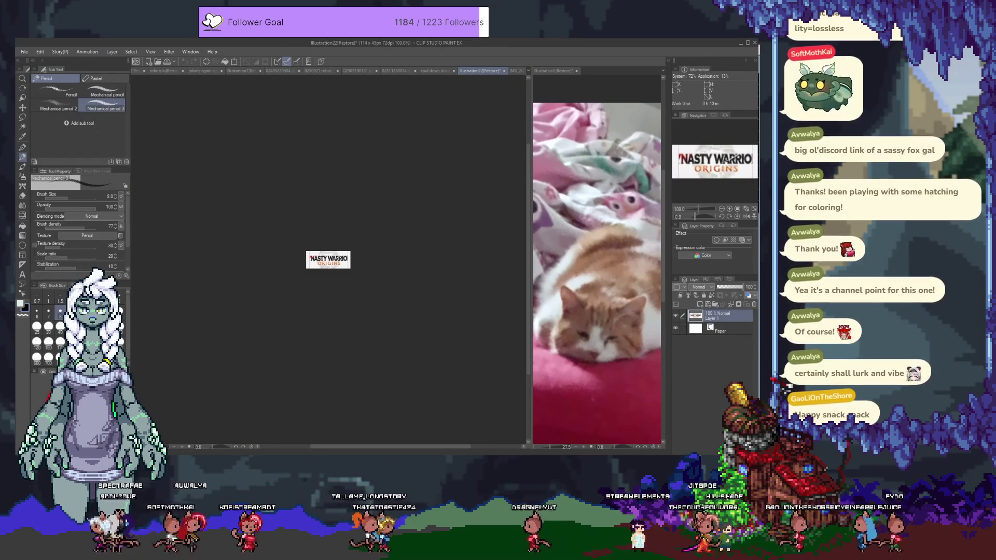
{"action": "left_click", "coordinate": [513, 70]}
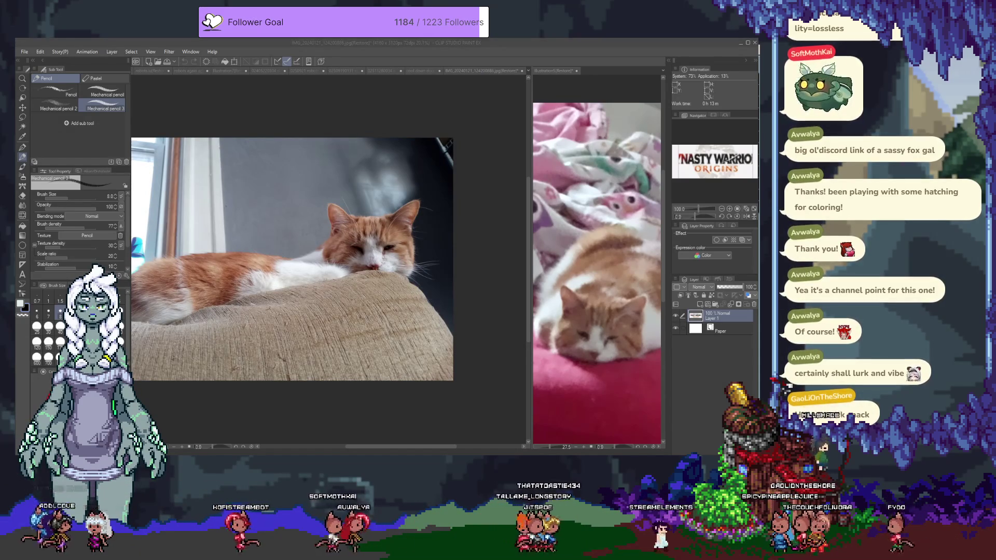
Make the cushion cat photo active and move it into the right view.
{"action": "left_click", "coordinate": [570, 107]}
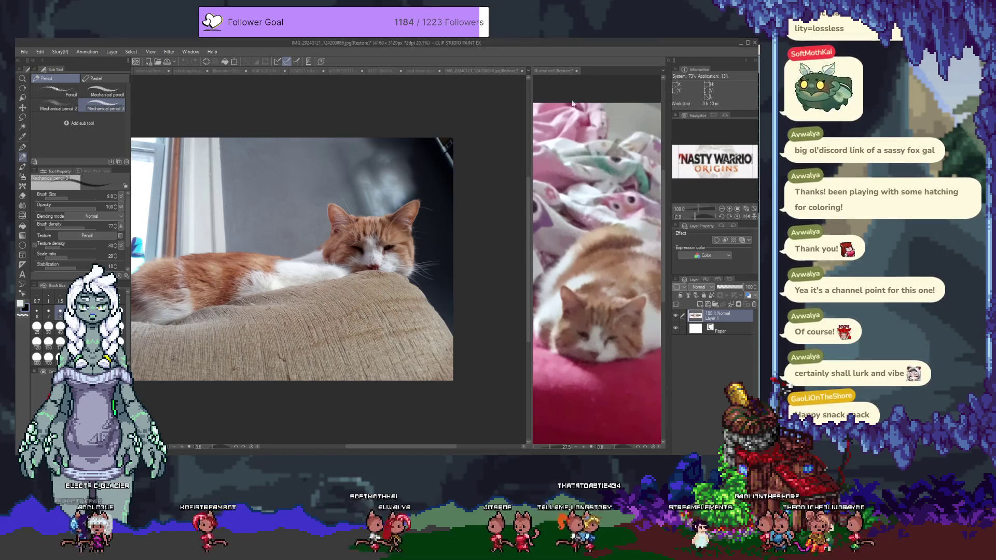
{"action": "left_click", "coordinate": [458, 71]}
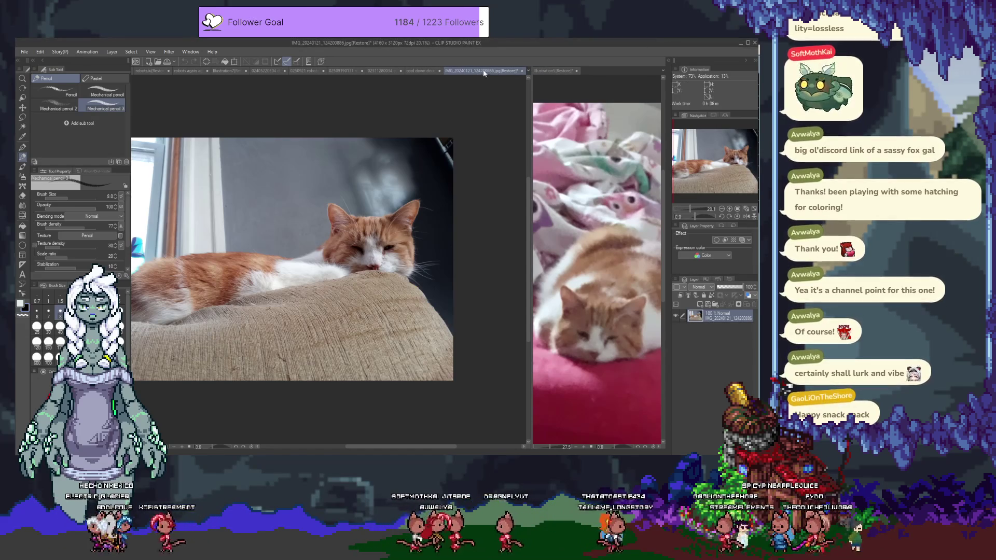
{"action": "left_click_drag", "start_coordinate": [600, 74], "coordinate": [600, 70]}
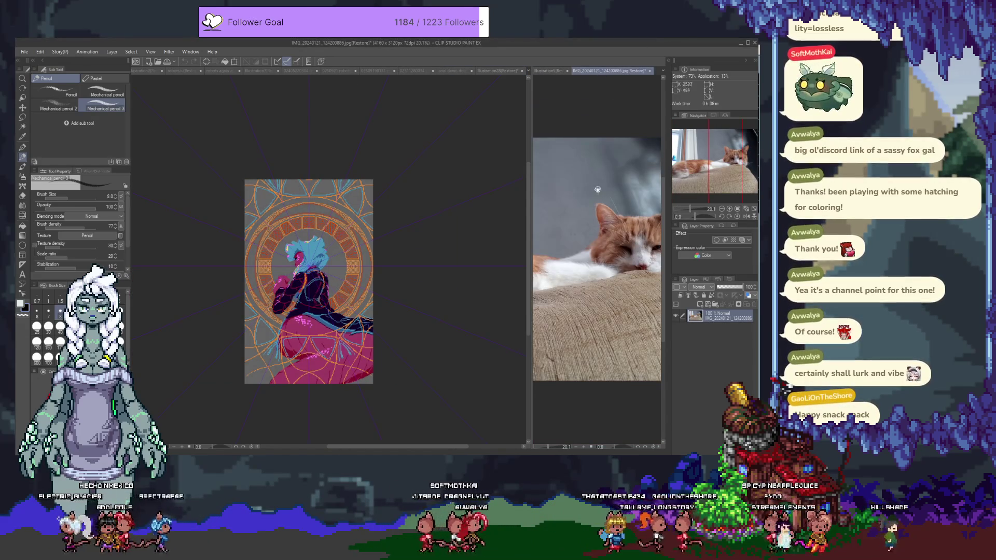
Cycle with Ctrl+Tab through the demons, cool down and cooldowns sketch documents.
{"action": "left_click", "coordinate": [454, 71]}
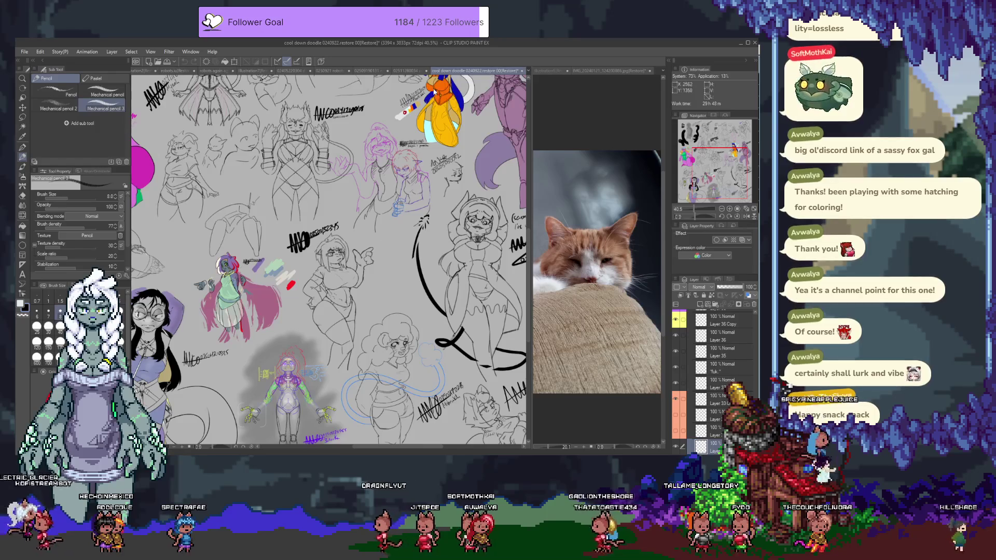
{"action": "key", "text": "ctrl+Tab"}
{"action": "key", "text": "ctrl+Tab"}
{"action": "key", "text": "ctrl+Tab"}
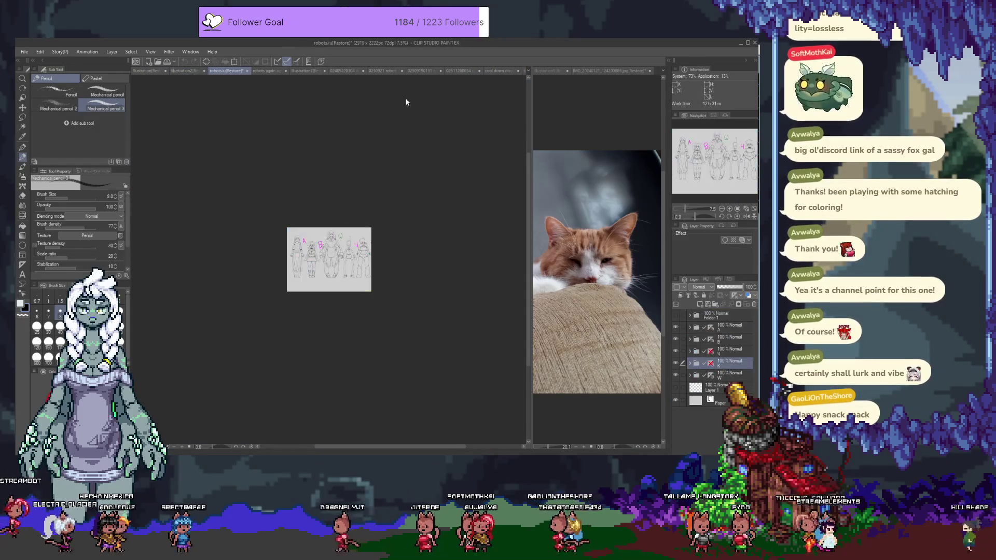
{"action": "key", "text": "ctrl+Tab"}
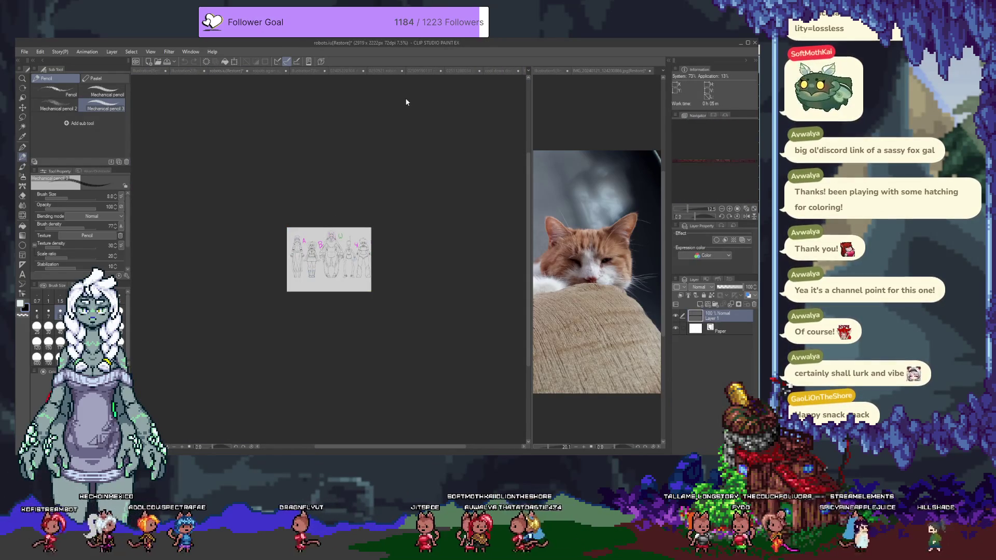
{"action": "key", "text": "ctrl+shift+Tab"}
{"action": "key", "text": "ctrl+shift+Tab"}
{"action": "key", "text": "ctrl+shift+Tab"}
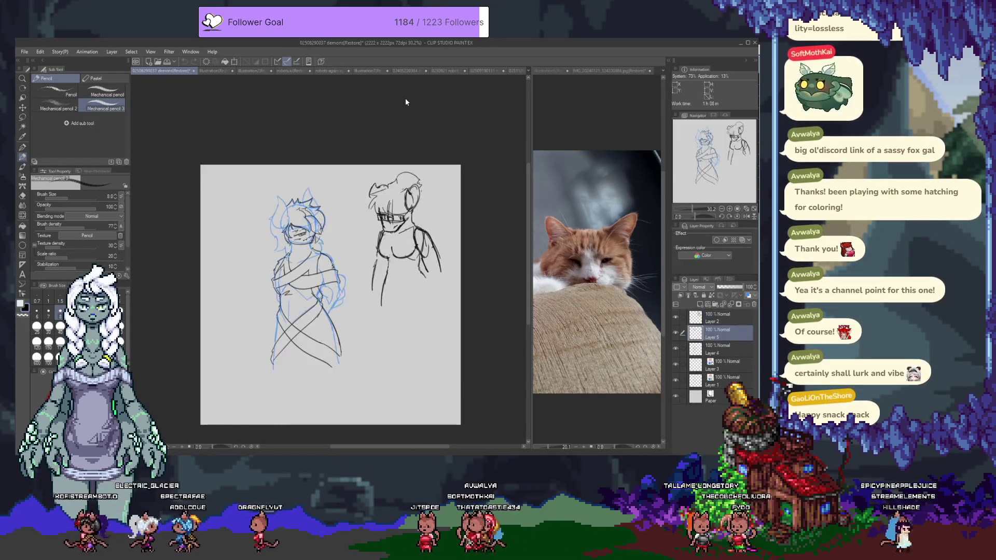
{"action": "key", "text": "ctrl+Tab"}
{"action": "key", "text": "ctrl+Tab"}
{"action": "key", "text": "ctrl+Tab"}
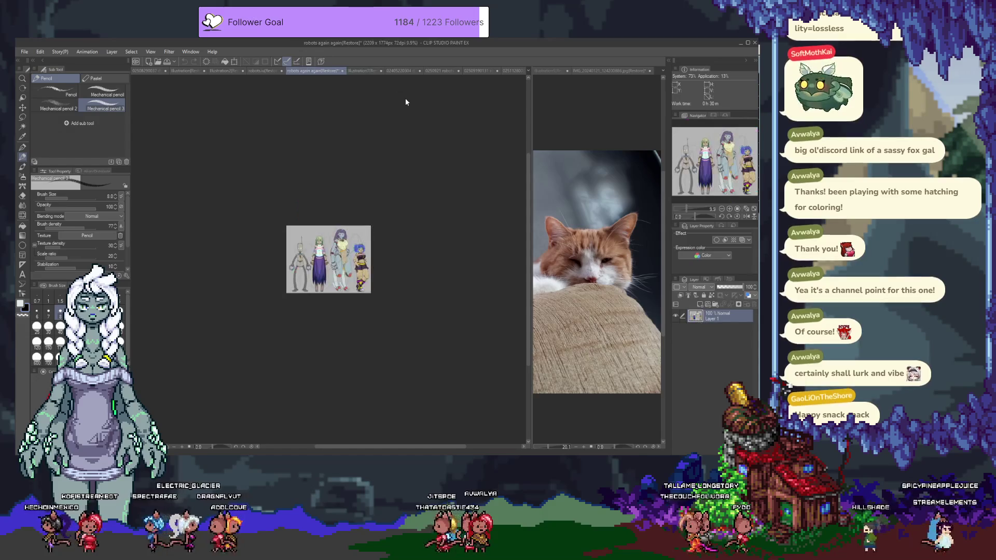
{"action": "key", "text": "ctrl+Tab"}
{"action": "key", "text": "ctrl+Tab"}
{"action": "key", "text": "ctrl+Tab"}
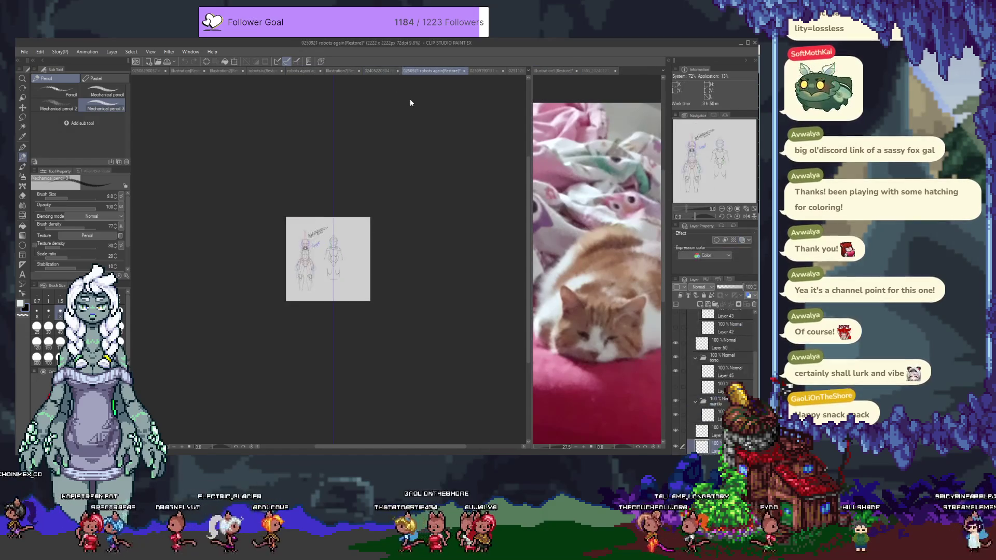
{"action": "key", "text": "ctrl+Tab"}
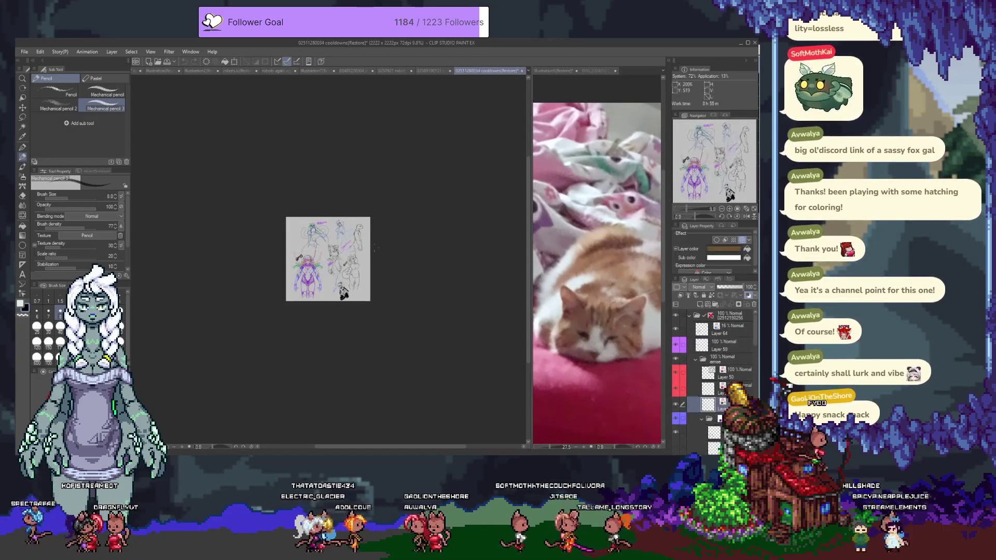
Create a new blank 2222 × 2222 px canvas, Illustration4.
{"action": "scroll", "coordinate": [347, 261], "scroll_direction": "up", "scroll_amount": 5}
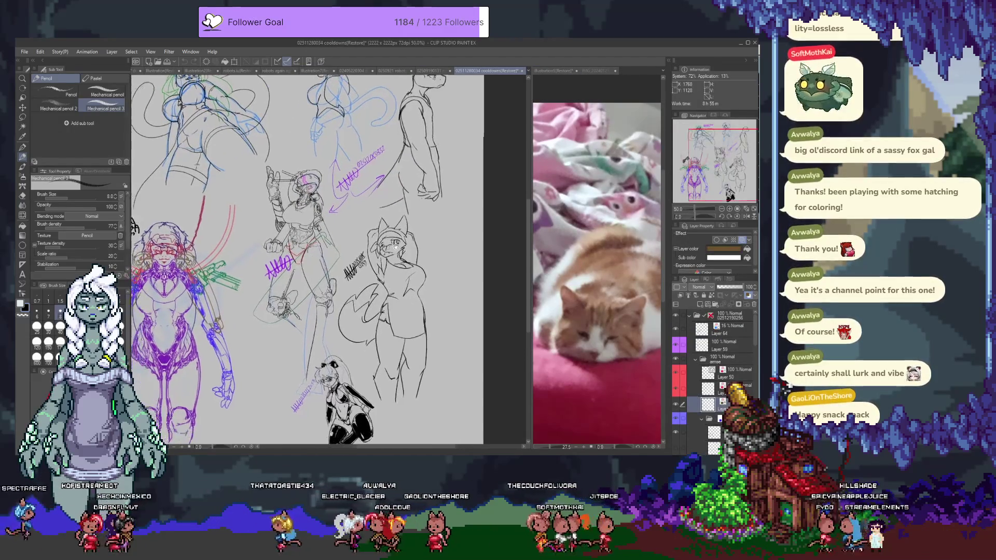
{"action": "scroll", "coordinate": [379, 89], "scroll_direction": "up", "scroll_amount": 3}
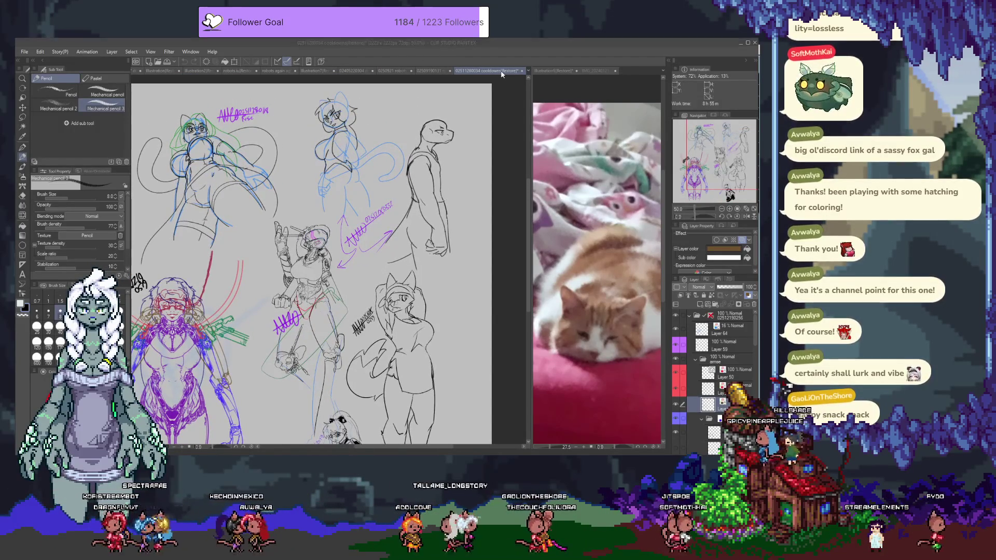
{"action": "key", "text": "Return"}
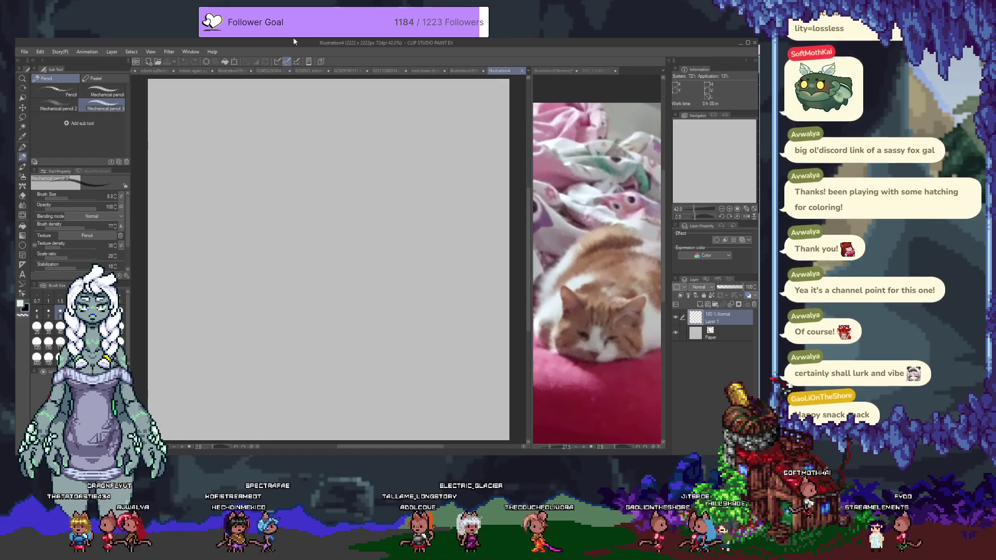
Move the cool down doodle sketches into the side pane and pan them into view.
{"action": "left_click", "coordinate": [456, 72]}
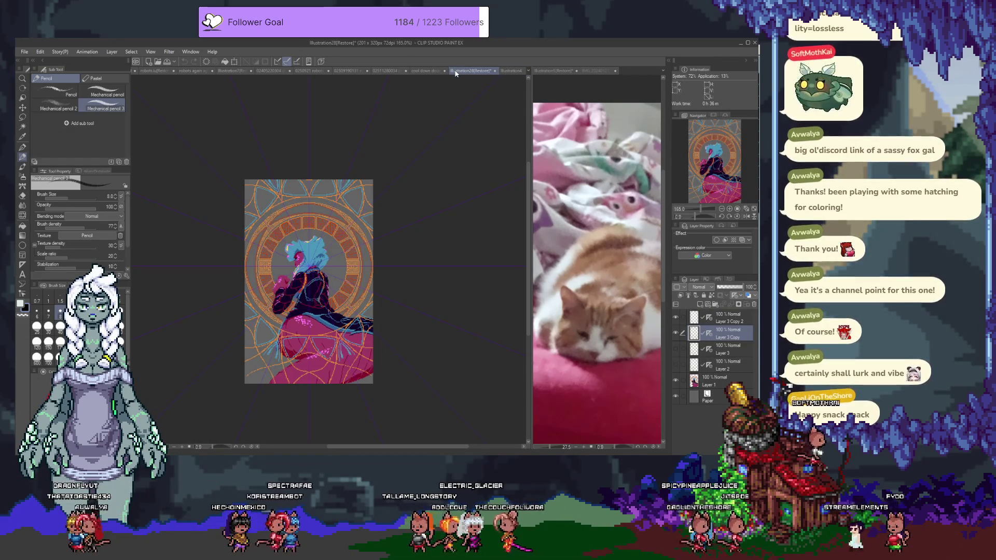
{"action": "left_click", "coordinate": [423, 71]}
{"action": "left_click_drag", "start_coordinate": [616, 69], "coordinate": [624, 71]}
{"action": "mouse_move", "coordinate": [612, 167]}
{"action": "left_mouse_down"}
{"action": "mouse_move", "coordinate": [664, 280]}
{"action": "mouse_move", "coordinate": [674, 228]}
{"action": "left_mouse_up"}
Return to the blank Illustration4 canvas, zoom in, and undo a test stroke.
{"action": "left_click", "coordinate": [501, 71]}
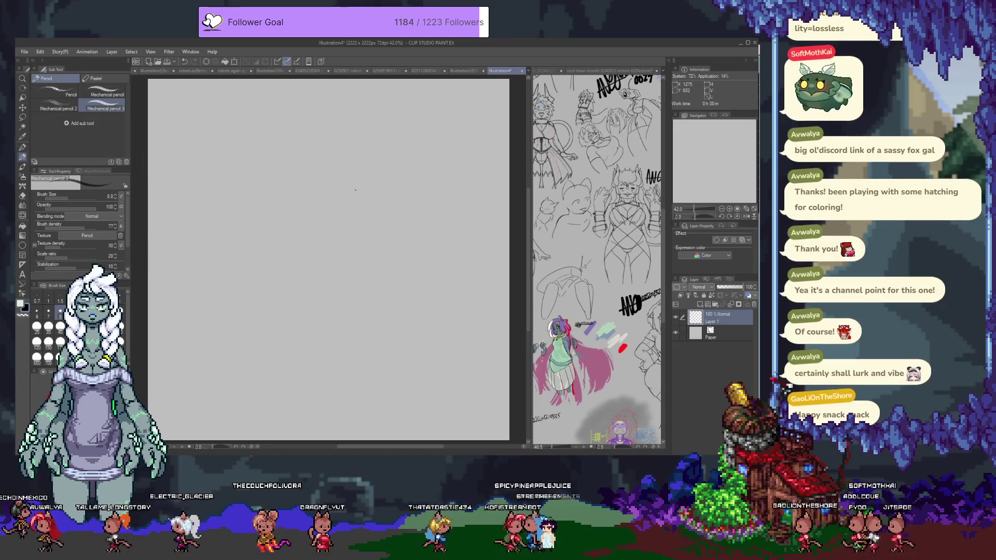
{"action": "scroll", "coordinate": [335, 191], "scroll_direction": "up", "scroll_amount": 5}
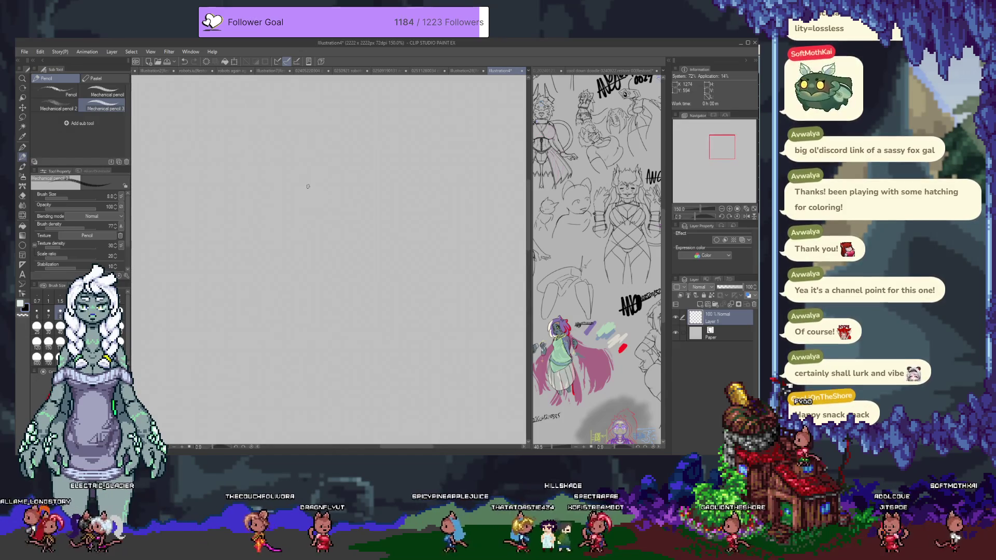
{"action": "scroll", "coordinate": [299, 195], "scroll_direction": "down", "scroll_amount": 2}
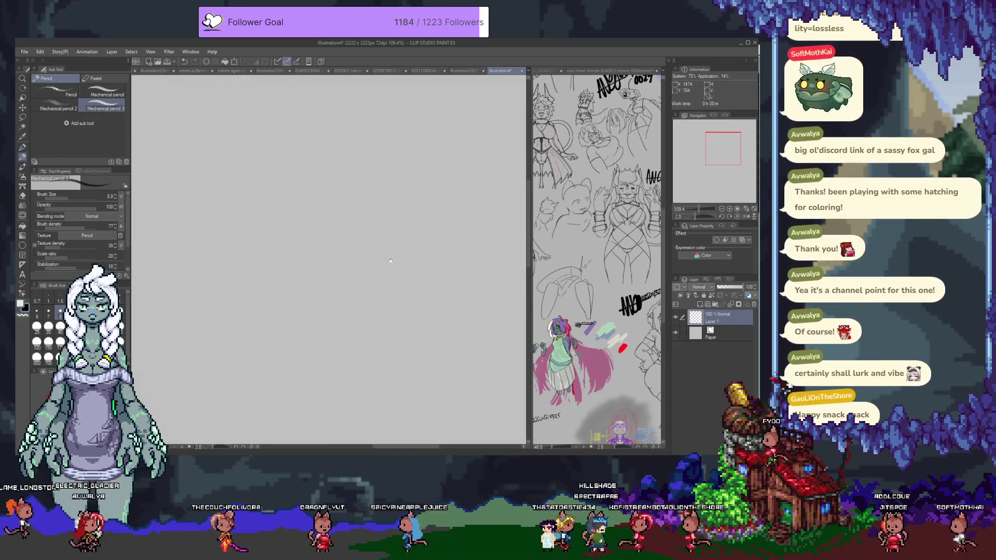
{"action": "left_click_drag", "start_coordinate": [333, 160], "coordinate": [338, 151]}
{"action": "key", "text": "ctrl+z"}
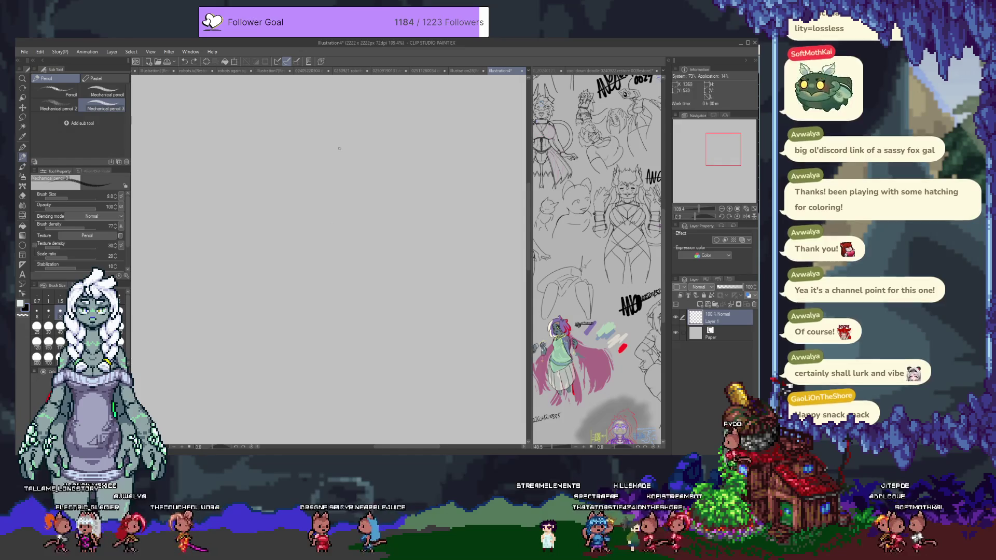
{"action": "key", "text": "ctrl+z"}
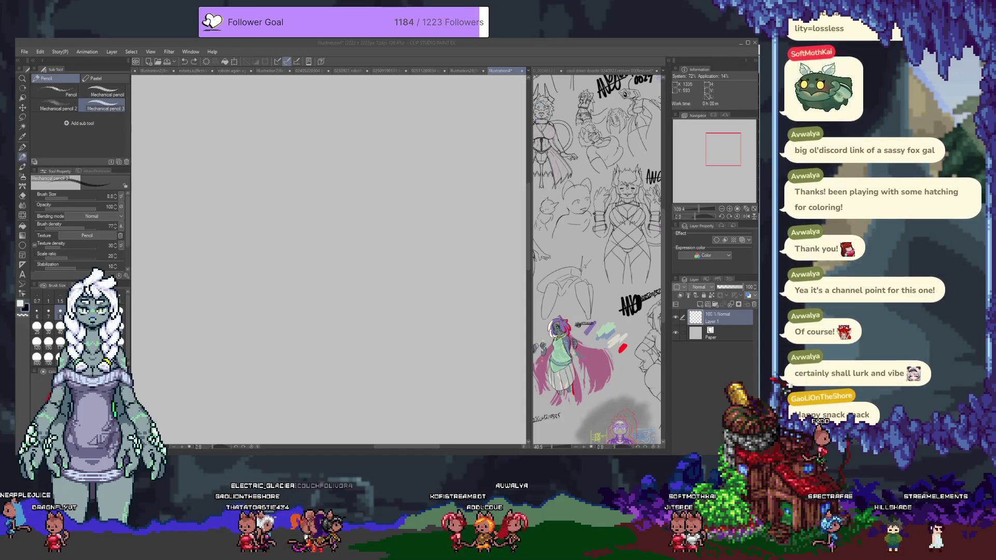
{"action": "left_click", "coordinate": [303, 167]}
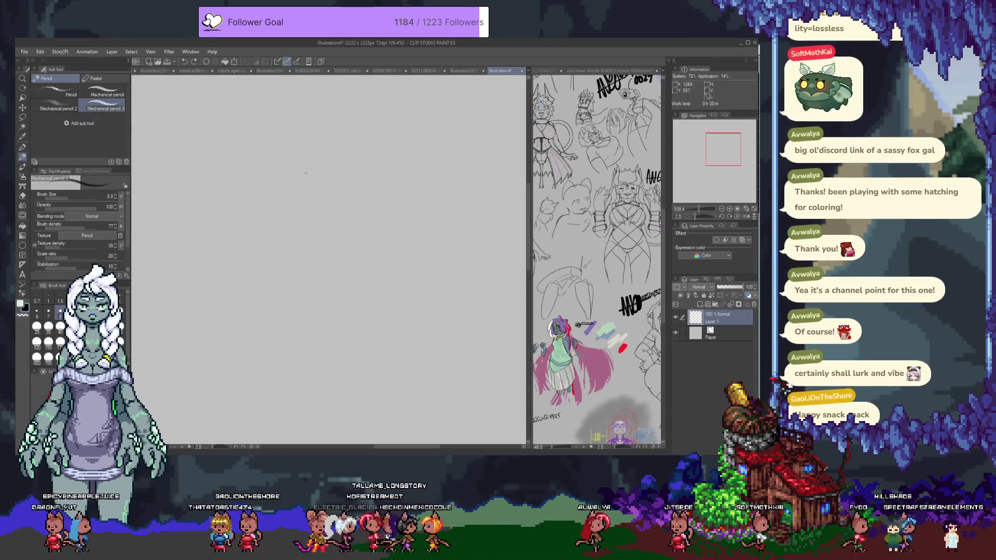
Try and undo several versions of the head shape's top edge with Mechanical pencil 3.
{"action": "left_click_drag", "start_coordinate": [311, 175], "coordinate": [376, 193]}
{"action": "key", "text": "ctrl+z"}
{"action": "left_click_drag", "start_coordinate": [310, 161], "coordinate": [390, 194]}
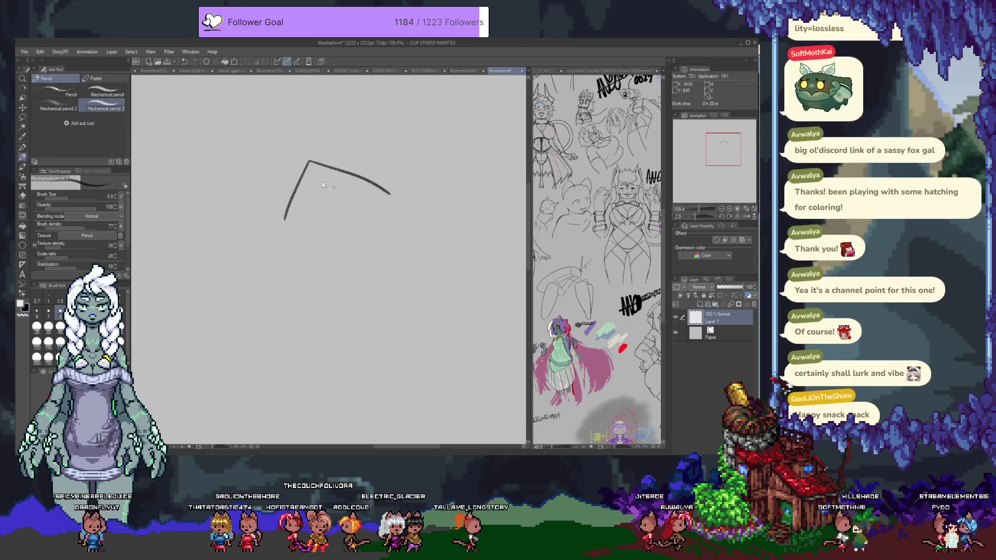
{"action": "key", "text": "ctrl+z"}
{"action": "left_click_drag", "start_coordinate": [296, 159], "coordinate": [403, 208]}
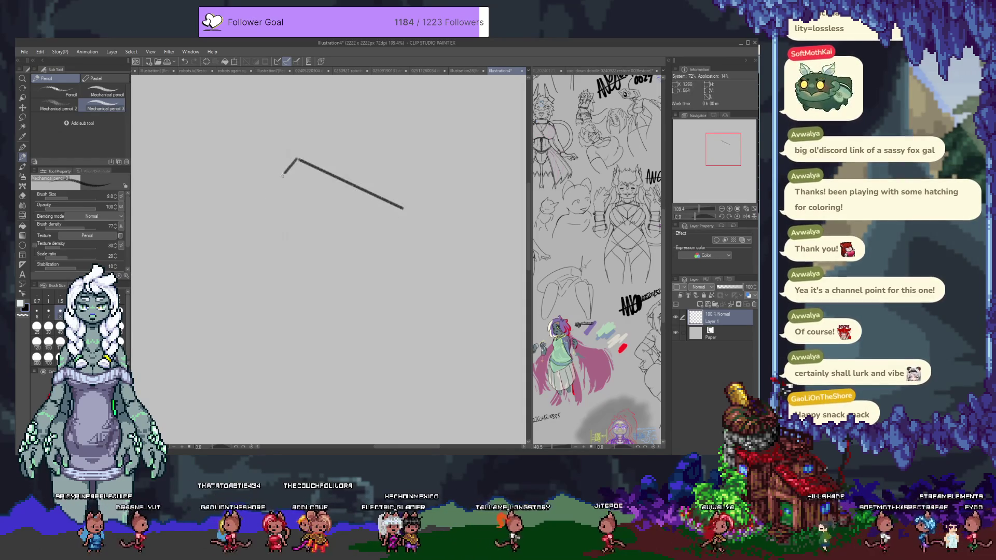
{"action": "key", "text": "ctrl+z"}
Draw the hood's left edge down from the peak and add inner fold strokes.
{"action": "left_click_drag", "start_coordinate": [295, 159], "coordinate": [242, 267]}
{"action": "key", "text": "ctrl+z"}
{"action": "left_click_drag", "start_coordinate": [296, 159], "coordinate": [259, 265]}
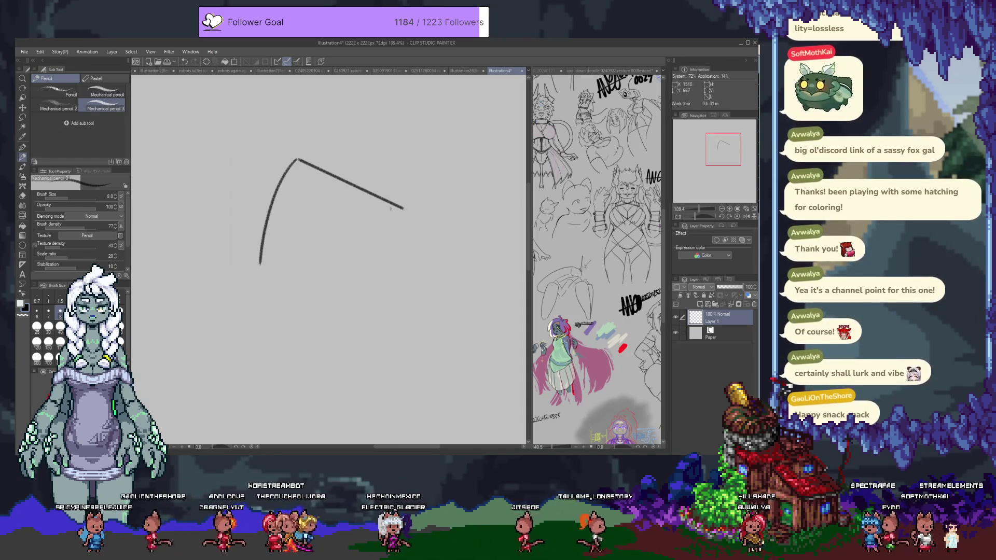
{"action": "key", "text": "ctrl+z"}
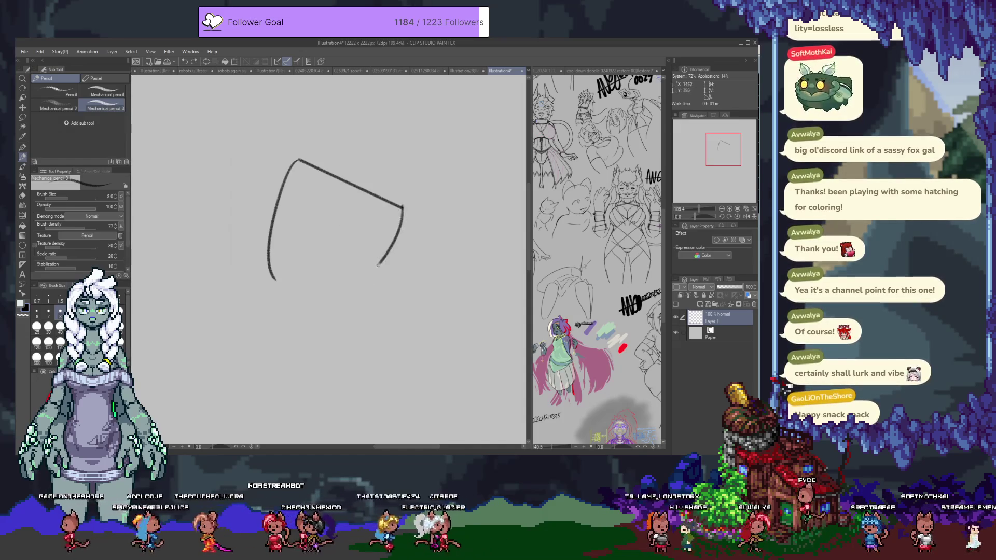
{"action": "left_click_drag", "start_coordinate": [296, 159], "coordinate": [263, 255]}
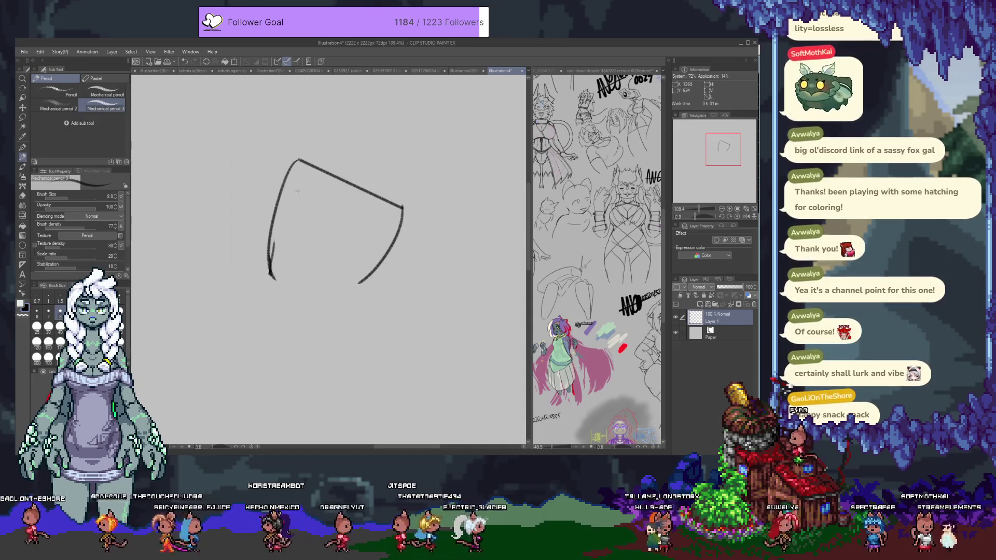
{"action": "key", "text": "ctrl+z"}
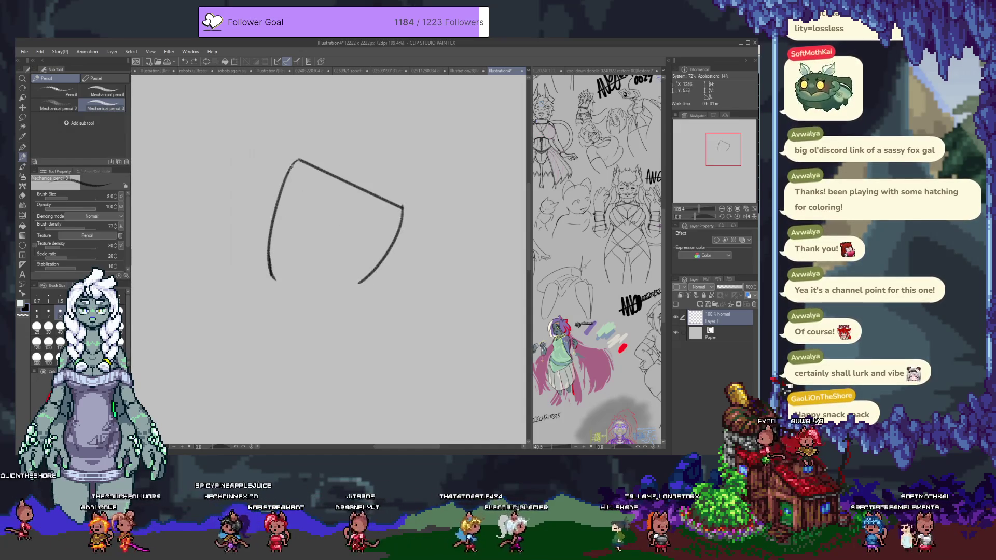
{"action": "left_click_drag", "start_coordinate": [284, 165], "coordinate": [269, 250]}
{"action": "scroll", "coordinate": [329, 233], "scroll_direction": "down", "scroll_amount": 1}
{"action": "left_click_drag", "start_coordinate": [355, 243], "coordinate": [372, 280]}
{"action": "left_click_drag", "start_coordinate": [307, 154], "coordinate": [299, 206]}
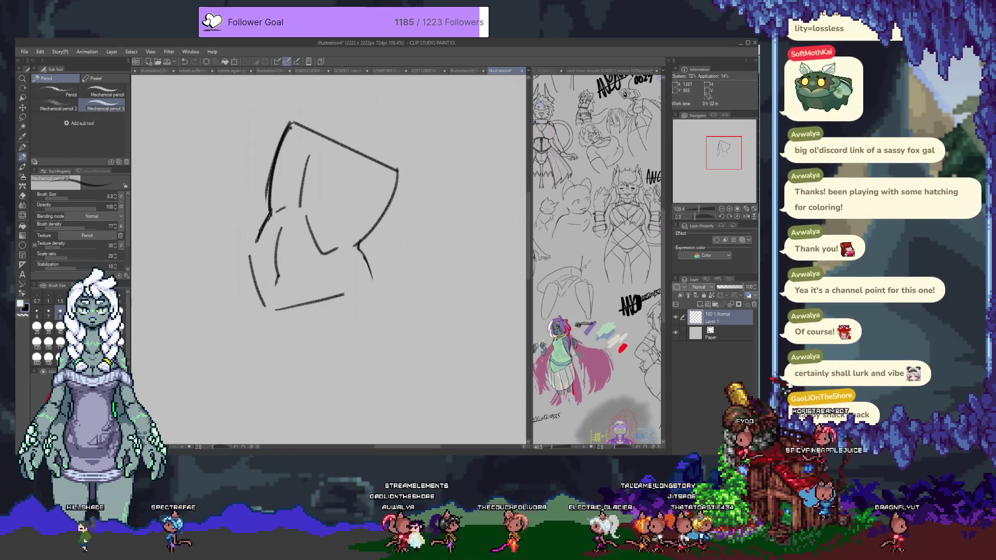
Draw the rising bottom torso line and try extending the left contour downward.
{"action": "mouse_move", "coordinate": [281, 315]}
{"action": "left_mouse_down"}
{"action": "mouse_move", "coordinate": [348, 284]}
{"action": "mouse_move", "coordinate": [367, 291]}
{"action": "left_mouse_up"}
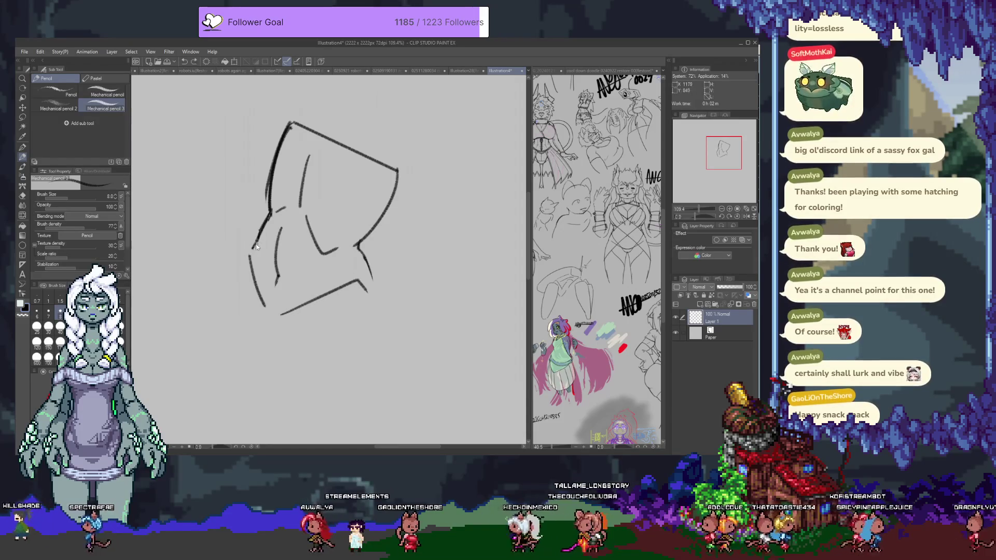
{"action": "left_click_drag", "start_coordinate": [248, 255], "coordinate": [232, 306]}
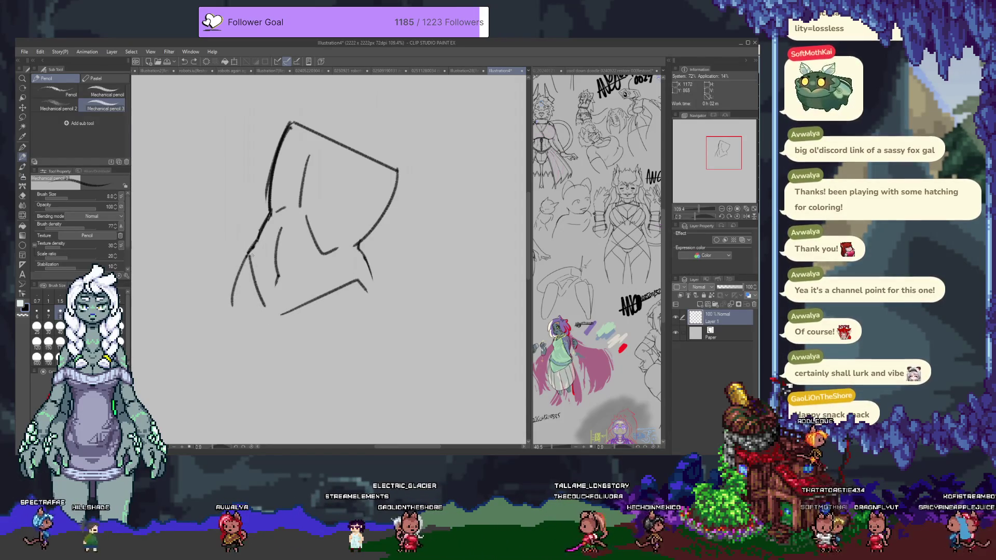
{"action": "key", "text": "ctrl+z"}
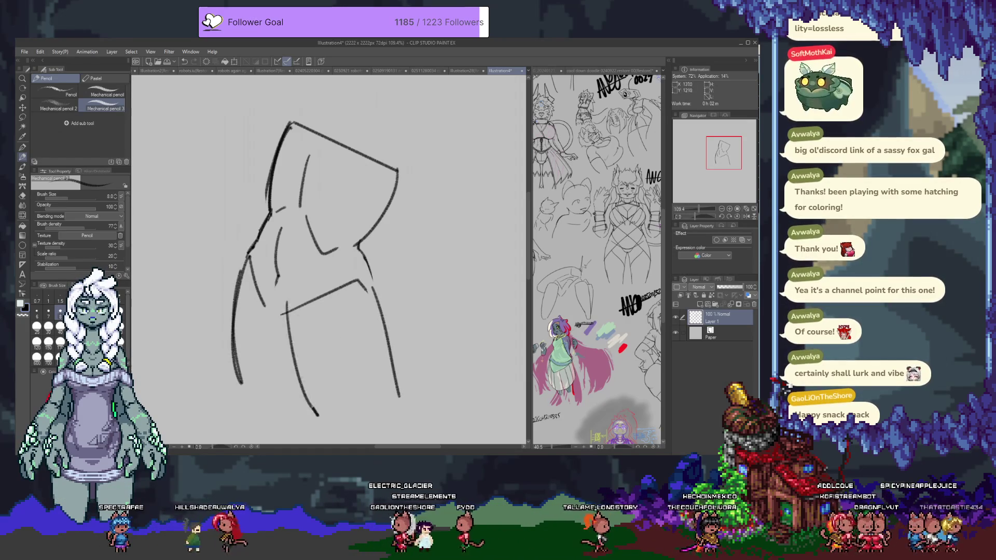
{"action": "left_click_drag", "start_coordinate": [354, 299], "coordinate": [350, 254]}
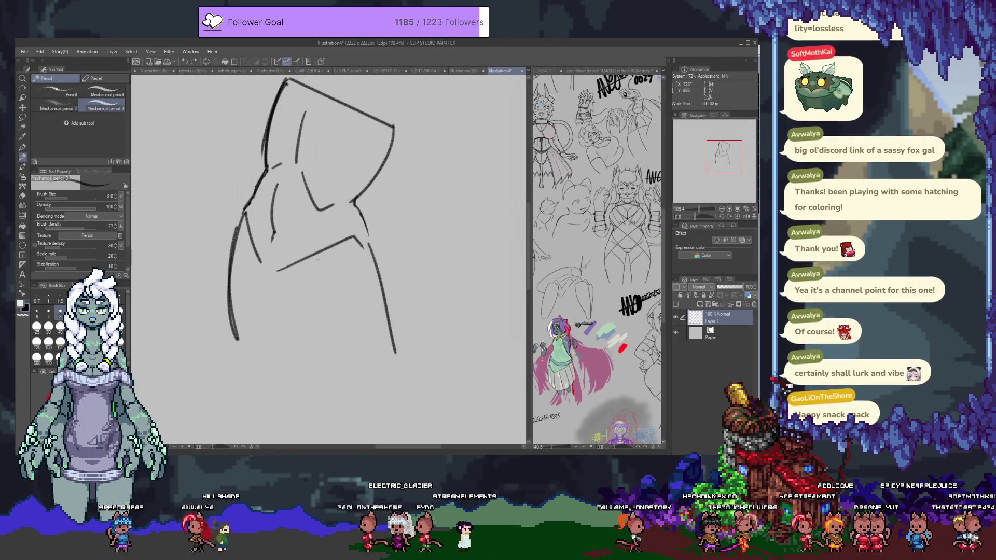
{"action": "key", "text": "ctrl+z"}
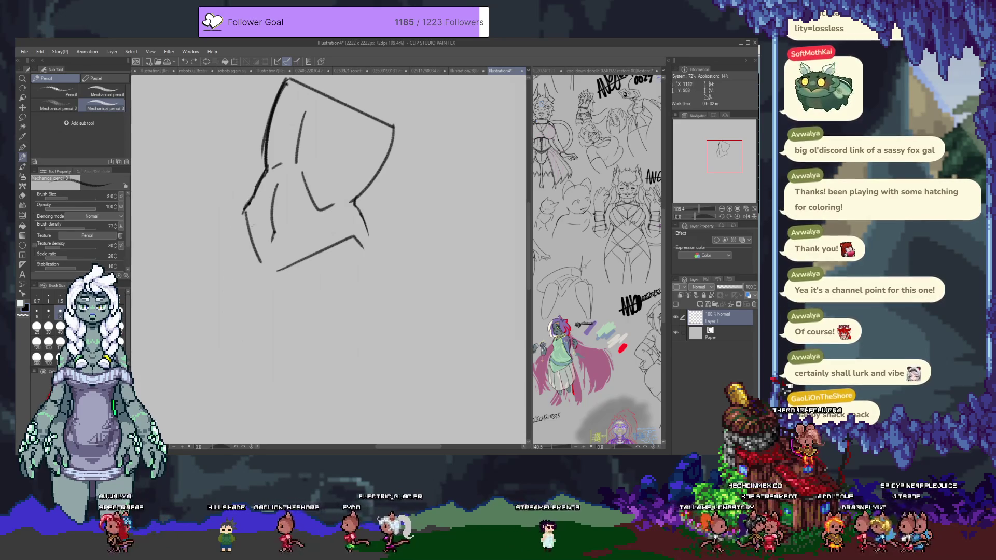
Erase the lower-left stroke, redraw the bottom line, and undo a stray left-contour stroke.
{"action": "key", "text": "e"}
{"action": "left_click_drag", "start_coordinate": [256, 284], "coordinate": [361, 243]}
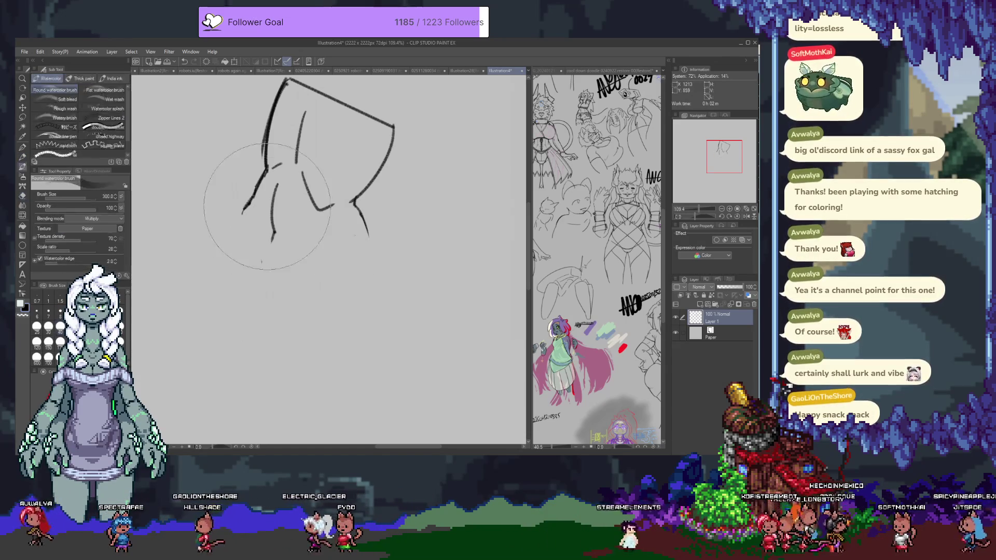
{"action": "key", "text": "p"}
{"action": "left_click_drag", "start_coordinate": [249, 201], "coordinate": [253, 279]}
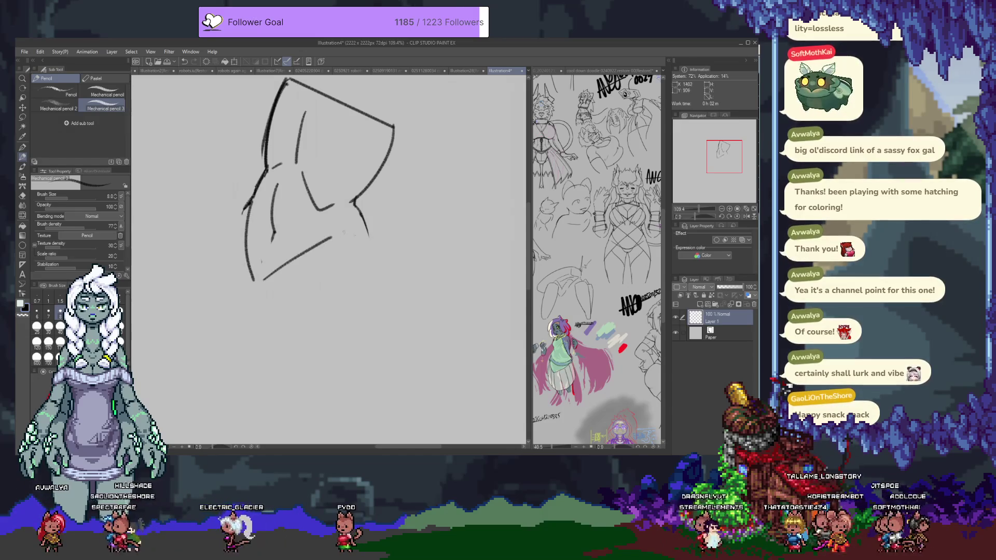
{"action": "key", "text": "ctrl+z"}
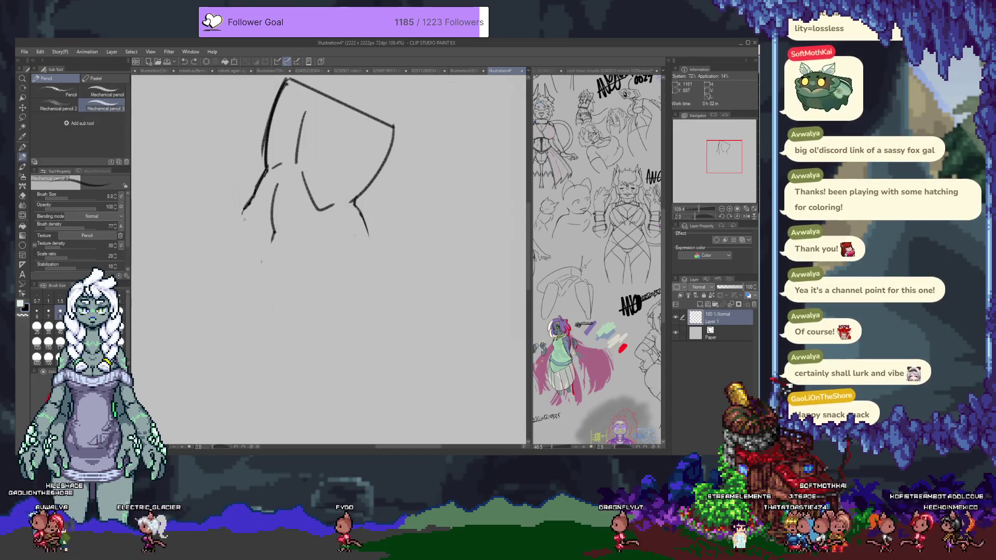
{"action": "left_click_drag", "start_coordinate": [270, 279], "coordinate": [351, 249]}
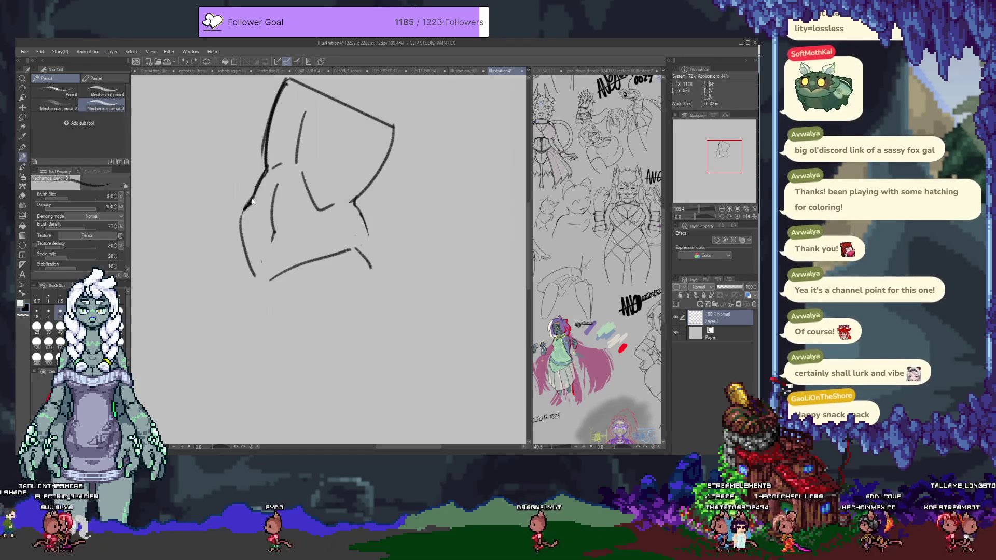
{"action": "left_click_drag", "start_coordinate": [255, 196], "coordinate": [245, 229]}
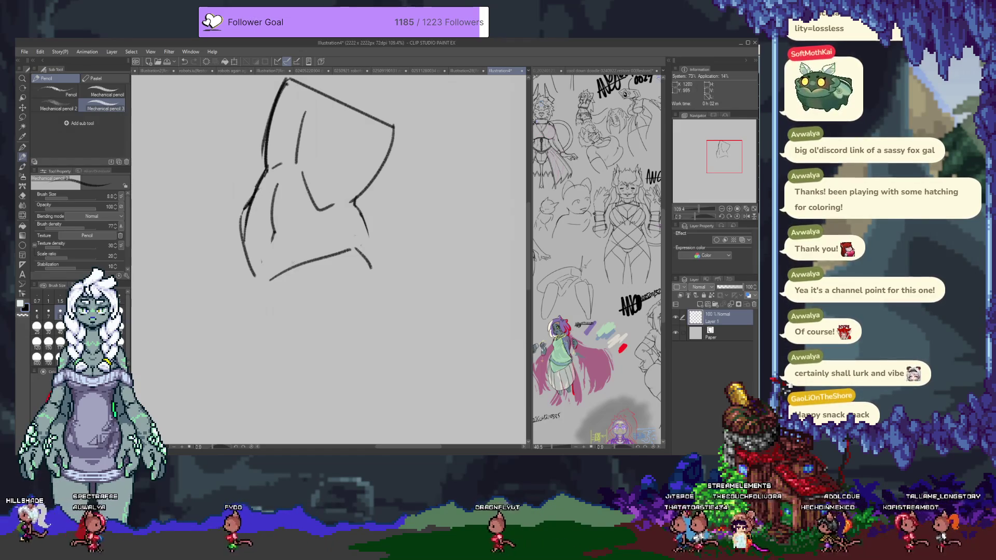
{"action": "key", "text": "ctrl+z"}
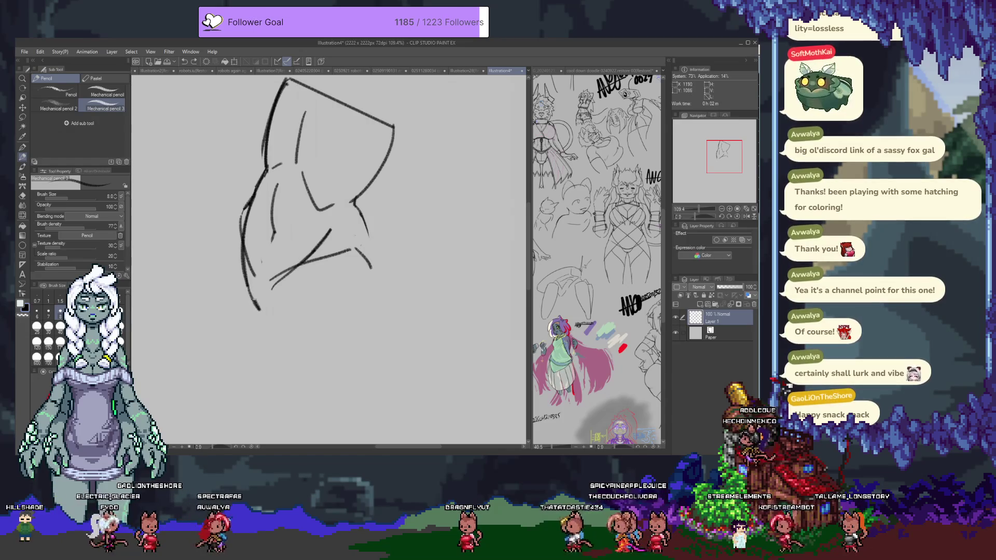
{"action": "scroll", "coordinate": [294, 163], "scroll_direction": "up", "scroll_amount": 3}
Erase the torso's top-left corner and top diagonal edge, then return to the pencil.
{"action": "key", "text": "e"}
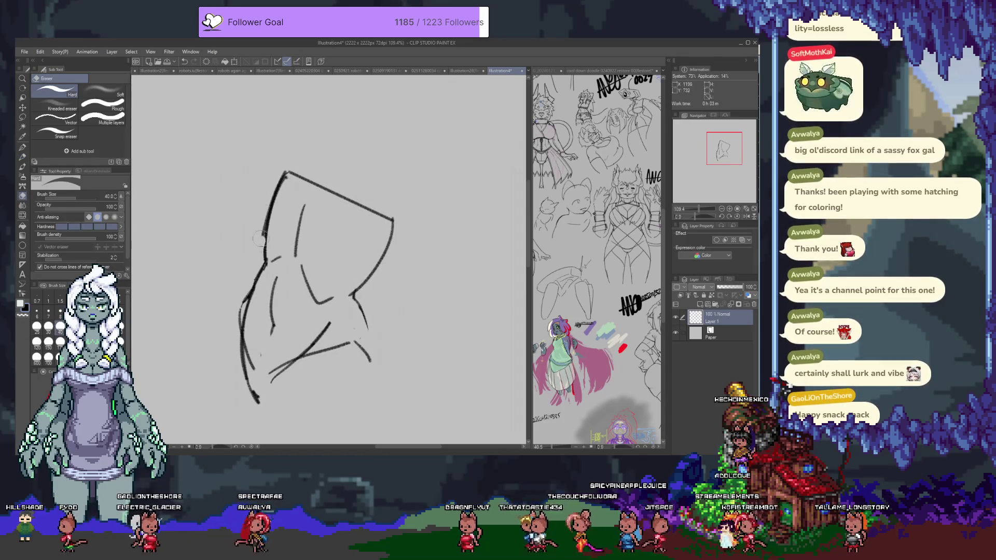
{"action": "left_click_drag", "start_coordinate": [280, 187], "coordinate": [298, 174]}
{"action": "left_click_drag", "start_coordinate": [395, 239], "coordinate": [302, 181]}
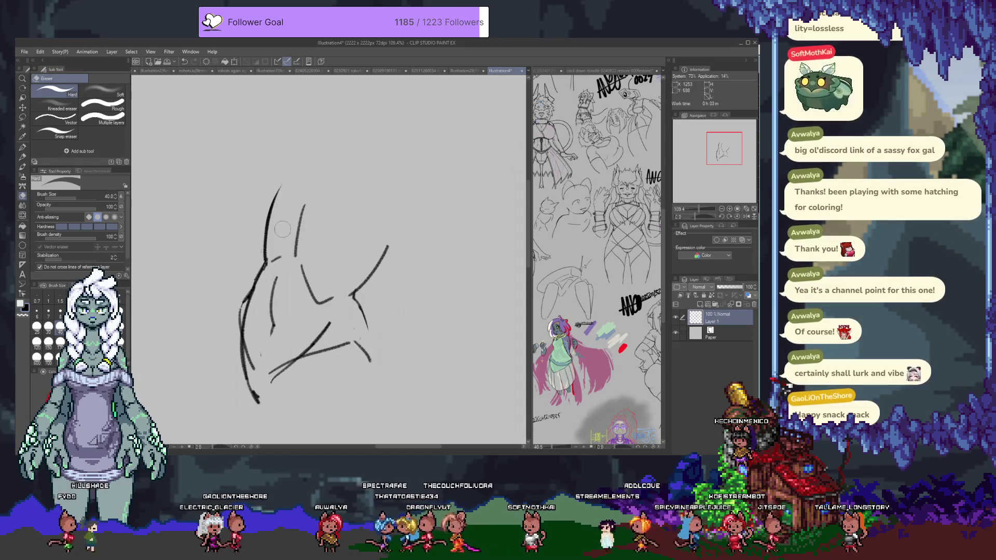
{"action": "key", "text": "p"}
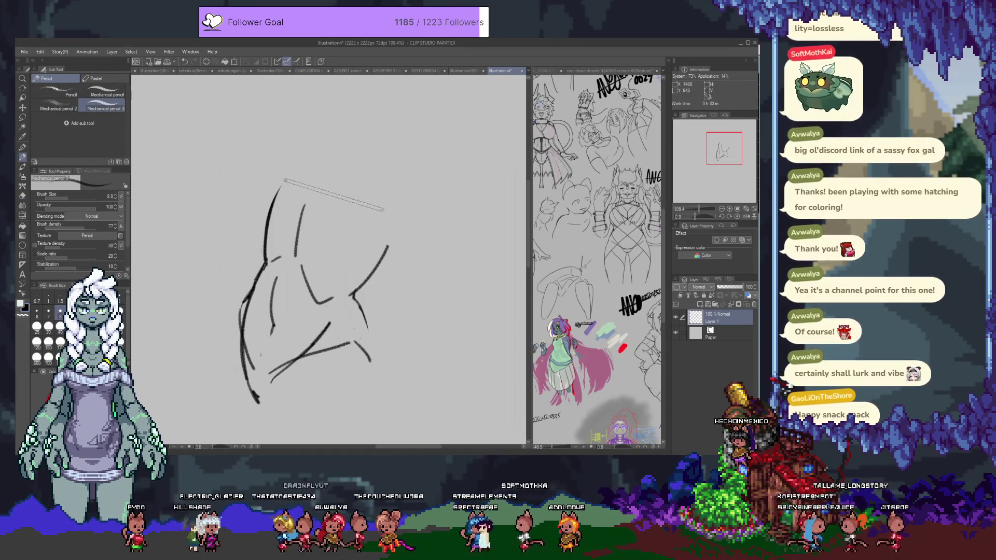
Redraw the figure's left-side contour, undoing the overlong attempts.
{"action": "scroll", "coordinate": [297, 317], "scroll_direction": "down", "scroll_amount": 3}
{"action": "left_click_drag", "start_coordinate": [254, 242], "coordinate": [222, 350]}
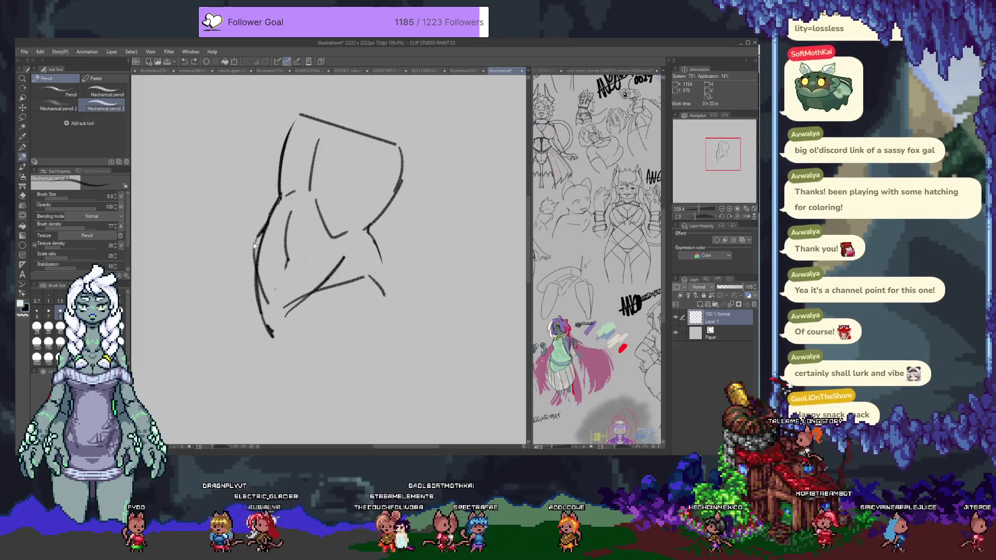
{"action": "left_click_drag", "start_coordinate": [252, 241], "coordinate": [241, 380]}
{"action": "key", "text": "ctrl+z"}
{"action": "left_click_drag", "start_coordinate": [244, 257], "coordinate": [224, 410]}
{"action": "scroll", "coordinate": [311, 234], "scroll_direction": "down", "scroll_amount": 2}
{"action": "key", "text": "ctrl+z"}
{"action": "mouse_move", "coordinate": [260, 219]}
{"action": "left_mouse_down"}
{"action": "mouse_move", "coordinate": [246, 353]}
{"action": "mouse_move", "coordinate": [244, 282]}
{"action": "left_mouse_up"}
{"action": "scroll", "coordinate": [399, 220], "scroll_direction": "down", "scroll_amount": 2}
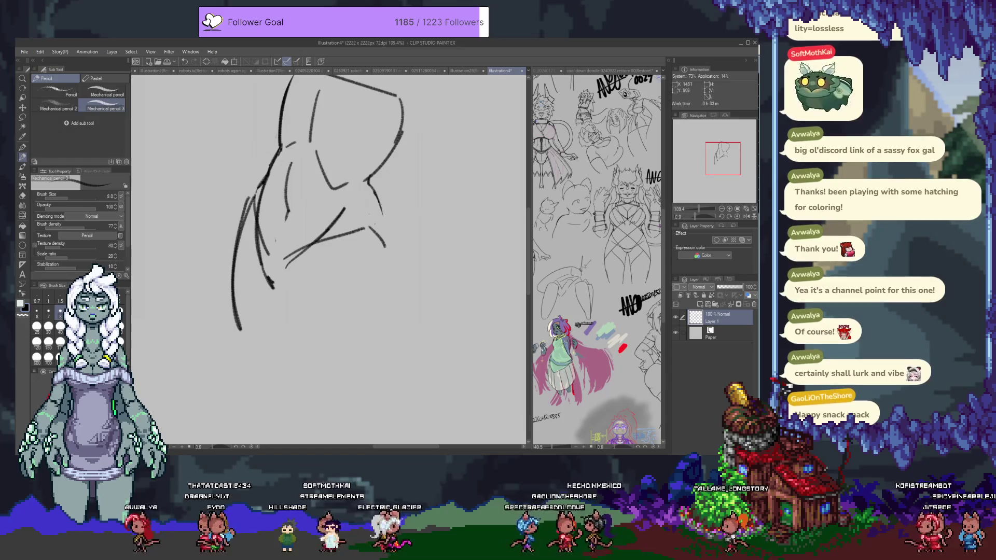
Draw the right-side contour and a long line down the figure's left-centre.
{"action": "mouse_move", "coordinate": [388, 221]}
{"action": "left_mouse_down"}
{"action": "mouse_move", "coordinate": [394, 259]}
{"action": "mouse_move", "coordinate": [383, 288]}
{"action": "left_mouse_up"}
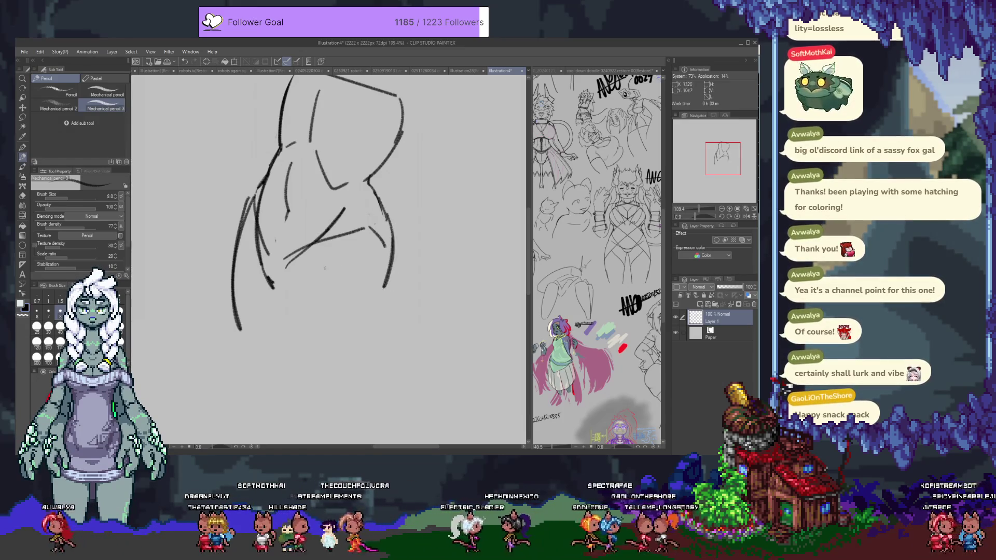
{"action": "left_click_drag", "start_coordinate": [289, 261], "coordinate": [274, 369]}
{"action": "key", "text": "ctrl+z"}
{"action": "key", "text": "ctrl+z"}
{"action": "left_click_drag", "start_coordinate": [289, 272], "coordinate": [295, 378]}
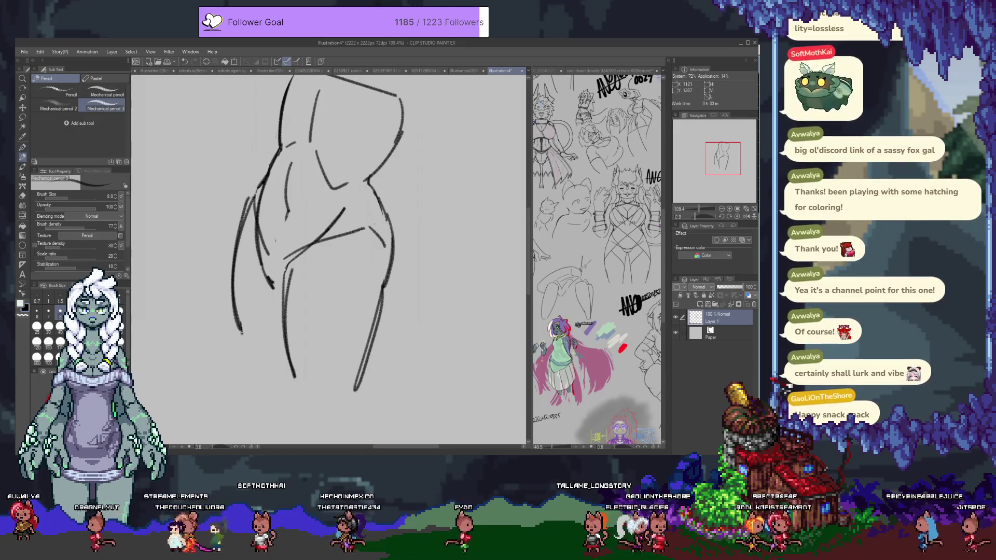
{"action": "left_click_drag", "start_coordinate": [242, 324], "coordinate": [240, 346]}
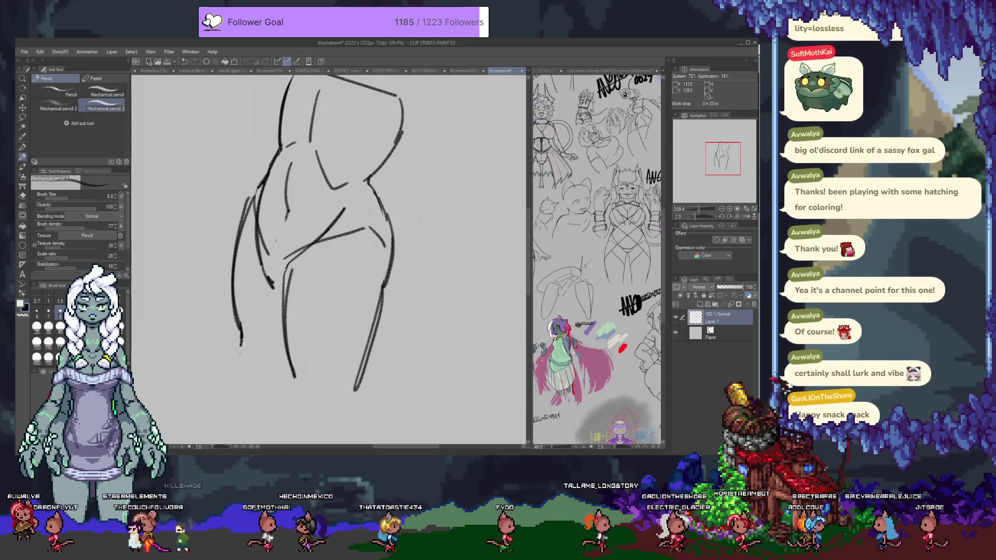
Redraw the lower-left hip contour and add an inverted-V shape below the hips.
{"action": "scroll", "coordinate": [241, 369], "scroll_direction": "down", "scroll_amount": 2}
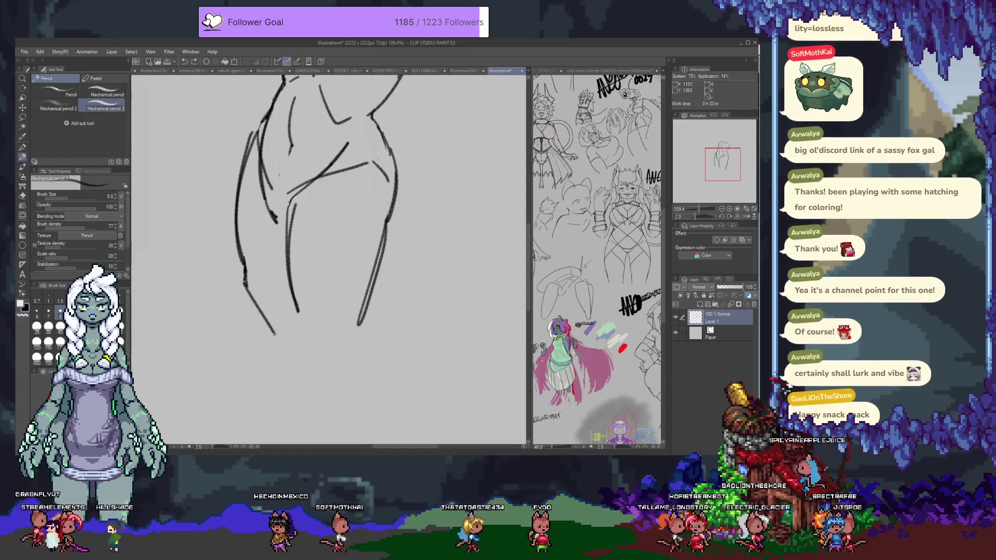
{"action": "key", "text": "ctrl+z"}
{"action": "key", "text": "ctrl+z"}
{"action": "left_click_drag", "start_coordinate": [244, 263], "coordinate": [247, 291]}
{"action": "left_click_drag", "start_coordinate": [244, 285], "coordinate": [293, 365]}
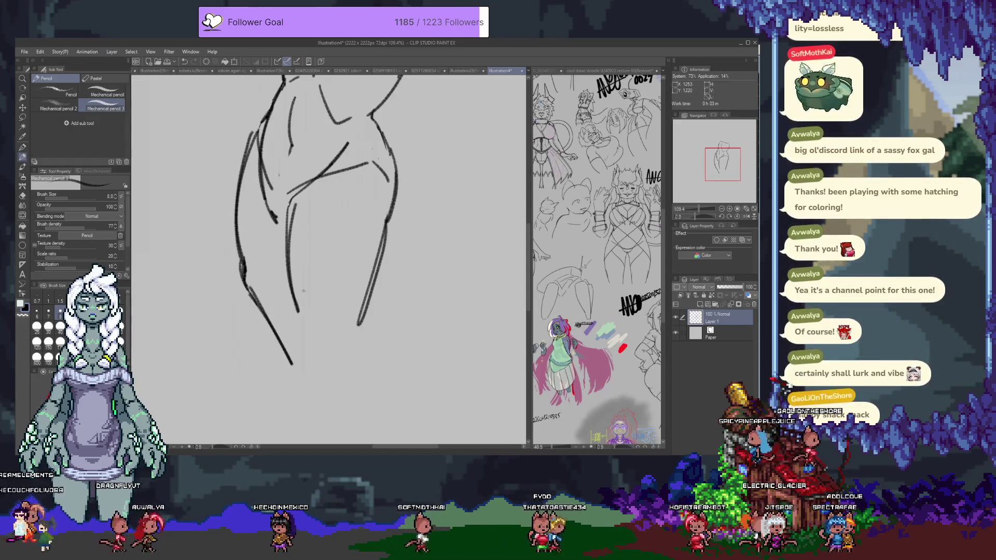
{"action": "left_click_drag", "start_coordinate": [299, 314], "coordinate": [310, 415]}
{"action": "left_click_drag", "start_coordinate": [309, 332], "coordinate": [349, 335]}
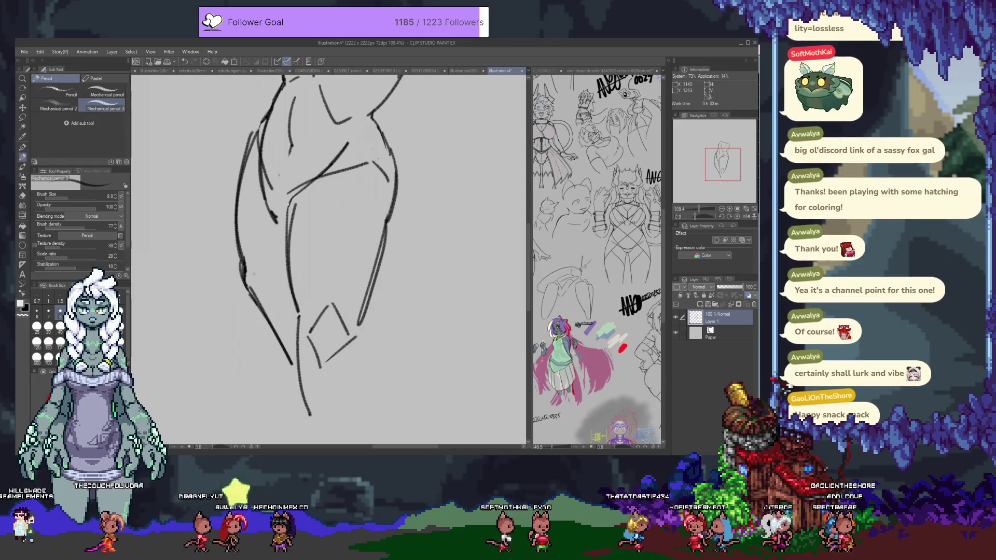
Retrace the figure's upper-left contour more darkly.
{"action": "scroll", "coordinate": [293, 277], "scroll_direction": "up", "scroll_amount": 1}
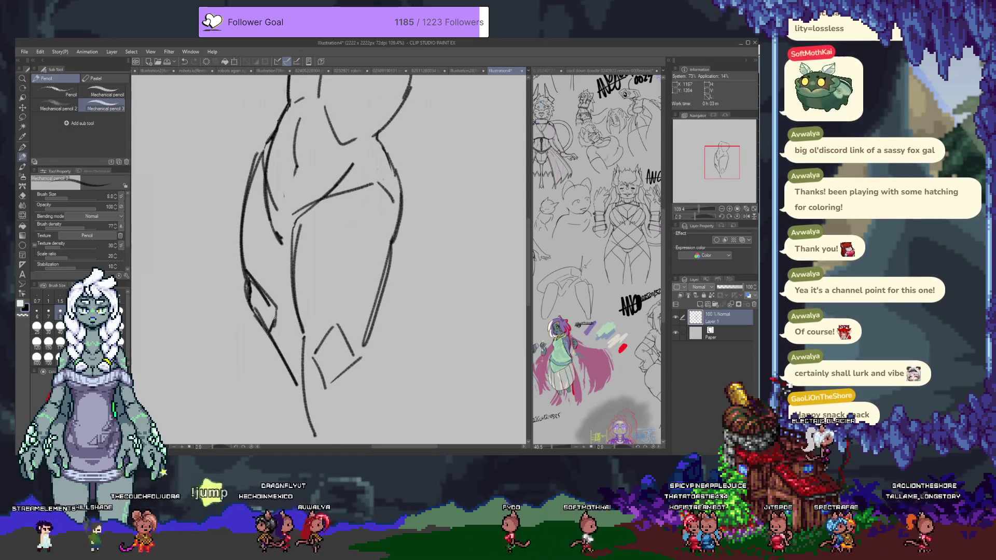
{"action": "left_click_drag", "start_coordinate": [285, 269], "coordinate": [289, 374]}
{"action": "key", "text": "e"}
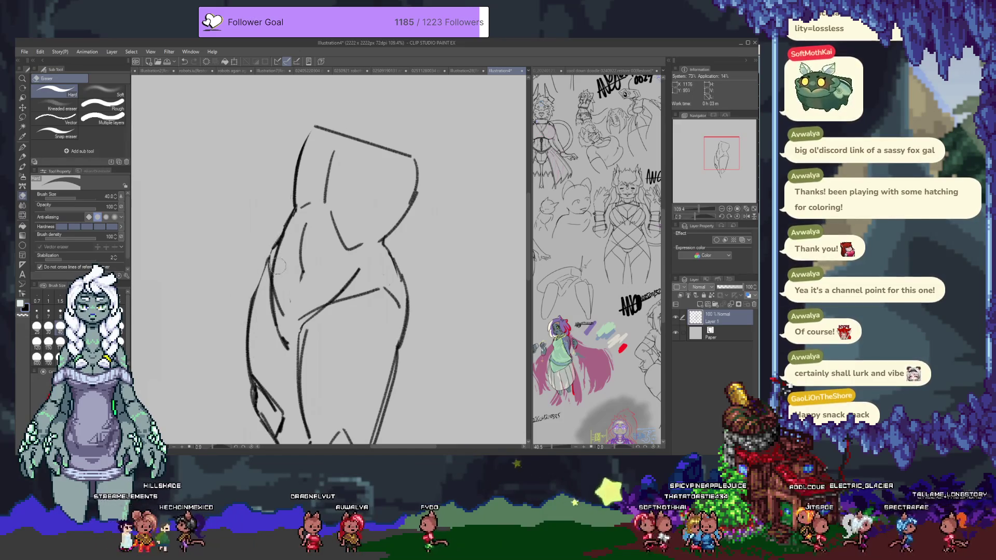
{"action": "key", "text": "p"}
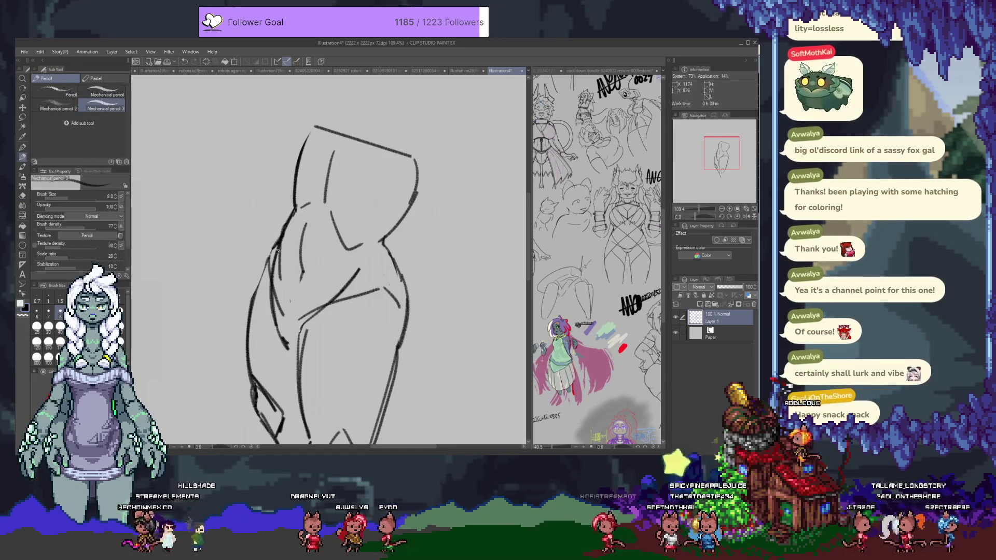
{"action": "left_click_drag", "start_coordinate": [276, 244], "coordinate": [284, 314]}
{"action": "key", "text": "ctrl+z"}
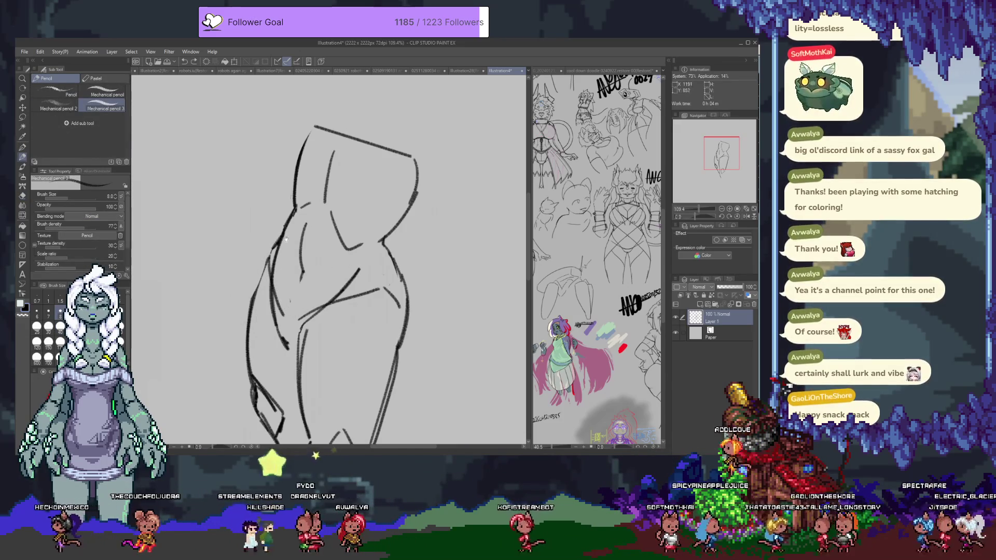
{"action": "scroll", "coordinate": [286, 243], "scroll_direction": "up", "scroll_amount": 3}
{"action": "mouse_move", "coordinate": [292, 256]}
{"action": "left_mouse_down"}
{"action": "mouse_move", "coordinate": [313, 166]}
{"action": "mouse_move", "coordinate": [414, 200]}
{"action": "mouse_move", "coordinate": [379, 283]}
{"action": "left_mouse_up"}
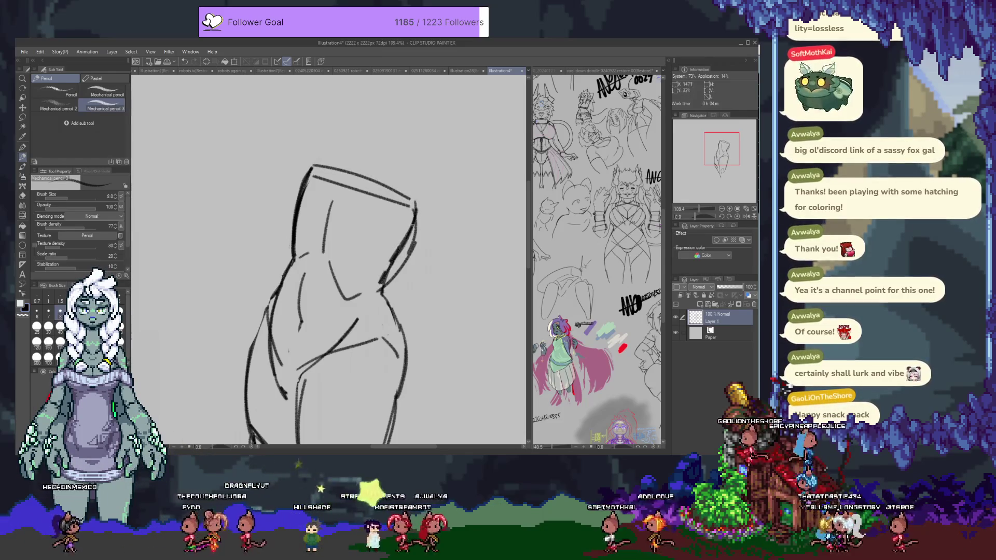
Erase the doubled line along the top contour and switch back to the pencil.
{"action": "key", "text": "e"}
{"action": "left_click_drag", "start_coordinate": [414, 203], "coordinate": [312, 177]}
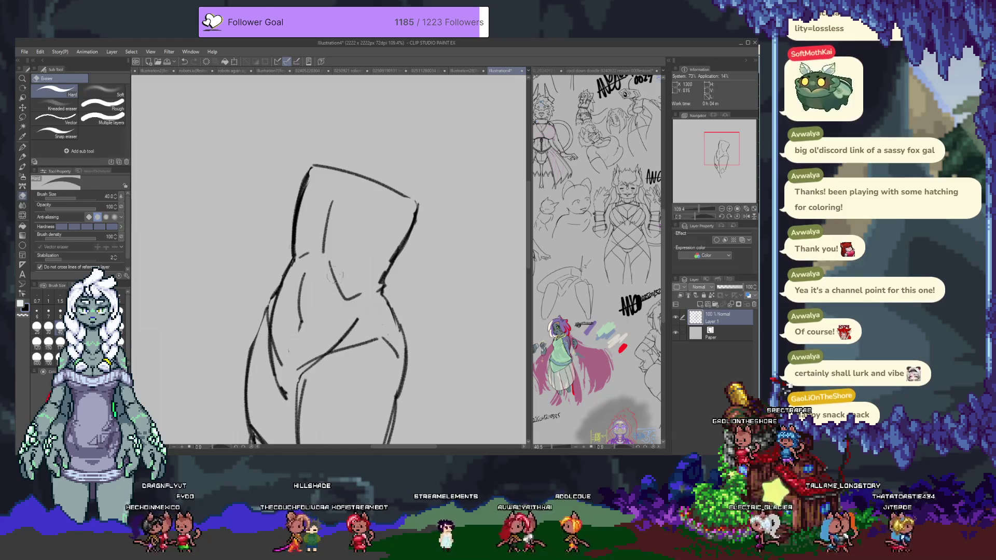
{"action": "key", "text": "p"}
{"action": "scroll", "coordinate": [322, 239], "scroll_direction": "up", "scroll_amount": 3}
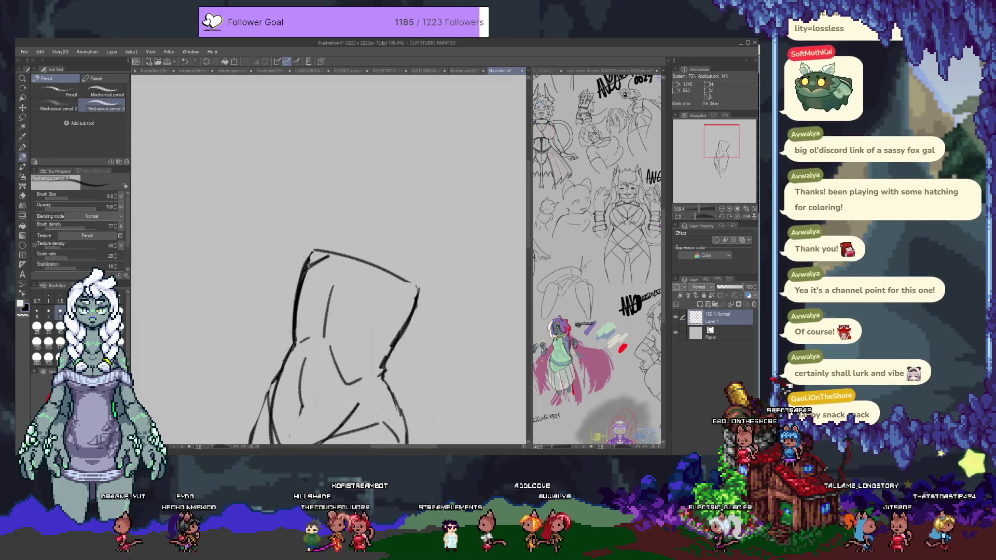
{"action": "scroll", "coordinate": [339, 162], "scroll_direction": "right", "scroll_amount": 2}
Draw the head circle above the body, redrawing it after a first attempt.
{"action": "mouse_move", "coordinate": [332, 122]}
{"action": "left_mouse_down"}
{"action": "mouse_move", "coordinate": [278, 155]}
{"action": "mouse_move", "coordinate": [327, 123]}
{"action": "left_mouse_up"}
{"action": "key", "text": "ctrl+z"}
{"action": "scroll", "coordinate": [307, 157], "scroll_direction": "down", "scroll_amount": 5}
{"action": "scroll", "coordinate": [307, 156], "scroll_direction": "up", "scroll_amount": 4}
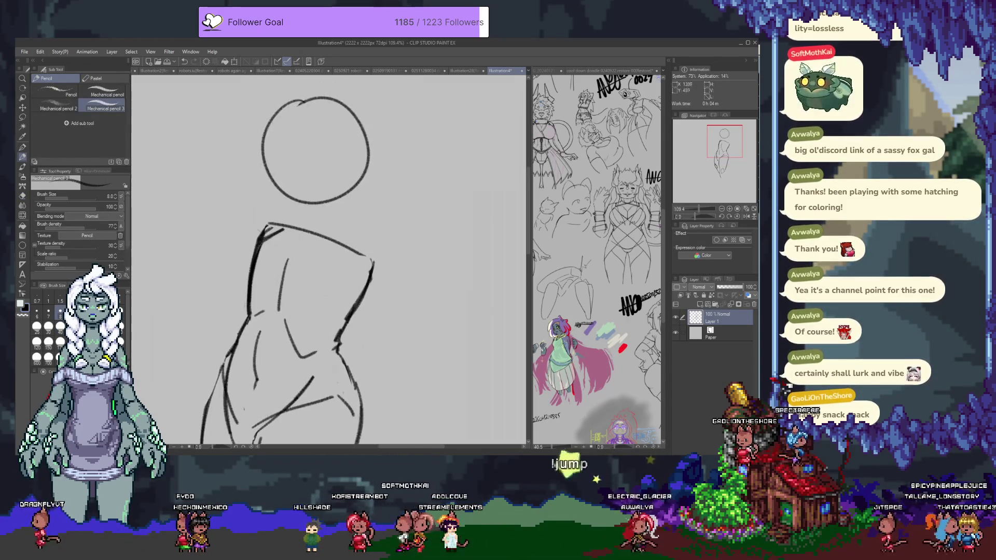
{"action": "key", "text": "ctrl+z"}
{"action": "mouse_move", "coordinate": [300, 123]}
{"action": "left_mouse_down"}
{"action": "mouse_move", "coordinate": [267, 189]}
{"action": "mouse_move", "coordinate": [311, 122]}
{"action": "mouse_move", "coordinate": [269, 146]}
{"action": "left_mouse_up"}
{"action": "key", "text": "ctrl+z"}
Add the neck plus a vertical centre line and a curved left-side guide inside the head.
{"action": "left_click_drag", "start_coordinate": [341, 242], "coordinate": [332, 203]}
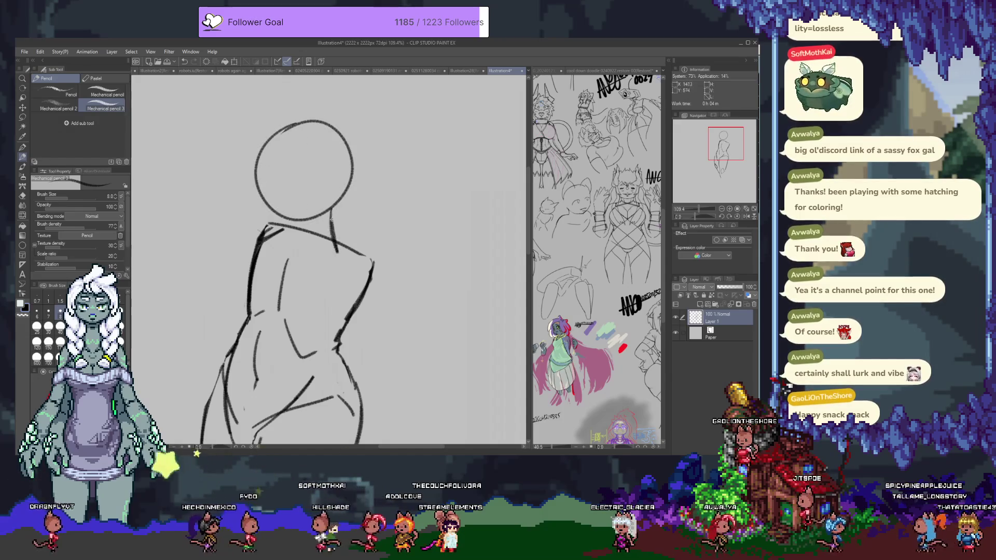
{"action": "left_click_drag", "start_coordinate": [297, 150], "coordinate": [307, 221]}
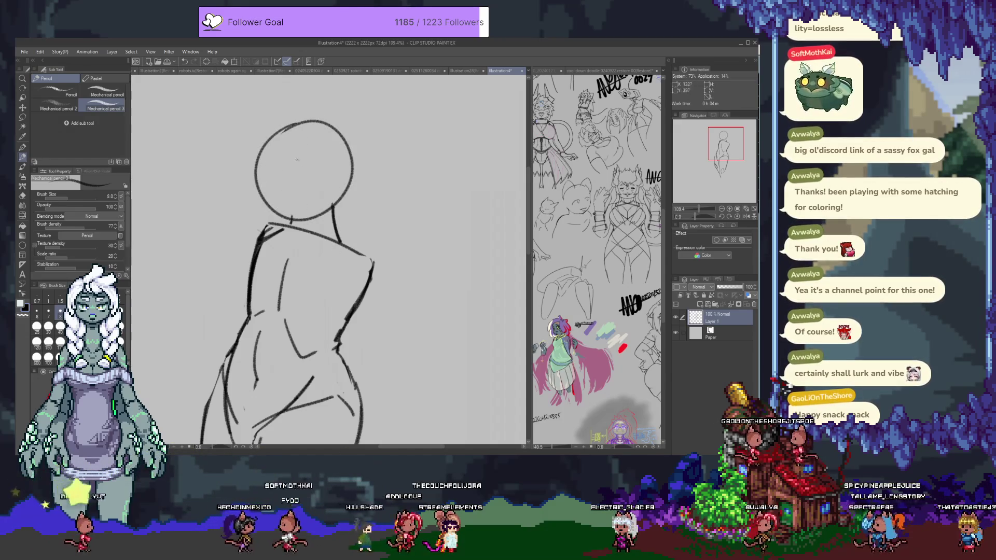
{"action": "left_click_drag", "start_coordinate": [270, 133], "coordinate": [280, 209]}
{"action": "key", "text": "ctrl+z"}
{"action": "left_click_drag", "start_coordinate": [269, 134], "coordinate": [280, 209]}
{"action": "key", "text": "ctrl+z"}
{"action": "left_click_drag", "start_coordinate": [281, 131], "coordinate": [269, 200]}
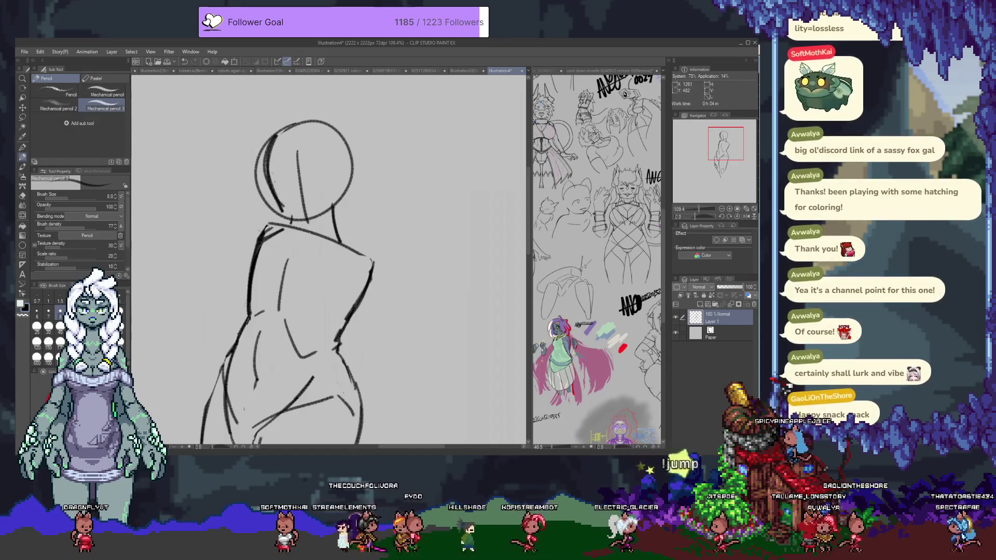
{"action": "key", "text": "ctrl+z"}
{"action": "key", "text": "ctrl+z"}
{"action": "key", "text": "ctrl+z"}
{"action": "key", "text": "ctrl+y"}
{"action": "left_click_drag", "start_coordinate": [294, 145], "coordinate": [305, 217]}
{"action": "left_click_drag", "start_coordinate": [265, 138], "coordinate": [274, 202]}
{"action": "left_click_drag", "start_coordinate": [270, 137], "coordinate": [274, 204]}
{"action": "key", "text": "ctrl+z"}
{"action": "mouse_move", "coordinate": [272, 133]}
{"action": "left_mouse_down"}
{"action": "mouse_move", "coordinate": [267, 197]}
{"action": "mouse_move", "coordinate": [347, 200]}
{"action": "mouse_move", "coordinate": [331, 243]}
{"action": "mouse_move", "coordinate": [338, 251]}
{"action": "left_mouse_up"}
Lengthen the neck into a shoulder line, draw the right waist and hip, and start the left arm.
{"action": "mouse_move", "coordinate": [290, 220]}
{"action": "left_mouse_down"}
{"action": "mouse_move", "coordinate": [264, 229]}
{"action": "mouse_move", "coordinate": [299, 271]}
{"action": "left_mouse_up"}
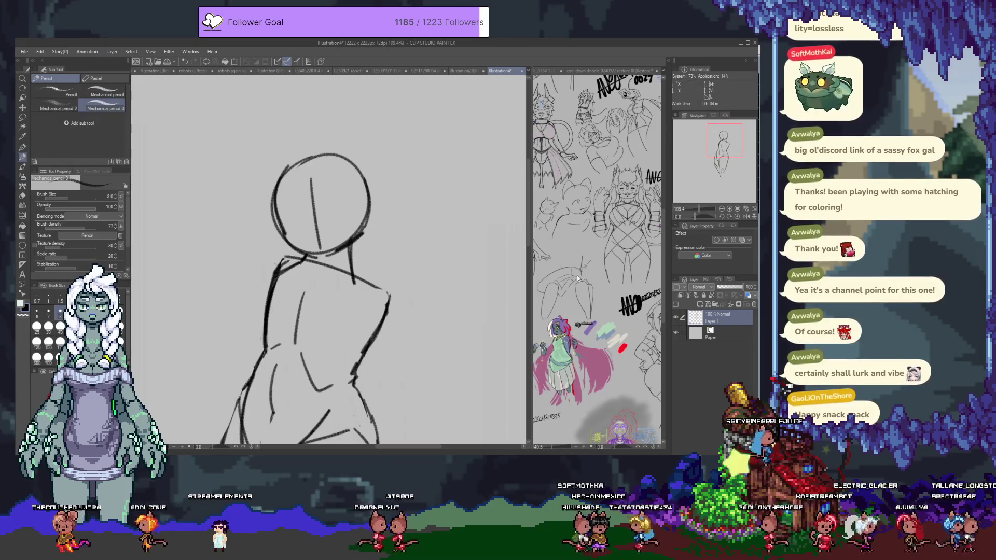
{"action": "left_click_drag", "start_coordinate": [312, 281], "coordinate": [331, 196]}
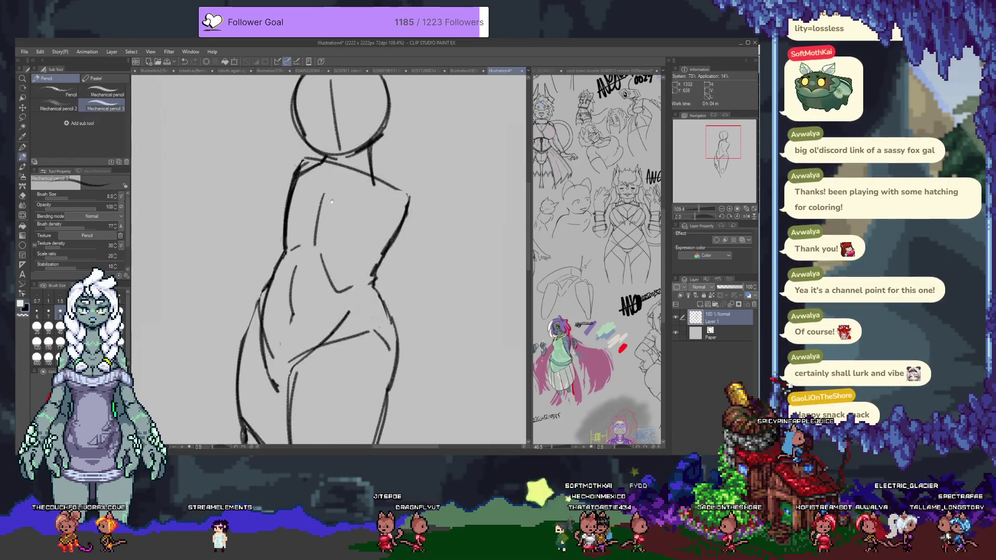
{"action": "mouse_move", "coordinate": [409, 196]}
{"action": "left_mouse_down"}
{"action": "mouse_move", "coordinate": [332, 141]}
{"action": "mouse_move", "coordinate": [351, 244]}
{"action": "left_mouse_up"}
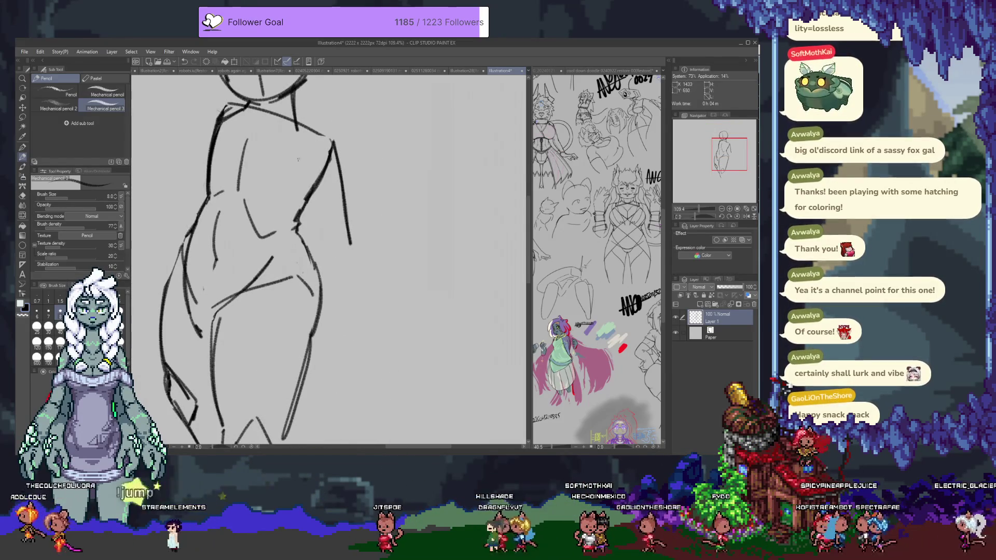
{"action": "key", "text": "ctrl+z"}
{"action": "mouse_move", "coordinate": [280, 180]}
{"action": "left_mouse_down"}
{"action": "mouse_move", "coordinate": [300, 169]}
{"action": "mouse_move", "coordinate": [325, 261]}
{"action": "left_mouse_up"}
{"action": "mouse_move", "coordinate": [295, 186]}
{"action": "left_mouse_down"}
{"action": "mouse_move", "coordinate": [322, 257]}
{"action": "mouse_move", "coordinate": [334, 355]}
{"action": "left_mouse_up"}
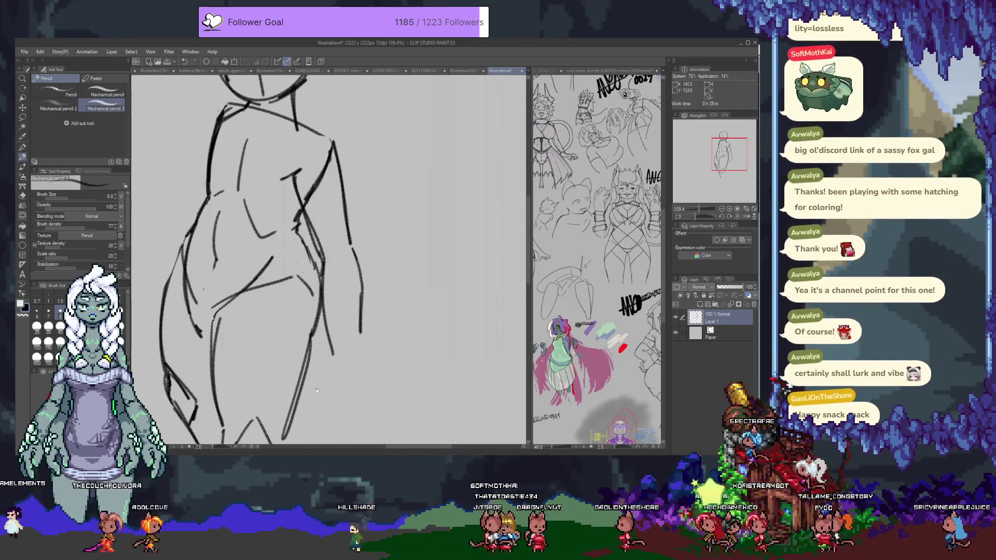
{"action": "mouse_move", "coordinate": [279, 138]}
{"action": "left_mouse_down"}
{"action": "mouse_move", "coordinate": [357, 218]}
{"action": "mouse_move", "coordinate": [381, 219]}
{"action": "left_mouse_up"}
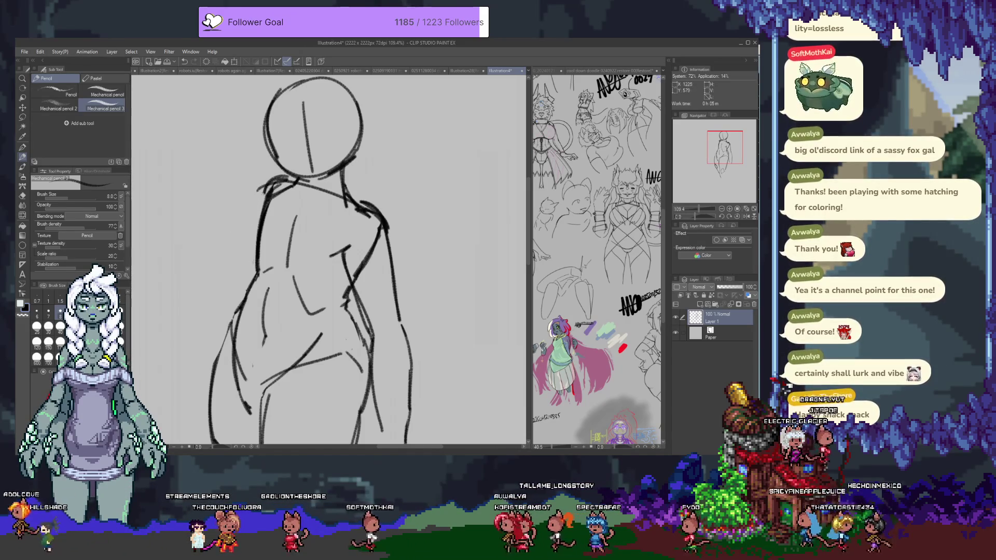
{"action": "left_click_drag", "start_coordinate": [226, 239], "coordinate": [198, 285]}
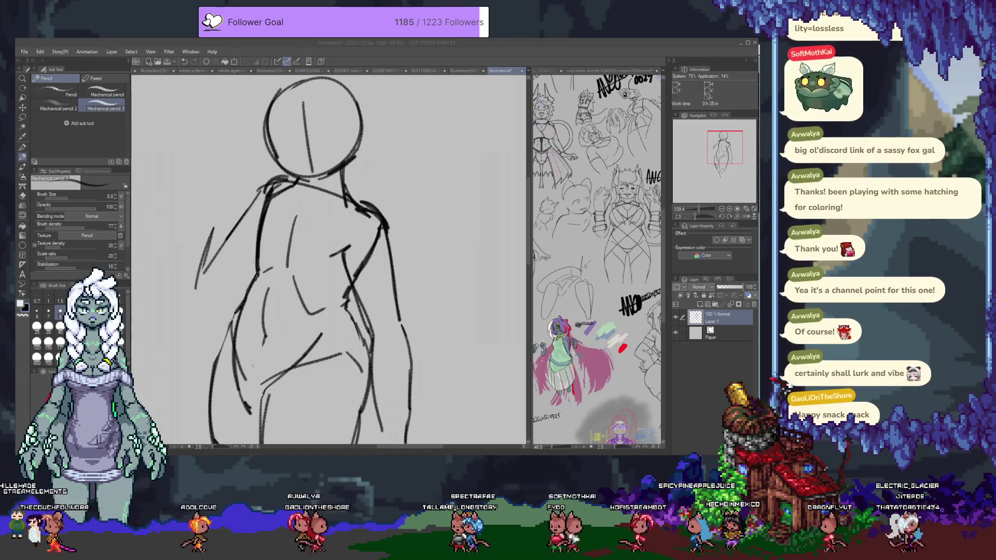
{"action": "left_click", "coordinate": [275, 162]}
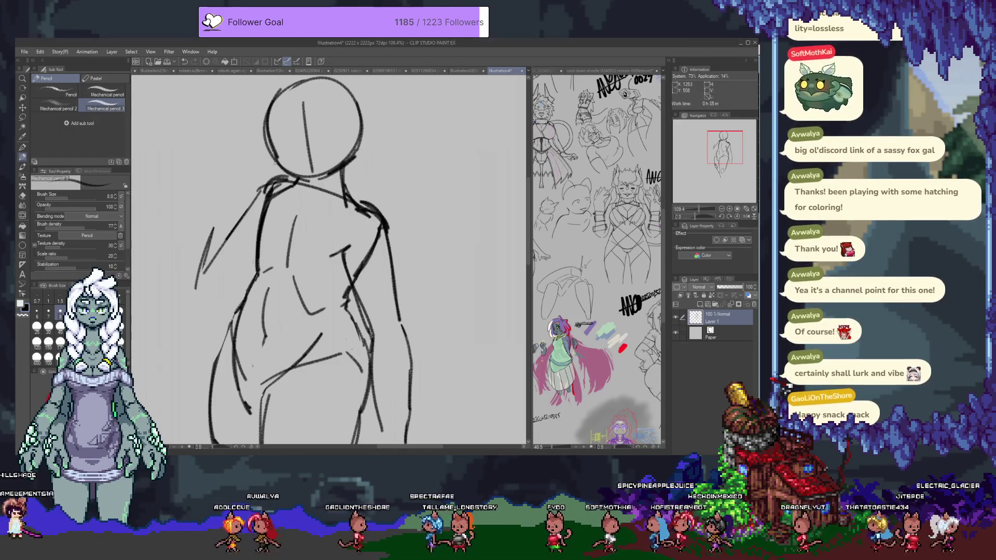
Sketch the raised arm rising from the shoulder, with its curve and lower edge.
{"action": "left_click_drag", "start_coordinate": [219, 195], "coordinate": [209, 233]}
{"action": "left_click_drag", "start_coordinate": [219, 196], "coordinate": [205, 154]}
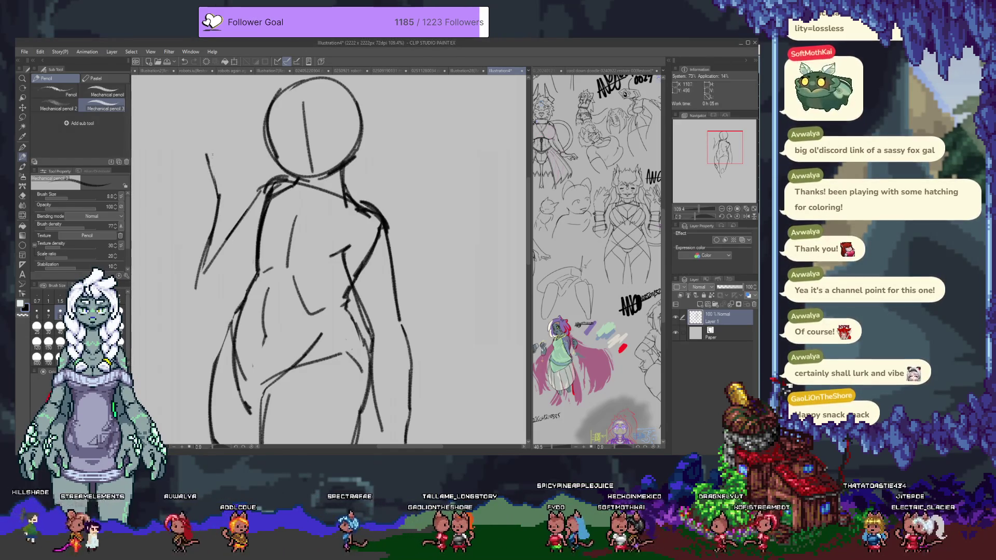
{"action": "mouse_move", "coordinate": [220, 148]}
{"action": "left_mouse_down"}
{"action": "mouse_move", "coordinate": [243, 160]}
{"action": "mouse_move", "coordinate": [248, 179]}
{"action": "left_mouse_up"}
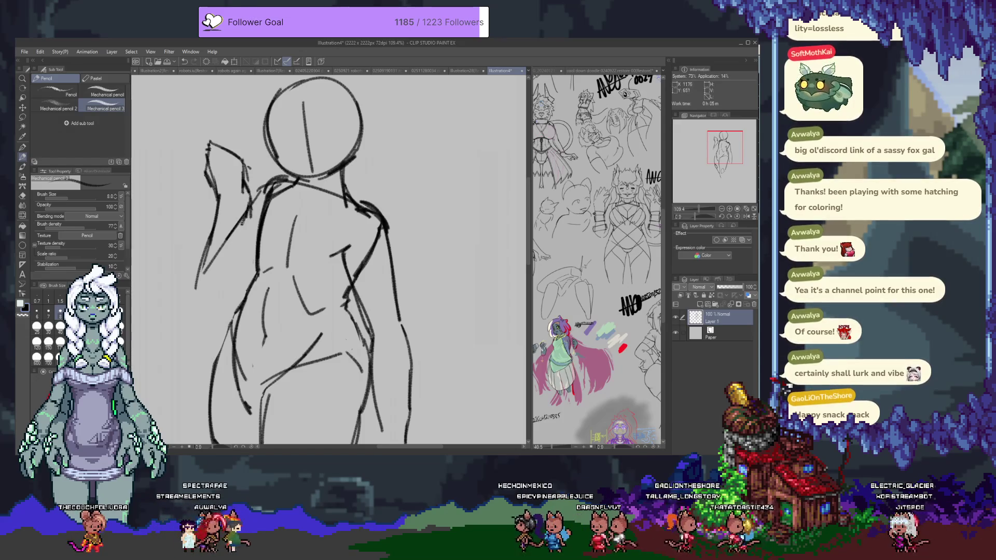
{"action": "left_click_drag", "start_coordinate": [194, 297], "coordinate": [240, 269]}
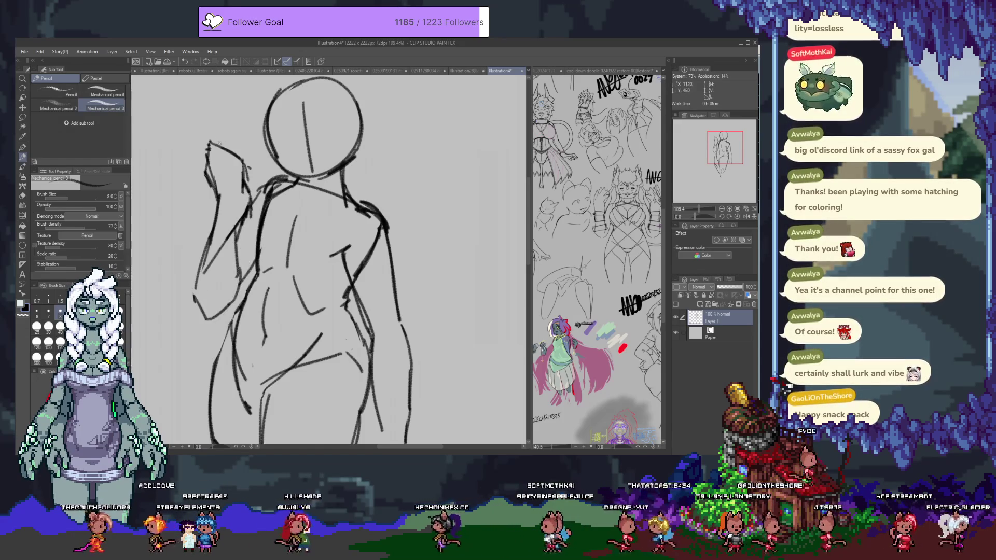
{"action": "left_click_drag", "start_coordinate": [311, 233], "coordinate": [331, 307]}
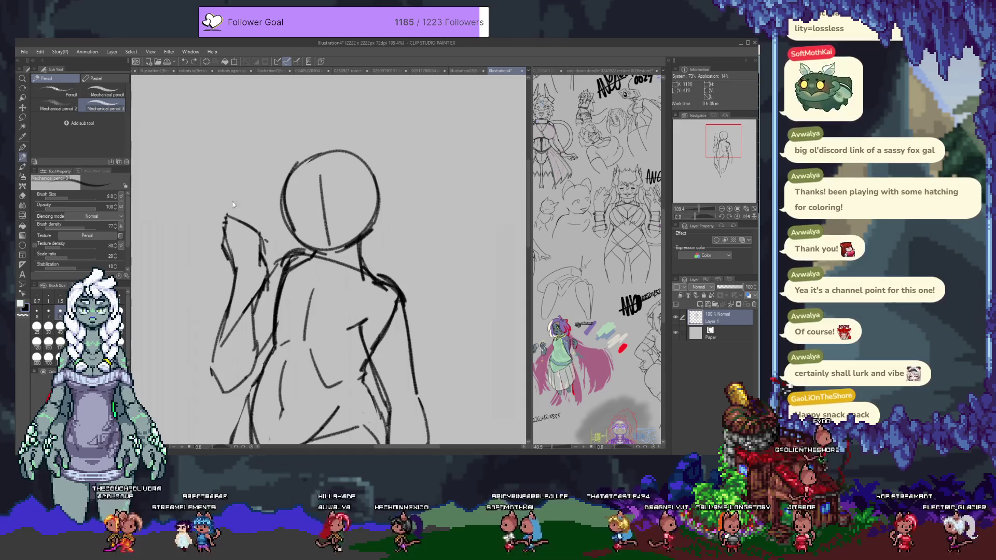
{"action": "key", "text": "ctrl+z"}
{"action": "left_click_drag", "start_coordinate": [330, 259], "coordinate": [324, 236]}
Darken the arm's upper outline and sketch the raised hand's fingers beside the head.
{"action": "left_click_drag", "start_coordinate": [229, 193], "coordinate": [257, 226]}
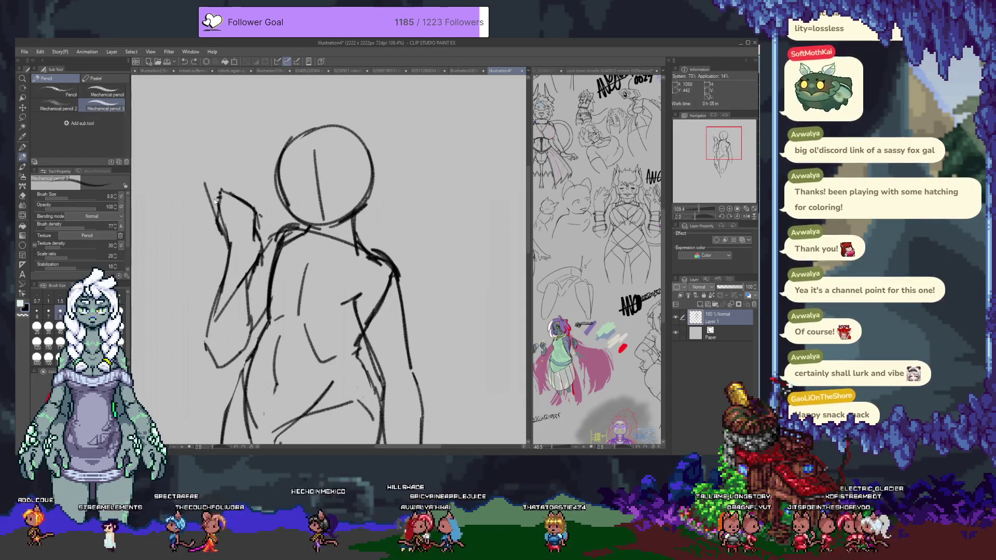
{"action": "left_click_drag", "start_coordinate": [220, 166], "coordinate": [227, 186]}
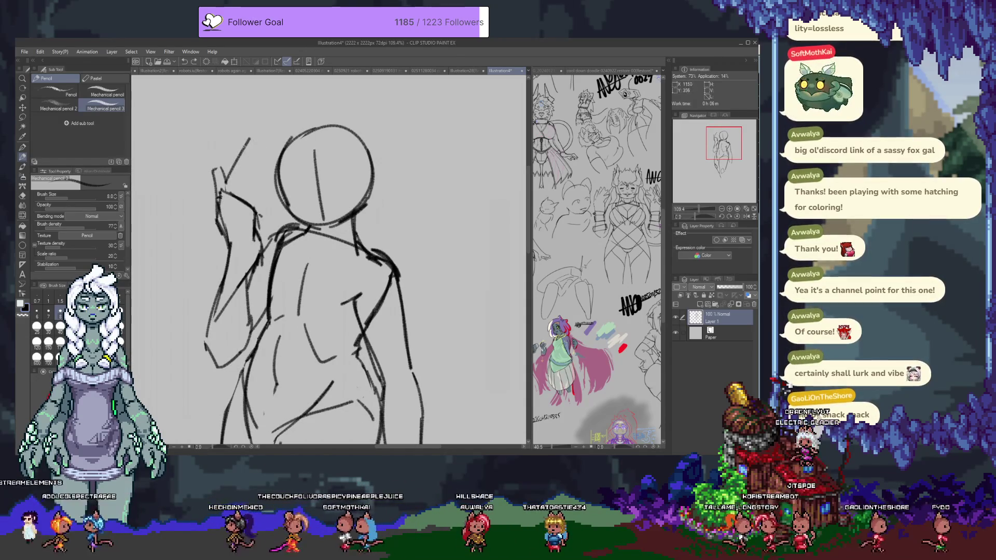
{"action": "left_click_drag", "start_coordinate": [242, 176], "coordinate": [266, 165]}
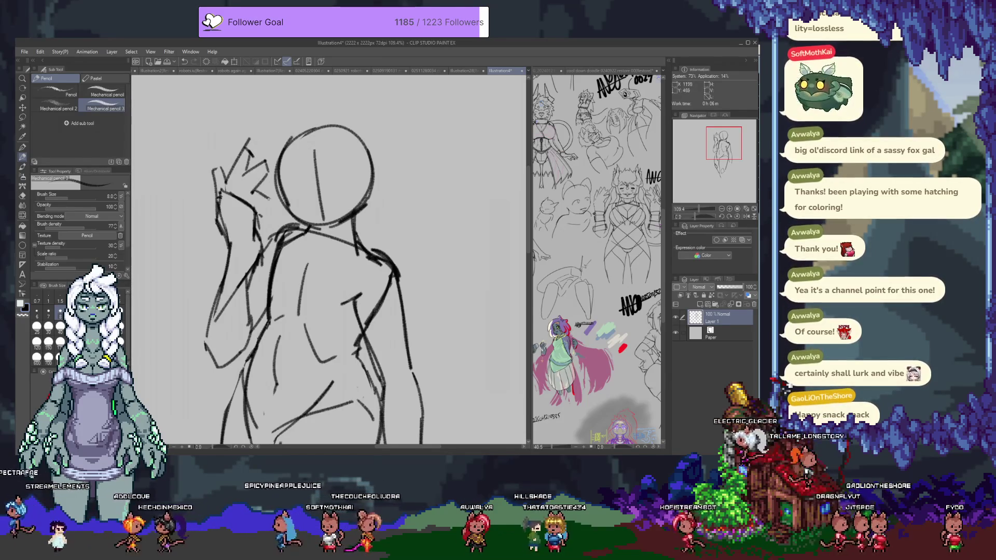
{"action": "key", "text": "ctrl+z"}
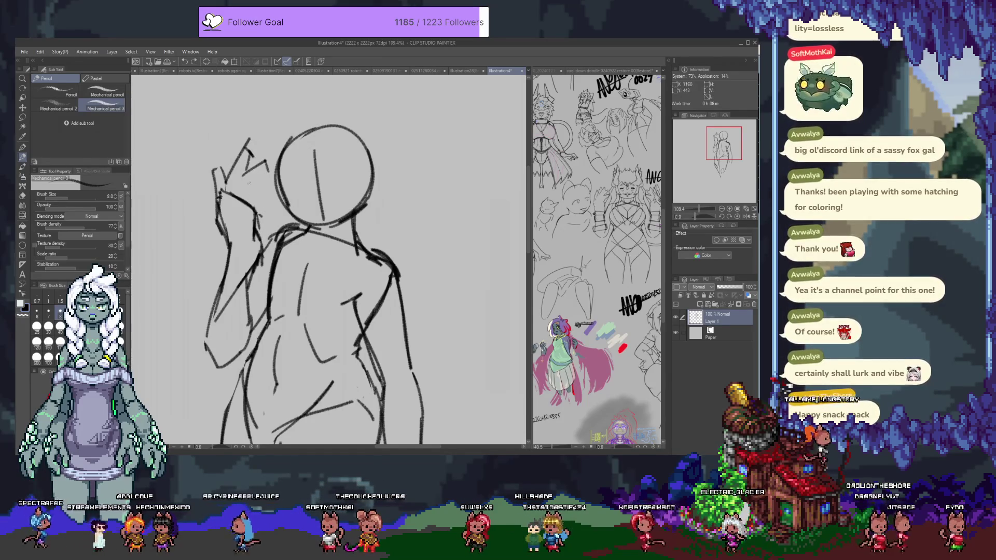
{"action": "key", "text": "ctrl+z"}
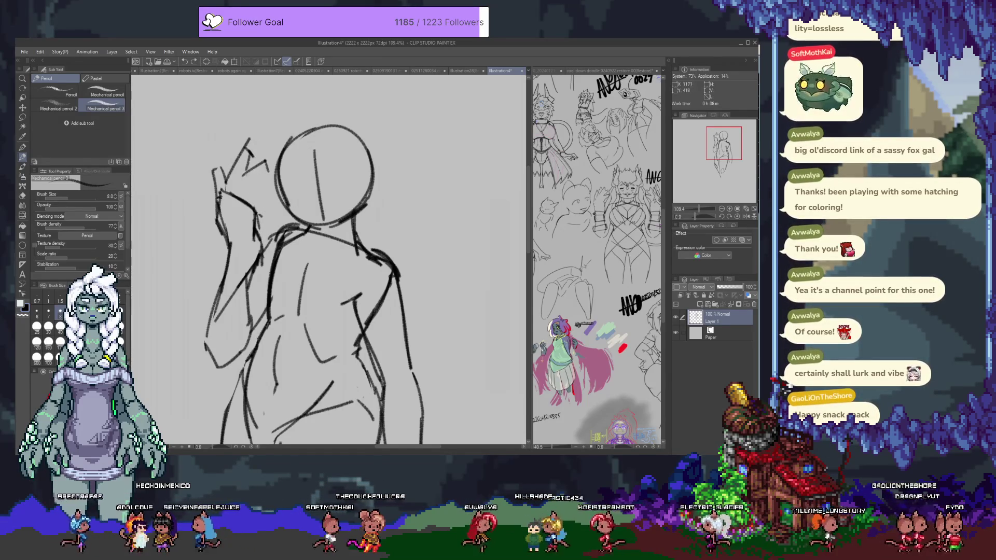
{"action": "mouse_move", "coordinate": [246, 177]}
{"action": "left_mouse_down"}
{"action": "mouse_move", "coordinate": [267, 156]}
{"action": "mouse_move", "coordinate": [289, 199]}
{"action": "left_mouse_up"}
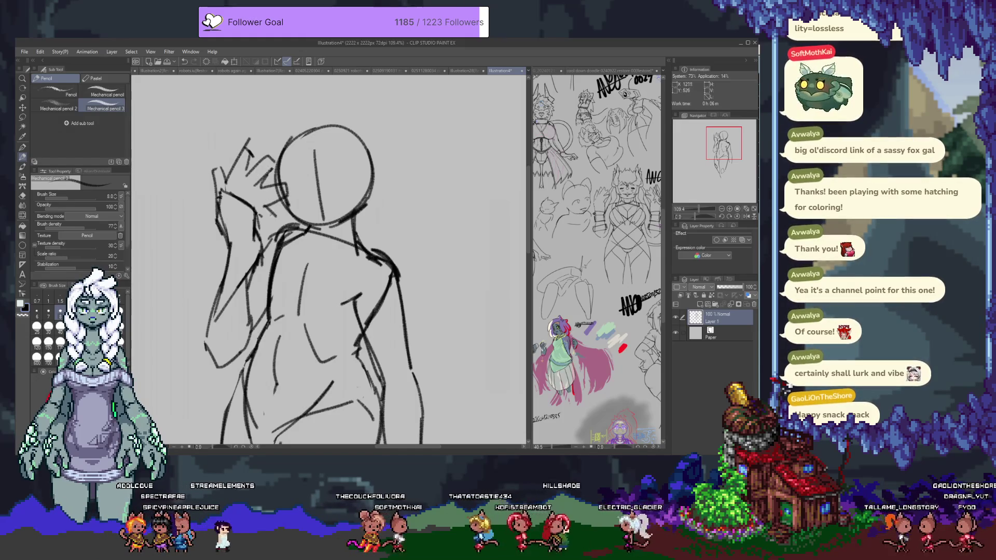
{"action": "key", "text": "ctrl+z"}
Sketch the lowered hand hanging at the figure's right hip.
{"action": "scroll", "coordinate": [288, 269], "scroll_direction": "down", "scroll_amount": 5}
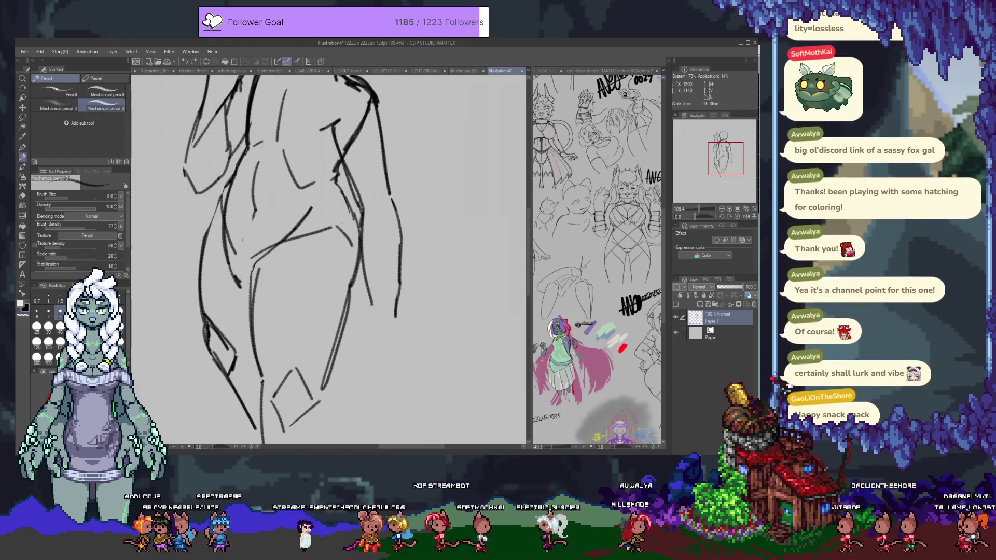
{"action": "left_click_drag", "start_coordinate": [356, 312], "coordinate": [354, 321]}
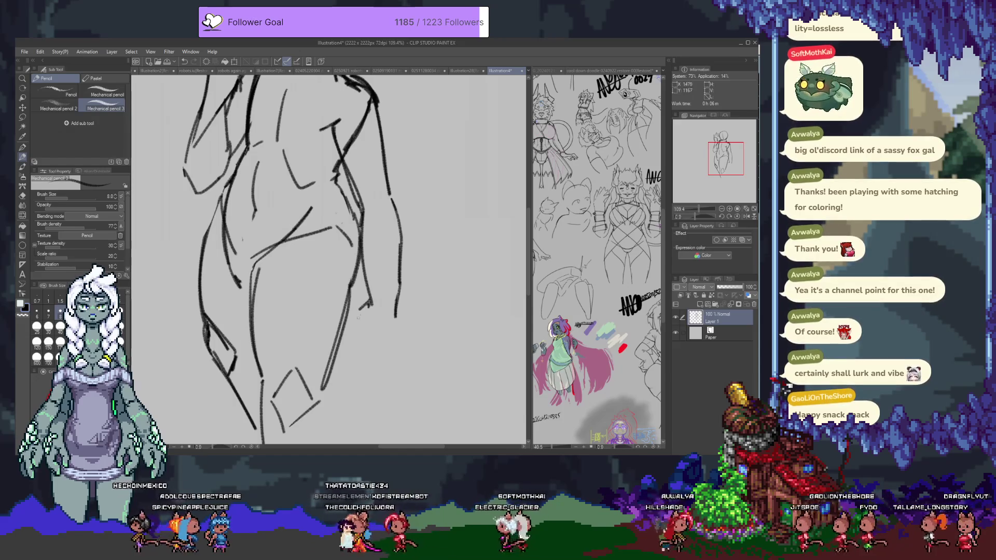
{"action": "mouse_move", "coordinate": [357, 362]}
{"action": "left_mouse_down"}
{"action": "mouse_move", "coordinate": [422, 328]}
{"action": "mouse_move", "coordinate": [402, 340]}
{"action": "left_mouse_up"}
{"action": "key", "text": "e"}
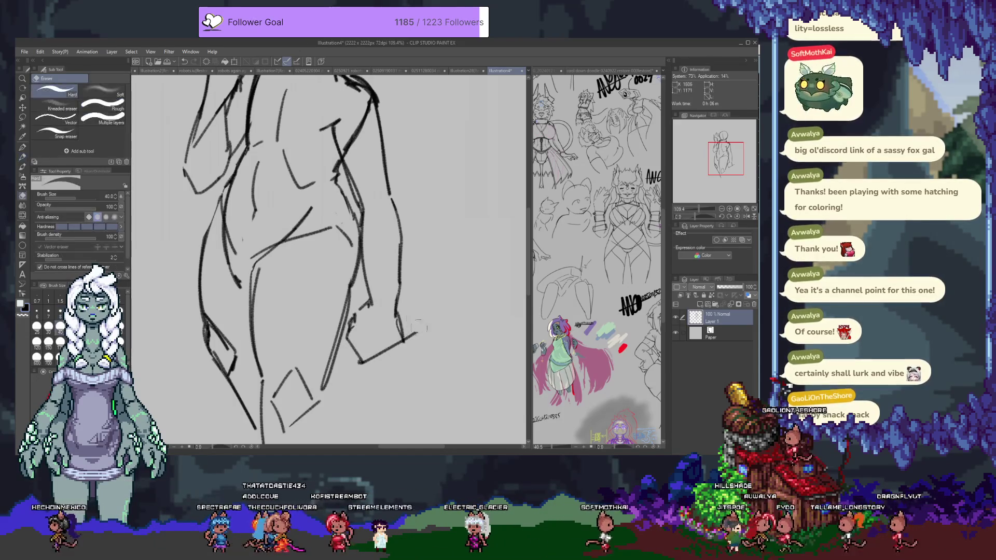
{"action": "scroll", "coordinate": [393, 336], "scroll_direction": "up", "scroll_amount": 3}
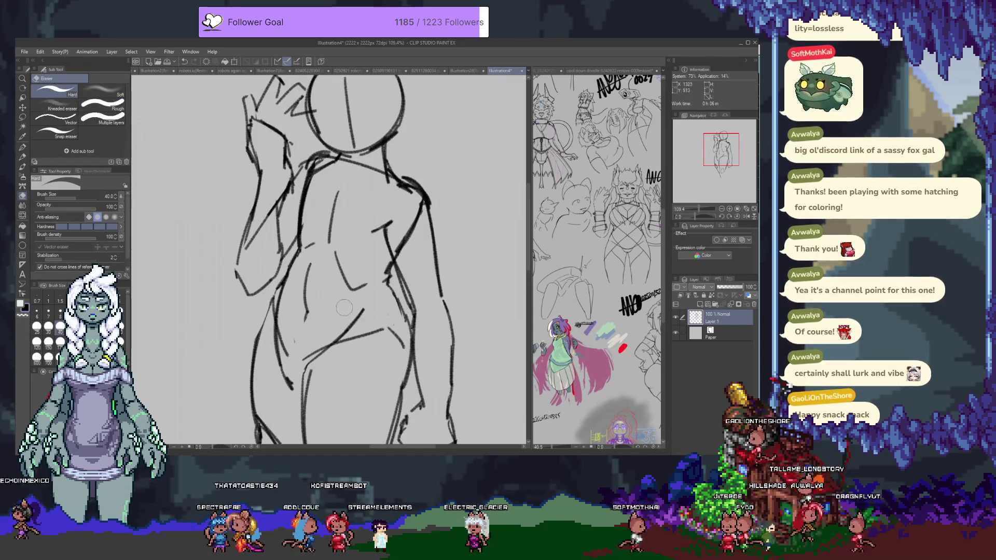
{"action": "key", "text": "p"}
Redraw and refine the leg outline strokes, then add a new layer above the sketch.
{"action": "mouse_move", "coordinate": [322, 266]}
{"action": "left_mouse_down"}
{"action": "mouse_move", "coordinate": [322, 328]}
{"action": "mouse_move", "coordinate": [340, 209]}
{"action": "mouse_move", "coordinate": [326, 54]}
{"action": "left_mouse_up"}
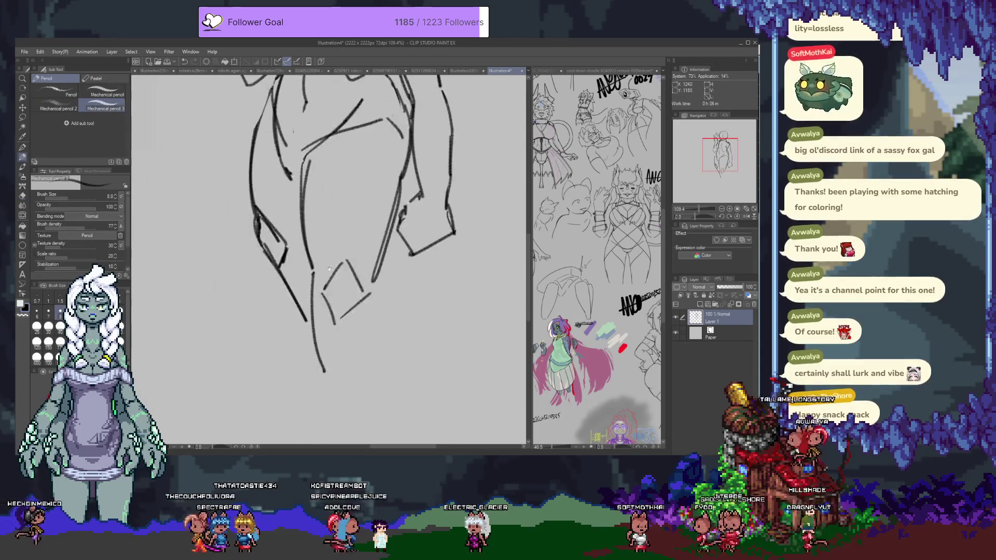
{"action": "left_click_drag", "start_coordinate": [384, 277], "coordinate": [360, 377]}
{"action": "left_click_drag", "start_coordinate": [317, 286], "coordinate": [324, 387]}
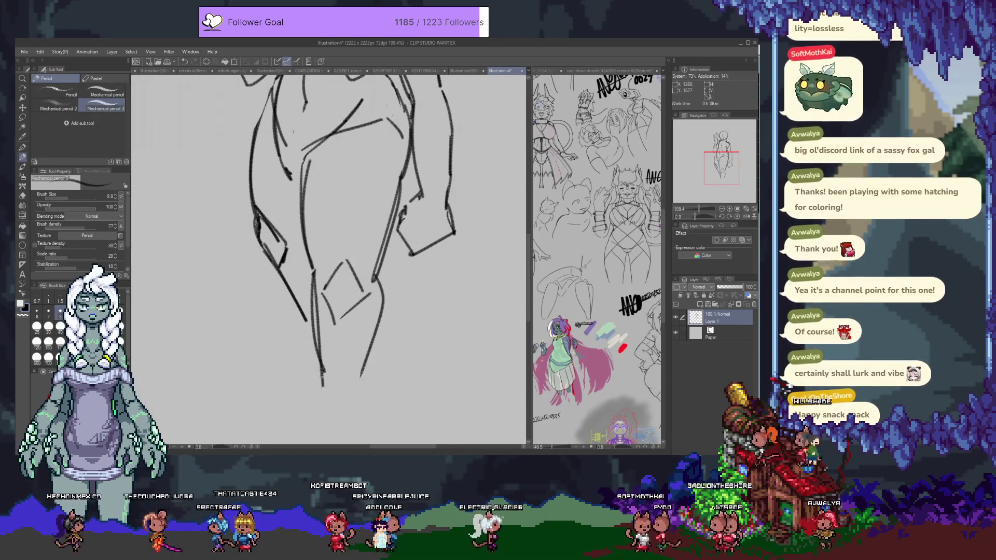
{"action": "left_click_drag", "start_coordinate": [317, 197], "coordinate": [317, 322]}
{"action": "left_click_drag", "start_coordinate": [317, 259], "coordinate": [317, 336]}
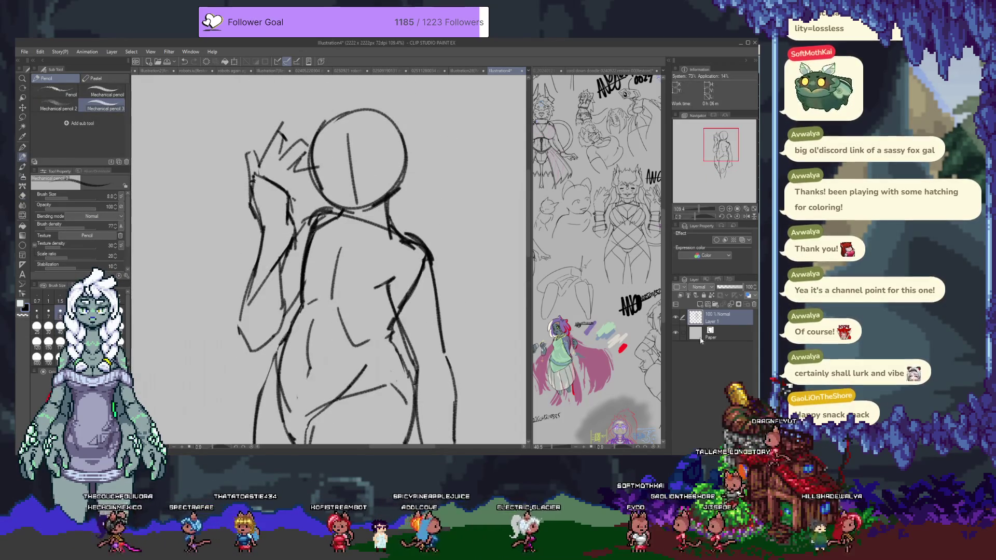
{"action": "left_click", "coordinate": [748, 300]}
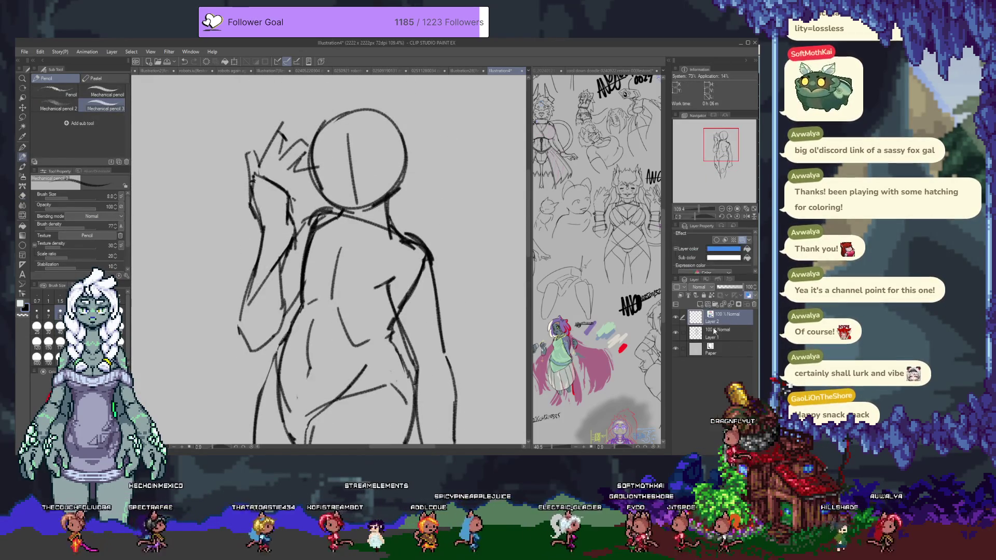
Tint Layer 1 blue with Layer Color and go back to the empty Layer 2 for line art.
{"action": "left_click", "coordinate": [726, 326]}
{"action": "left_click", "coordinate": [748, 296]}
{"action": "left_click", "coordinate": [723, 318]}
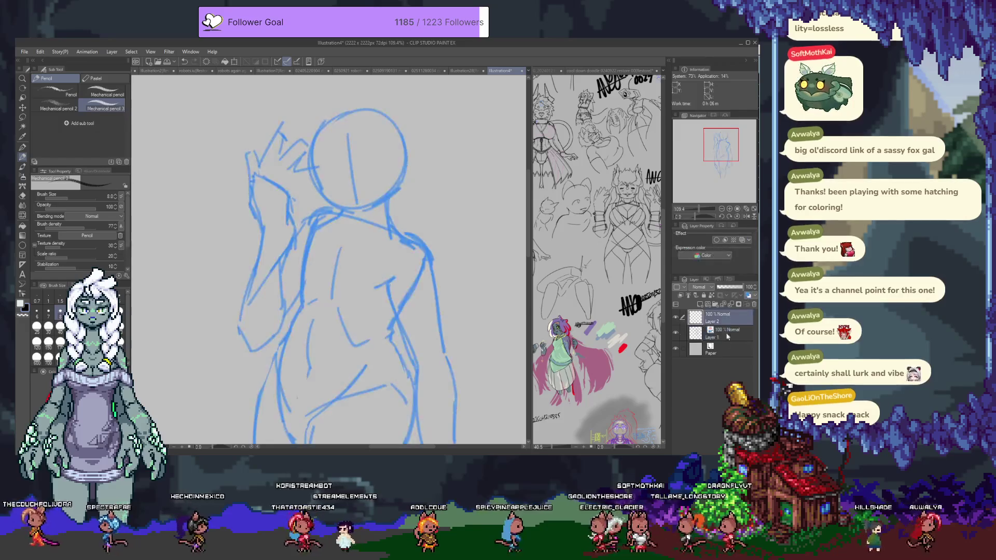
{"action": "left_click_drag", "start_coordinate": [324, 123], "coordinate": [324, 173]}
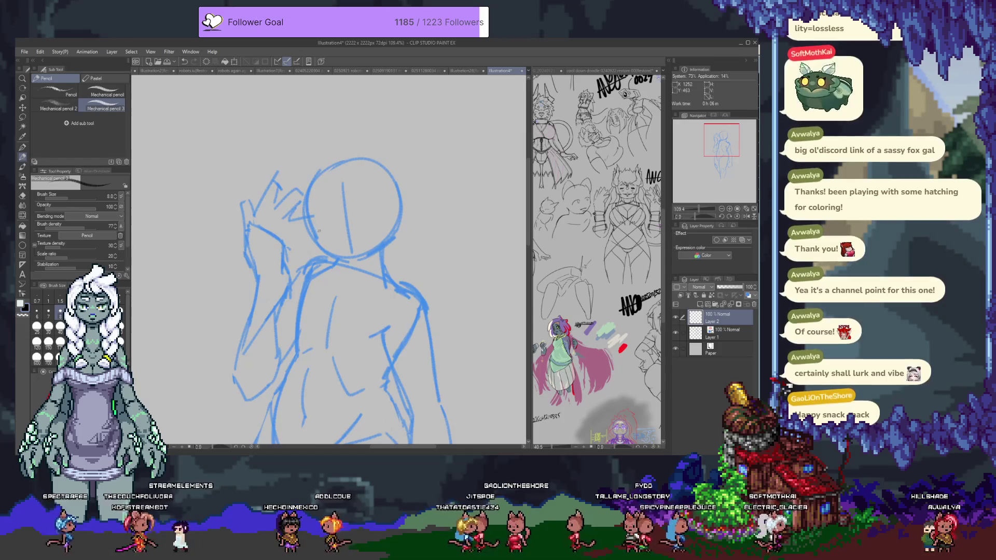
{"action": "left_click_drag", "start_coordinate": [327, 177], "coordinate": [320, 157]}
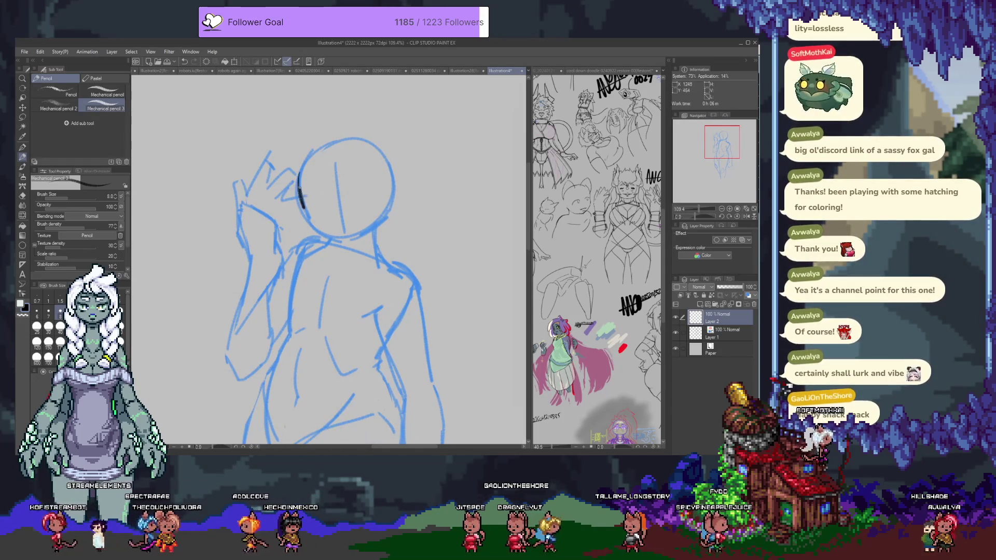
{"action": "mouse_move", "coordinate": [356, 202]}
{"action": "left_mouse_down"}
{"action": "mouse_move", "coordinate": [322, 204]}
{"action": "mouse_move", "coordinate": [314, 221]}
{"action": "mouse_move", "coordinate": [327, 243]}
{"action": "mouse_move", "coordinate": [361, 240]}
{"action": "mouse_move", "coordinate": [372, 223]}
{"action": "left_mouse_up"}
{"action": "key", "text": "ctrl+z"}
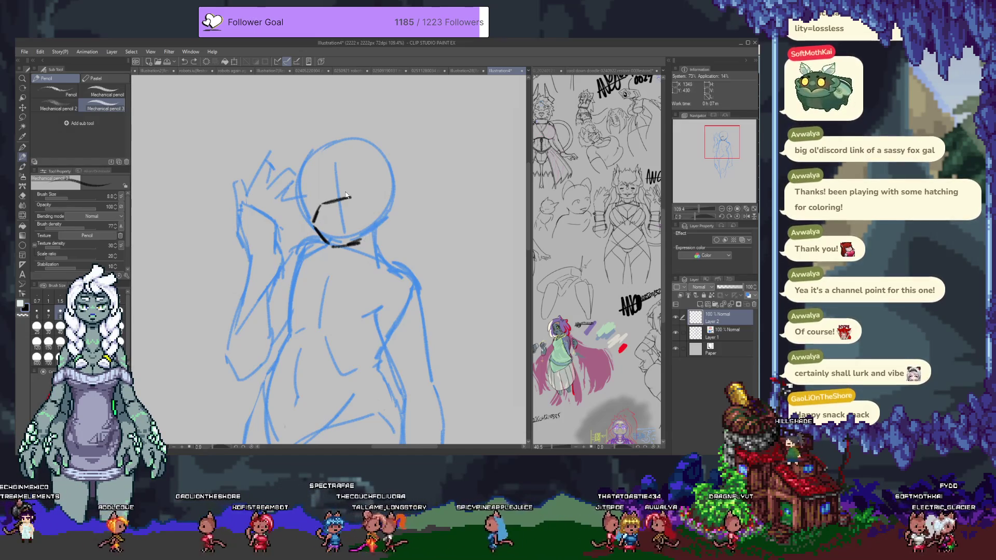
{"action": "left_click_drag", "start_coordinate": [319, 208], "coordinate": [334, 182]}
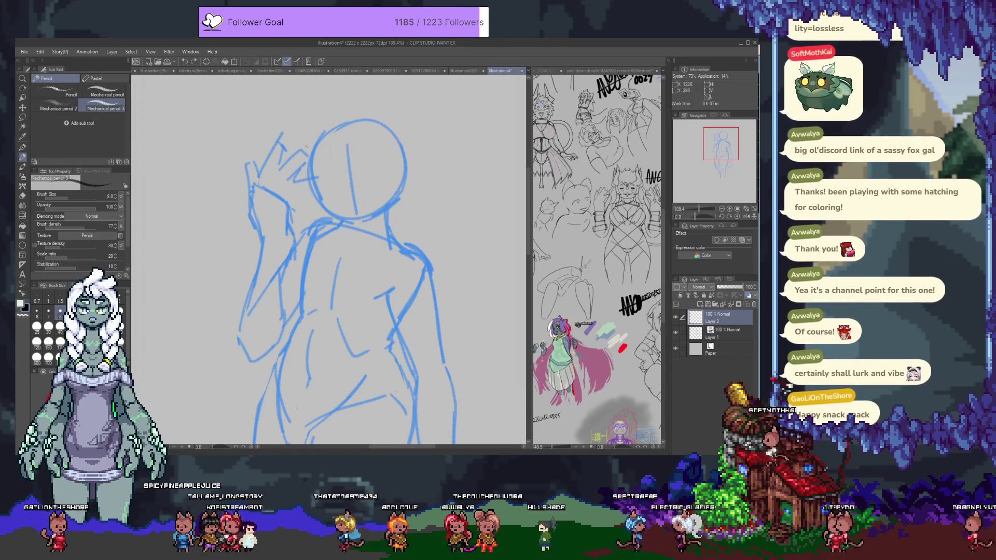
Redraw a straight horizontal eye-line guide across the head on the sketch layer.
{"action": "left_click_drag", "start_coordinate": [320, 185], "coordinate": [382, 178]}
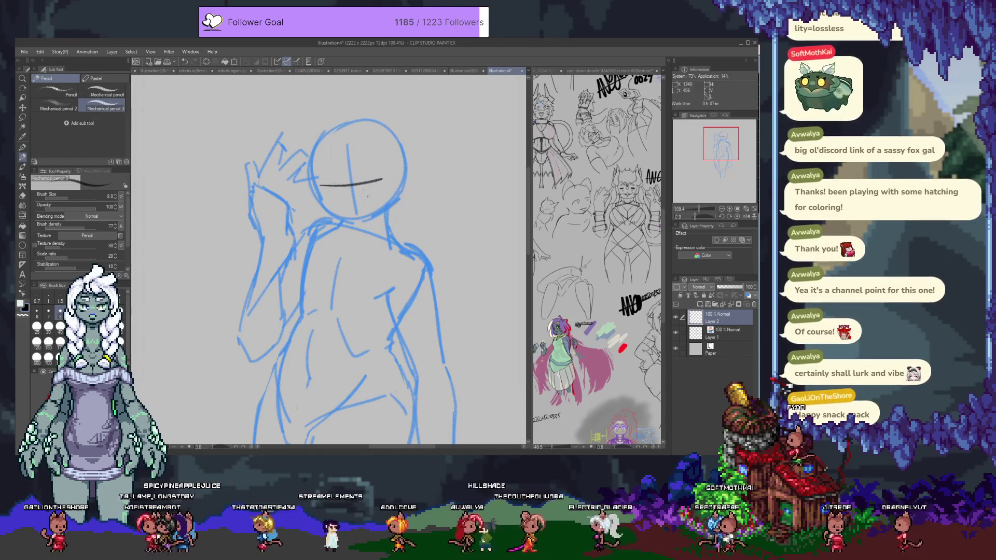
{"action": "key", "text": "ctrl+z"}
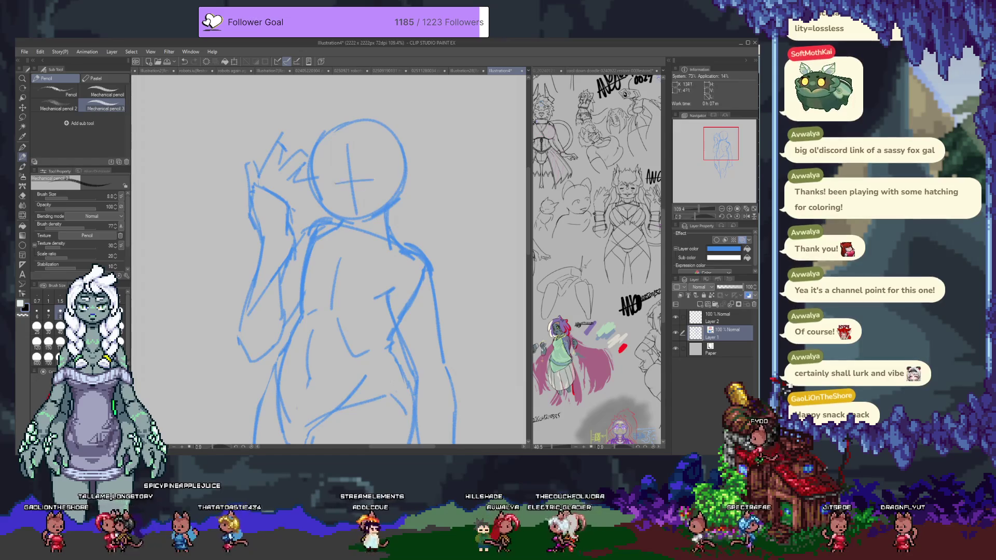
{"action": "left_click_drag", "start_coordinate": [327, 185], "coordinate": [385, 180]}
{"action": "key", "text": "ctrl+z"}
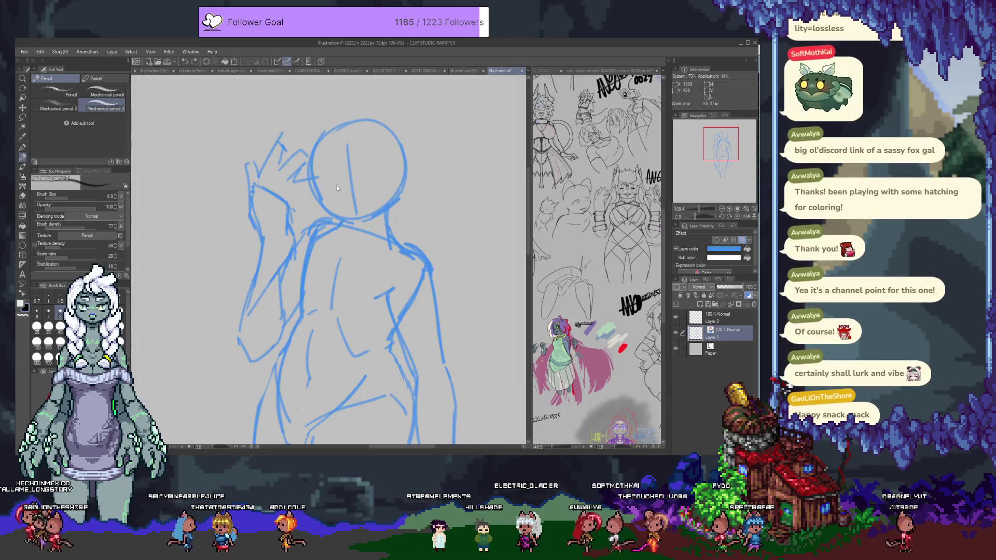
{"action": "key", "text": "ctrl+z"}
{"action": "left_click_drag", "start_coordinate": [326, 185], "coordinate": [377, 178]}
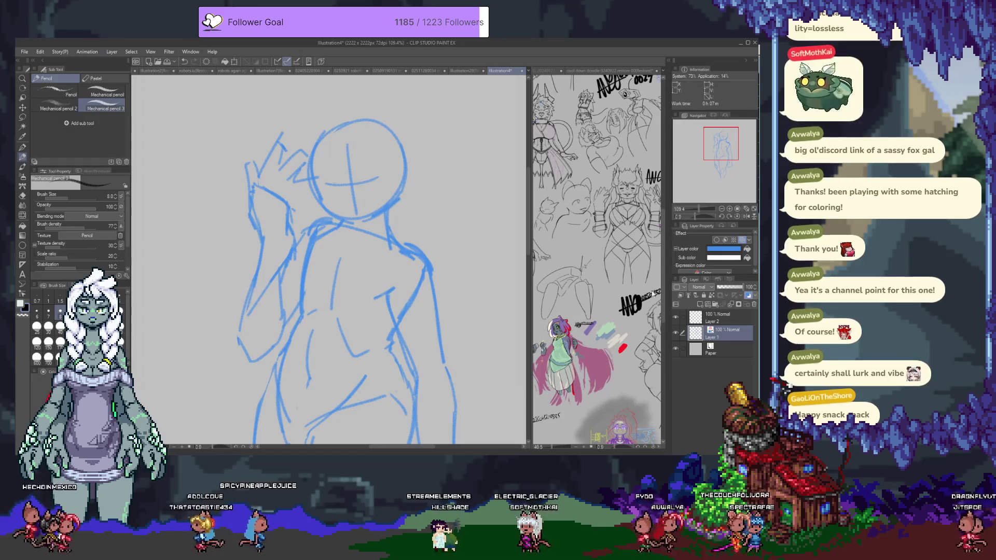
{"action": "key", "text": "alt+bracketright"}
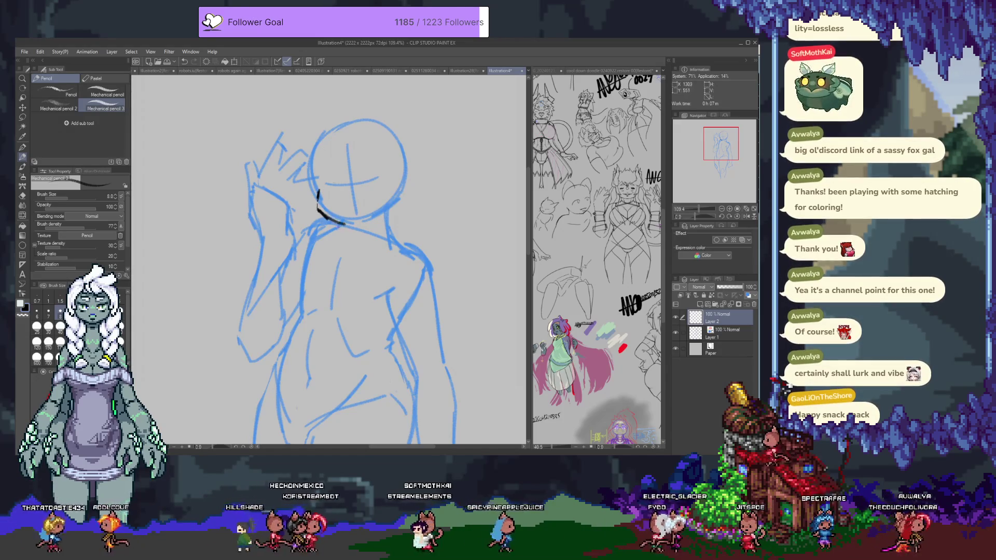
Ink the black jawline along the bottom of the head, redrawing its right portion.
{"action": "left_click_drag", "start_coordinate": [356, 226], "coordinate": [401, 196]}
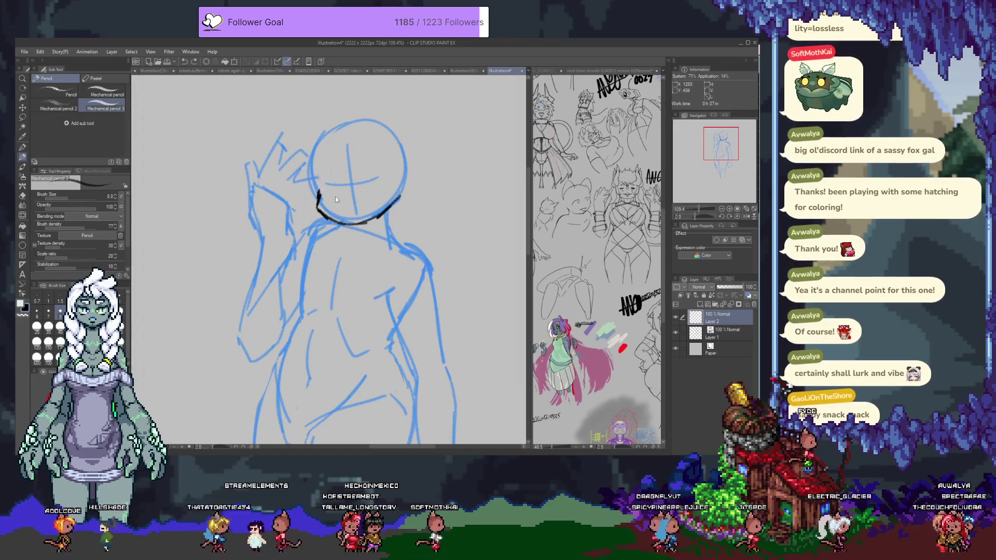
{"action": "key", "text": "ctrl+z"}
{"action": "key", "text": "ctrl+z"}
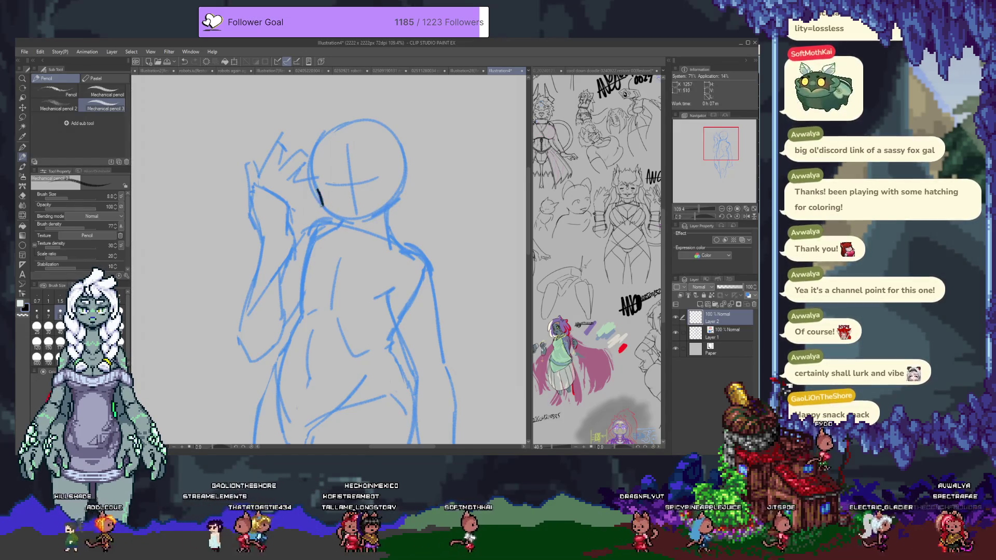
{"action": "left_click_drag", "start_coordinate": [367, 229], "coordinate": [404, 175]}
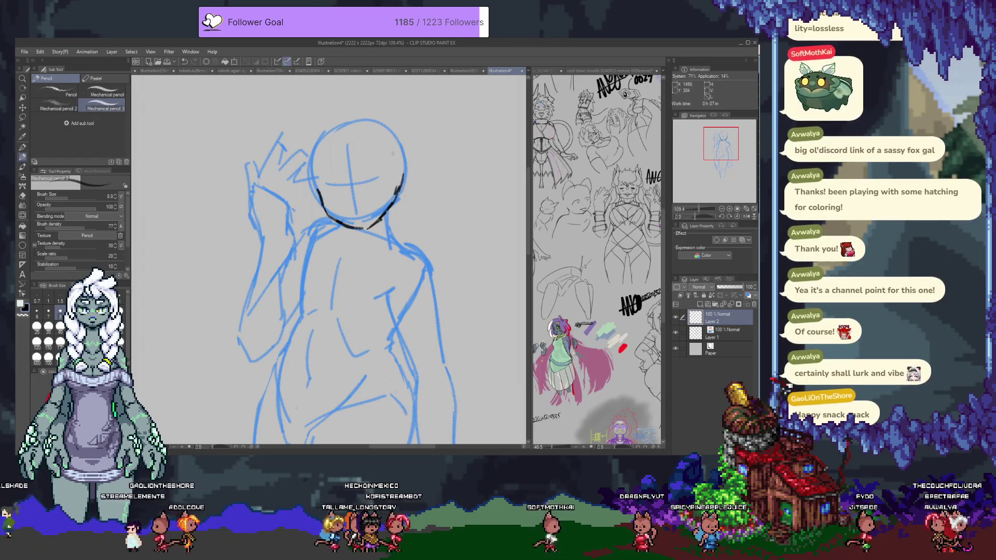
{"action": "key", "text": "ctrl+z"}
{"action": "left_click_drag", "start_coordinate": [338, 125], "coordinate": [321, 203]}
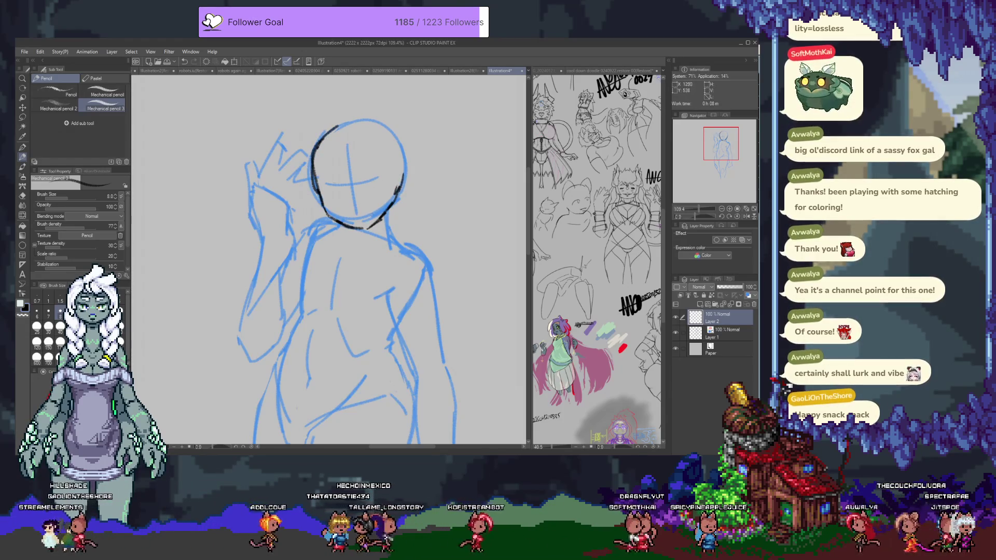
{"action": "key", "text": "ctrl+z"}
{"action": "key", "text": "ctrl+z"}
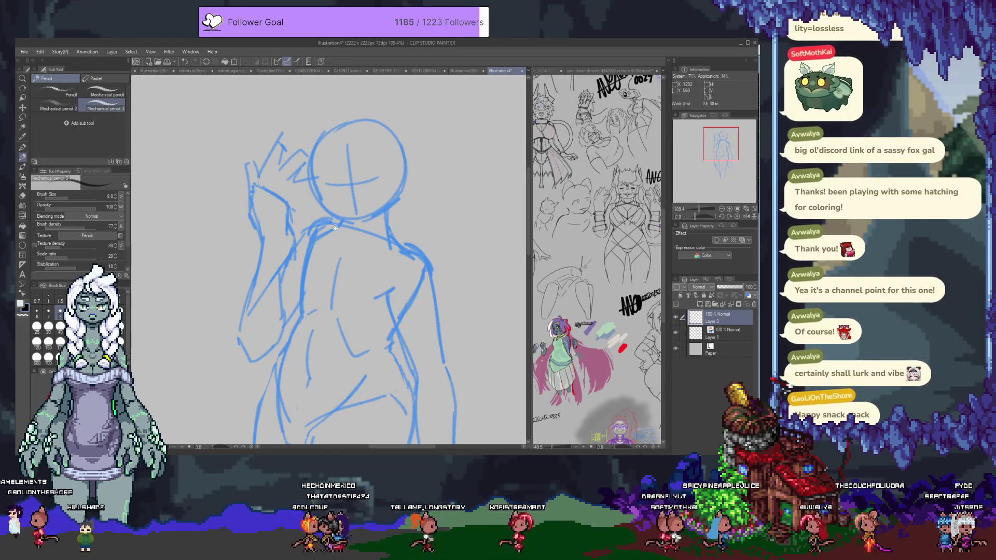
{"action": "scroll", "coordinate": [334, 228], "scroll_direction": "up", "scroll_amount": 1}
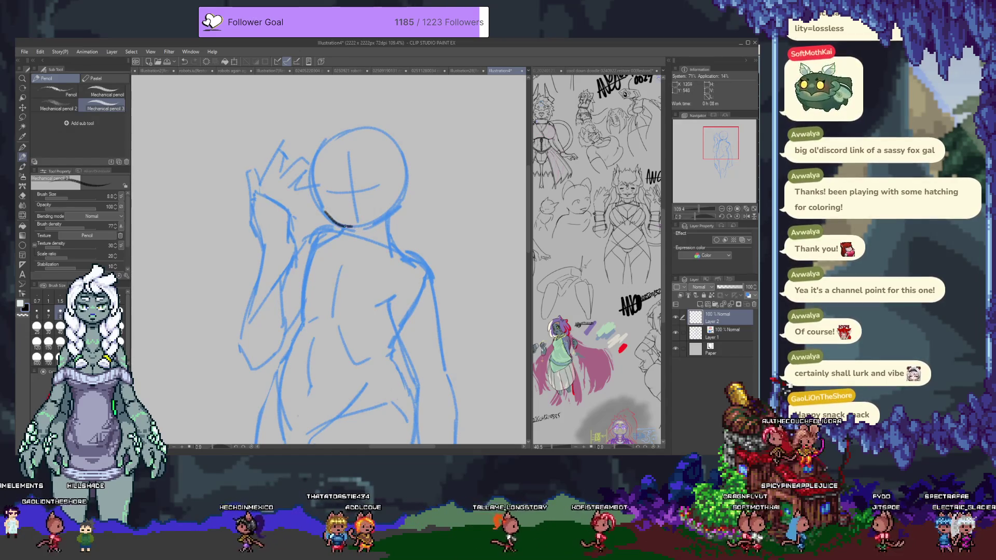
{"action": "mouse_move", "coordinate": [321, 210]}
{"action": "left_mouse_down"}
{"action": "mouse_move", "coordinate": [361, 226]}
{"action": "mouse_move", "coordinate": [409, 197]}
{"action": "left_mouse_up"}
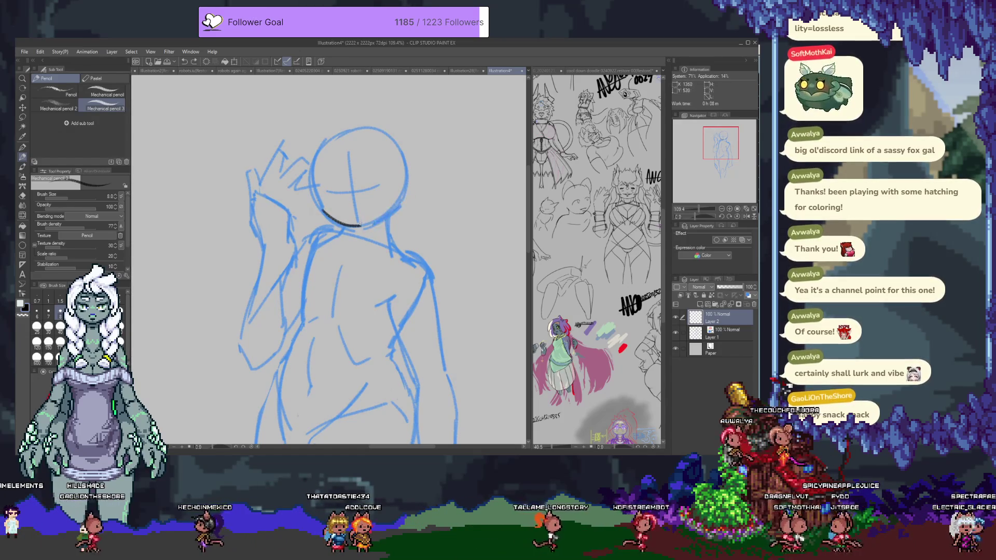
{"action": "key", "text": "ctrl+z"}
{"action": "left_click_drag", "start_coordinate": [361, 225], "coordinate": [393, 204]}
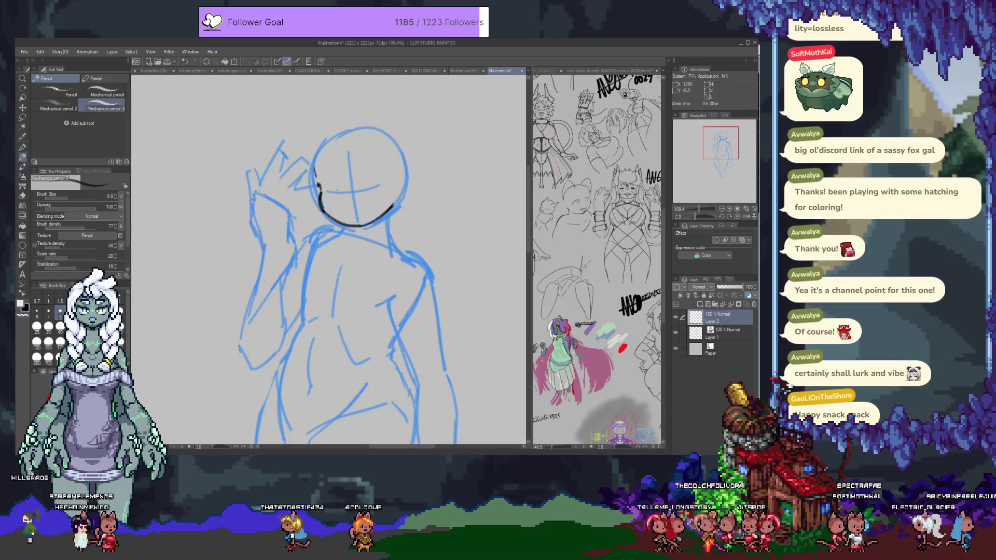
Try several black closed-eye strokes on the face and undo them.
{"action": "key", "text": "ctrl+z"}
{"action": "mouse_move", "coordinate": [332, 186]}
{"action": "left_mouse_down"}
{"action": "mouse_move", "coordinate": [387, 176]}
{"action": "mouse_move", "coordinate": [333, 187]}
{"action": "left_mouse_up"}
{"action": "key", "text": "ctrl+z"}
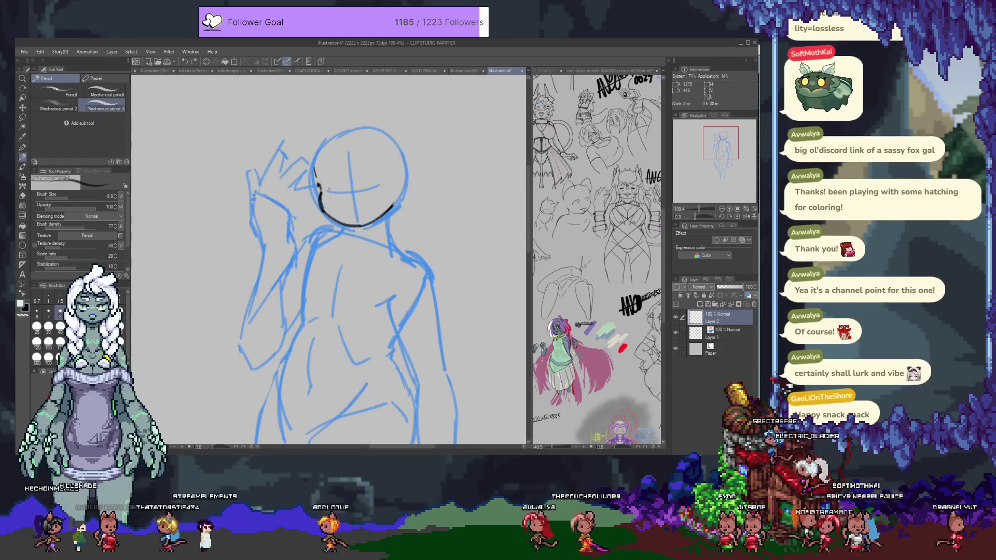
{"action": "left_click_drag", "start_coordinate": [327, 193], "coordinate": [377, 180]}
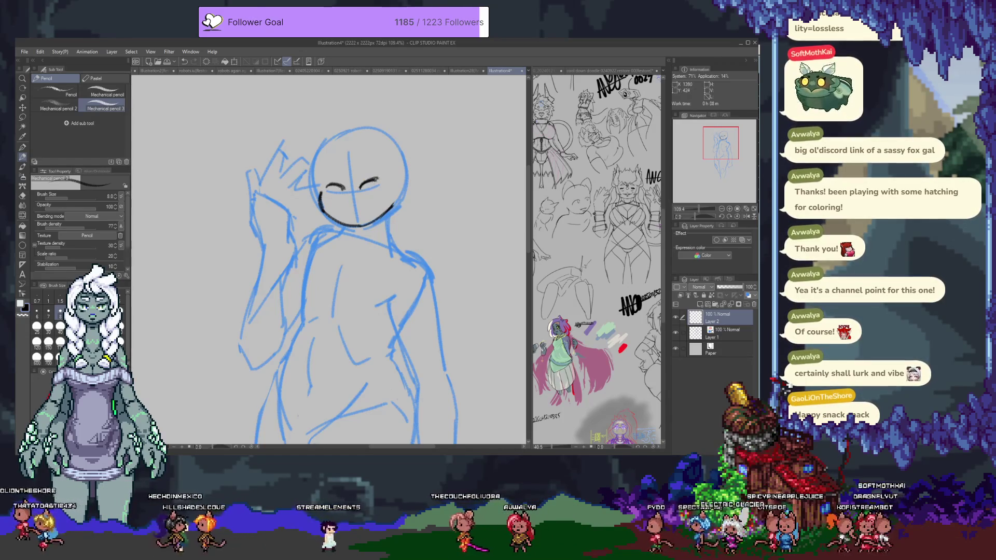
{"action": "key", "text": "ctrl+z"}
{"action": "key", "text": "ctrl+z"}
{"action": "key", "text": "ctrl+z"}
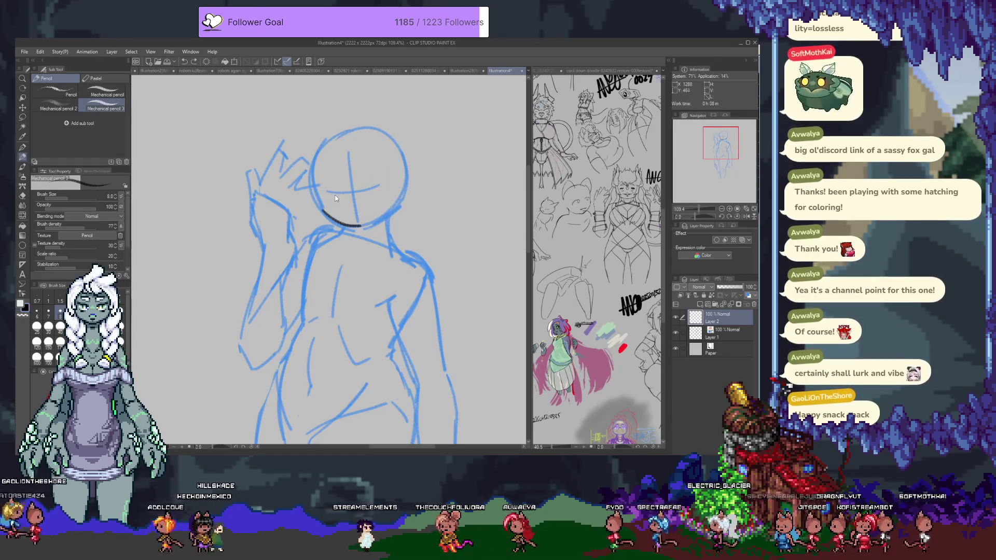
{"action": "mouse_move", "coordinate": [326, 184]}
{"action": "left_mouse_down"}
{"action": "mouse_move", "coordinate": [346, 195]}
{"action": "mouse_move", "coordinate": [384, 181]}
{"action": "mouse_move", "coordinate": [327, 188]}
{"action": "left_mouse_up"}
{"action": "key", "text": "ctrl+z"}
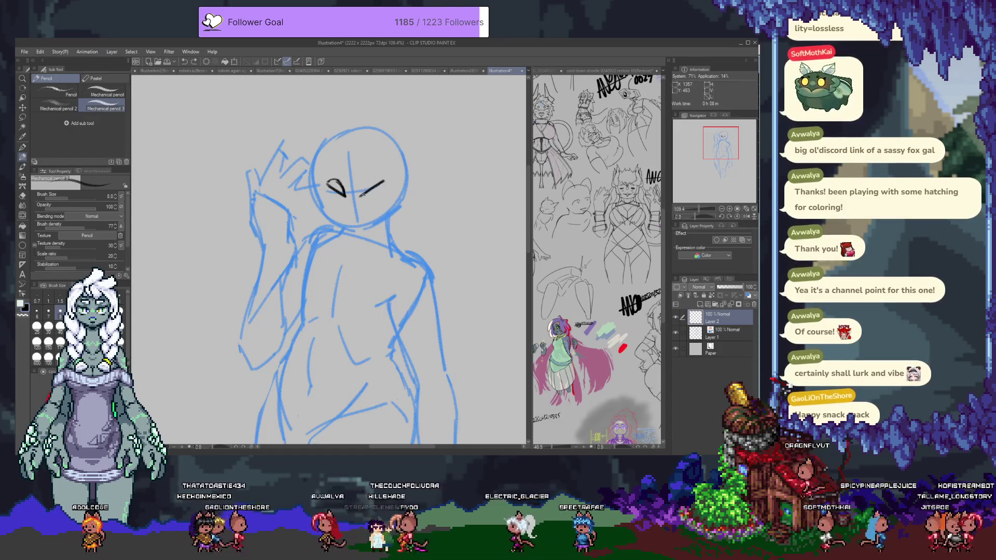
Lasso-select the right-eye stroke, nudge it upward, then remove the black eye strokes.
{"action": "key", "text": "m"}
{"action": "left_click_drag", "start_coordinate": [370, 171], "coordinate": [366, 182]}
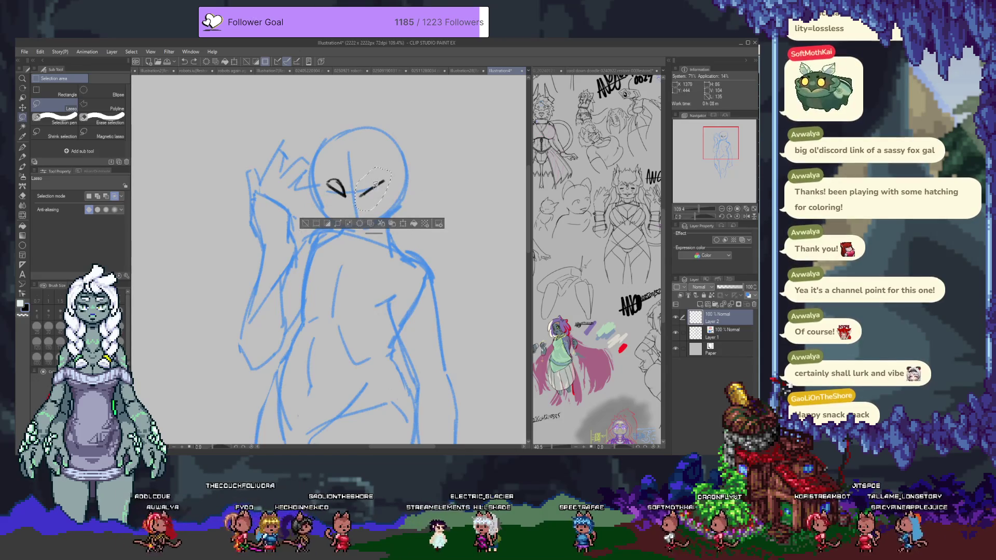
{"action": "key", "text": "k"}
{"action": "left_click_drag", "start_coordinate": [375, 185], "coordinate": [374, 189]}
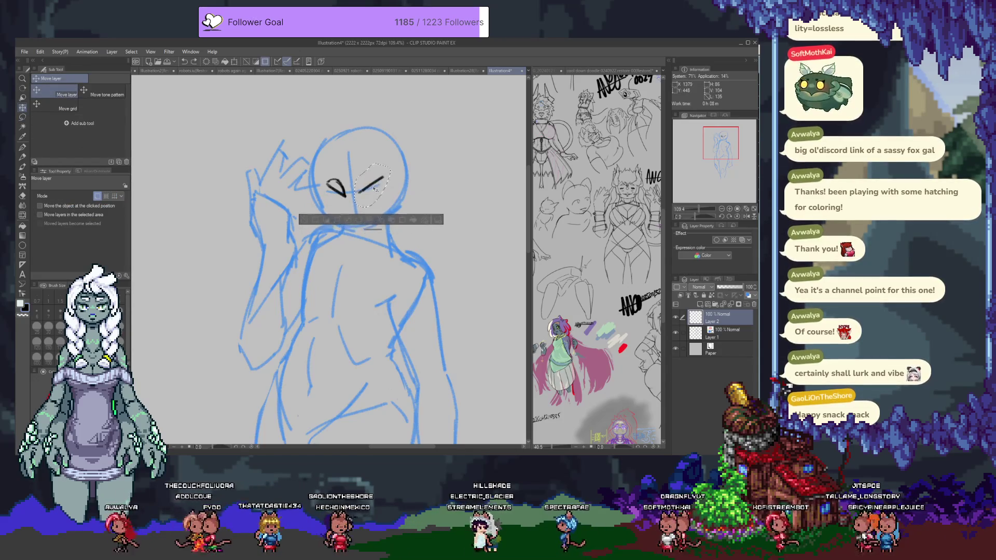
{"action": "key", "text": "ctrl+z"}
{"action": "key", "text": "ctrl+z"}
{"action": "key", "text": "ctrl+z"}
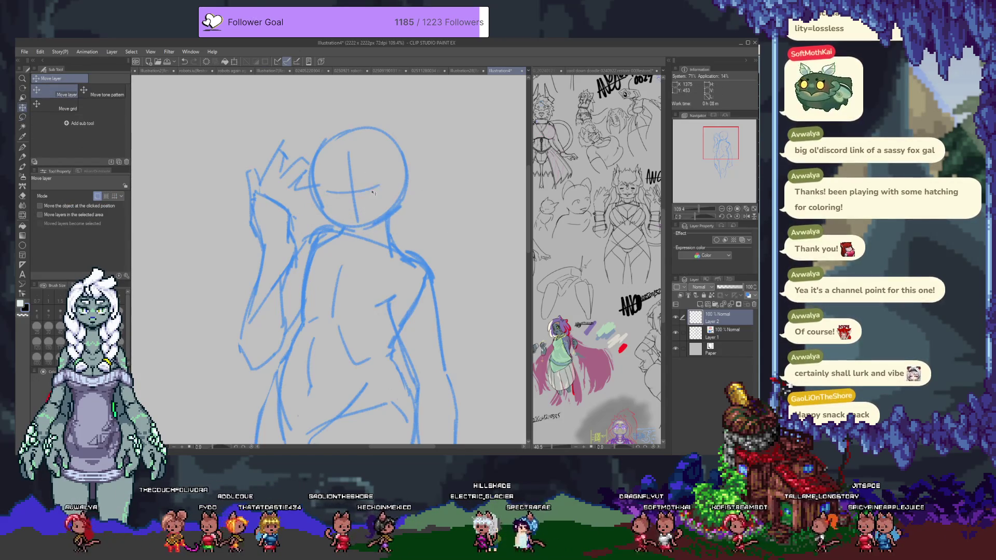
{"action": "scroll", "coordinate": [372, 202], "scroll_direction": "up", "scroll_amount": 3}
{"action": "key", "text": "p"}
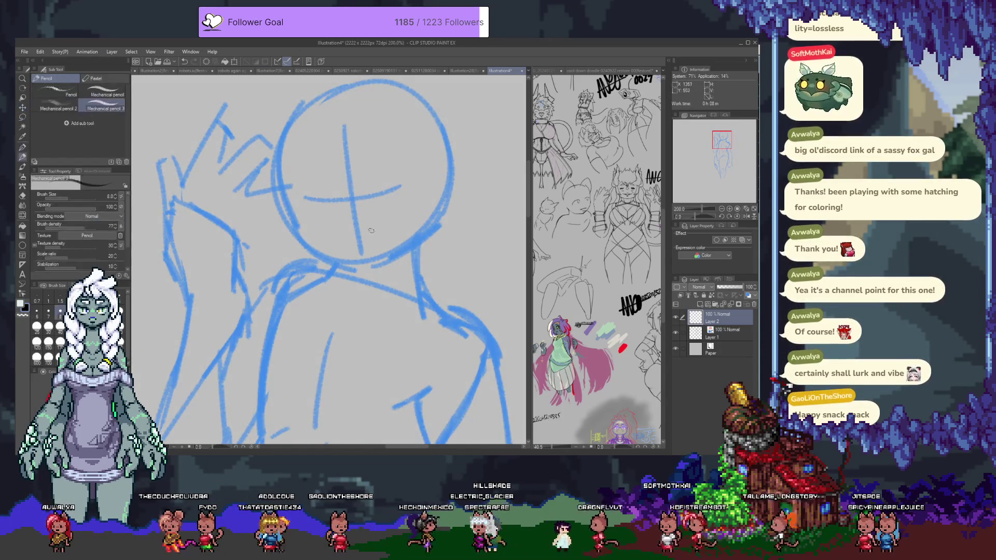
{"action": "left_click_drag", "start_coordinate": [369, 236], "coordinate": [376, 265]}
{"action": "left_click_drag", "start_coordinate": [349, 221], "coordinate": [307, 217]}
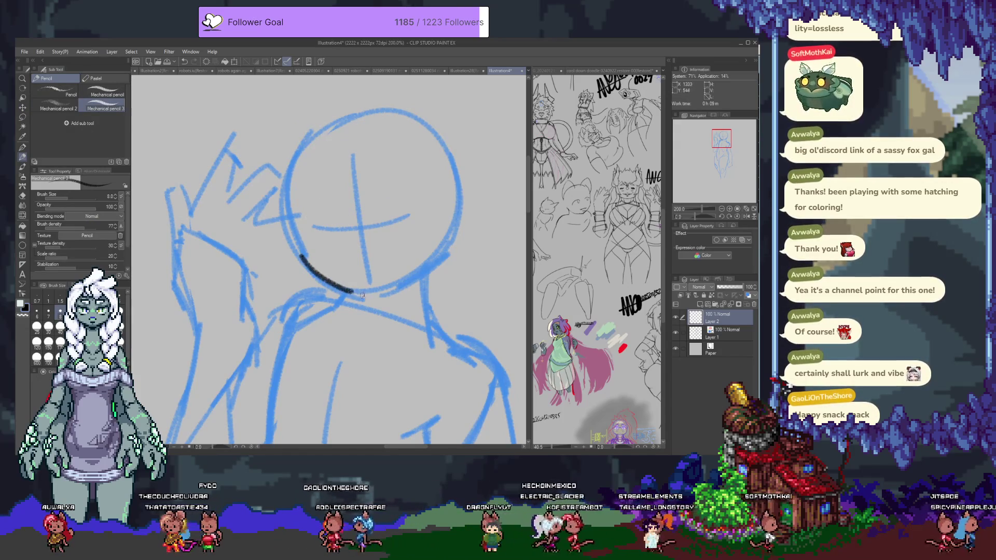
{"action": "left_click_drag", "start_coordinate": [361, 295], "coordinate": [413, 283]}
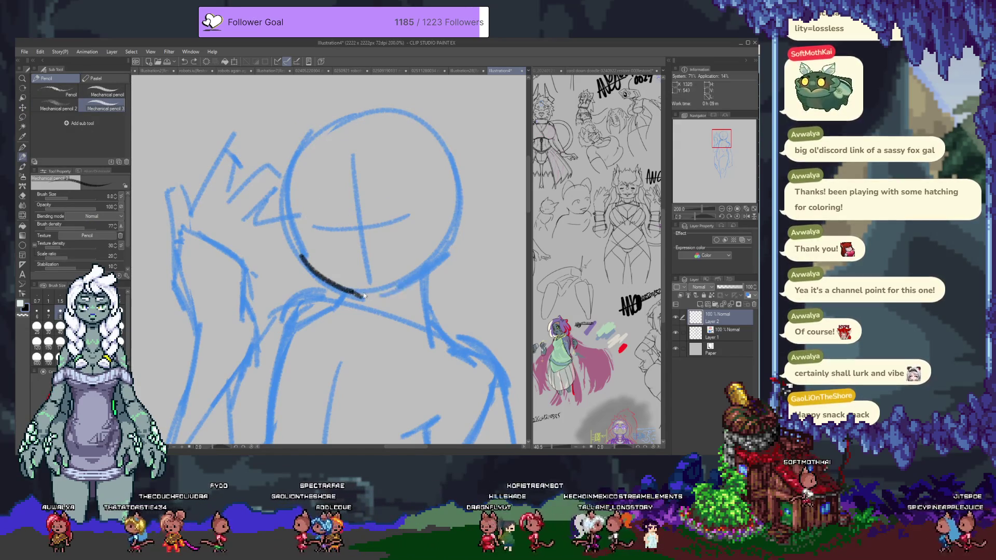
{"action": "mouse_move", "coordinate": [352, 291]}
{"action": "left_mouse_down"}
{"action": "mouse_move", "coordinate": [399, 279]}
{"action": "mouse_move", "coordinate": [368, 269]}
{"action": "left_mouse_up"}
{"action": "key", "text": "ctrl+z"}
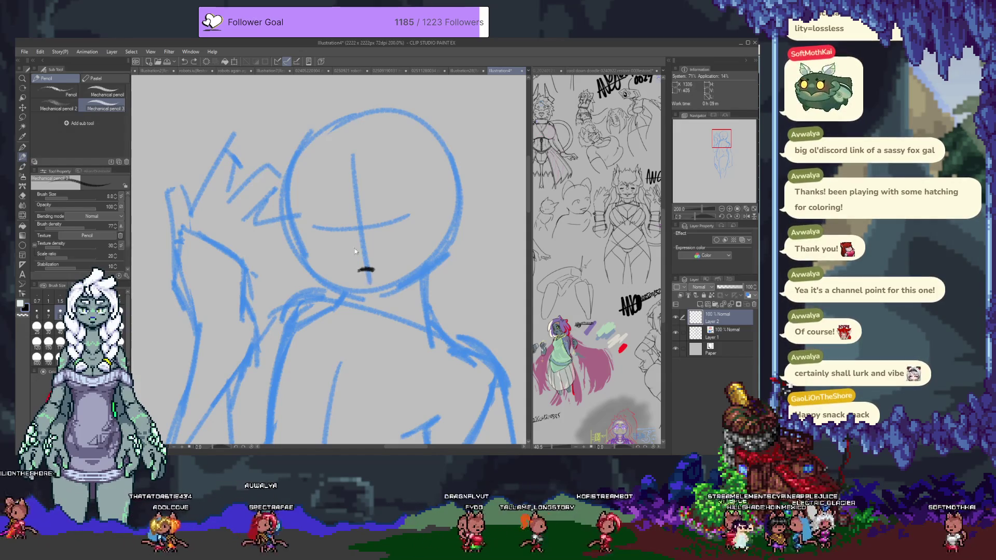
{"action": "key", "text": "ctrl+z"}
{"action": "left_click_drag", "start_coordinate": [293, 183], "coordinate": [288, 228]}
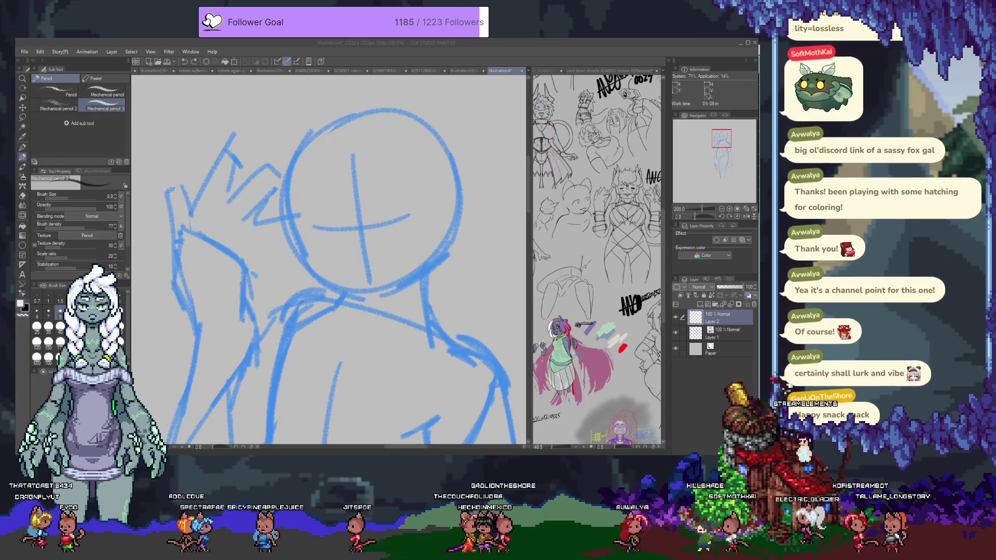
{"action": "key", "text": "alt+Tab"}
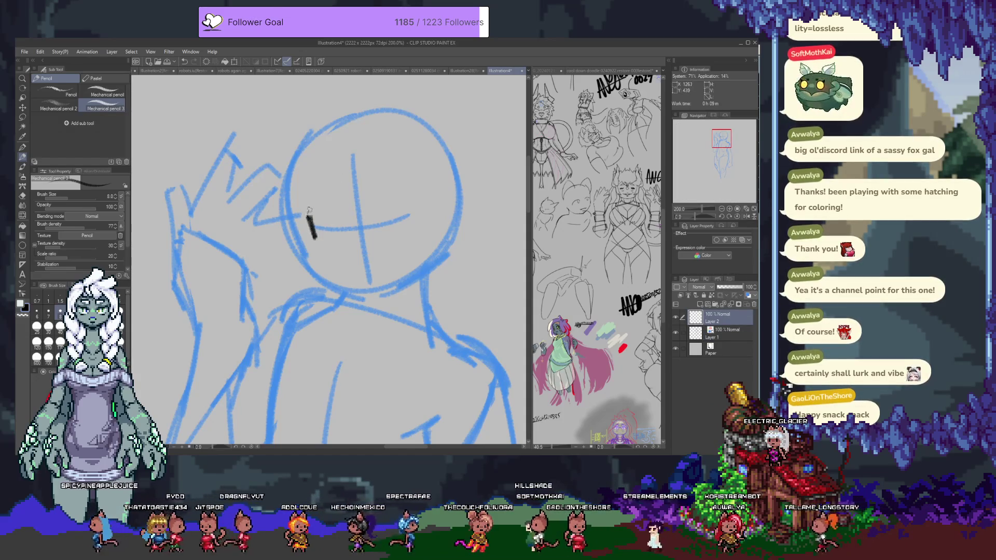
{"action": "key", "text": "ctrl+z"}
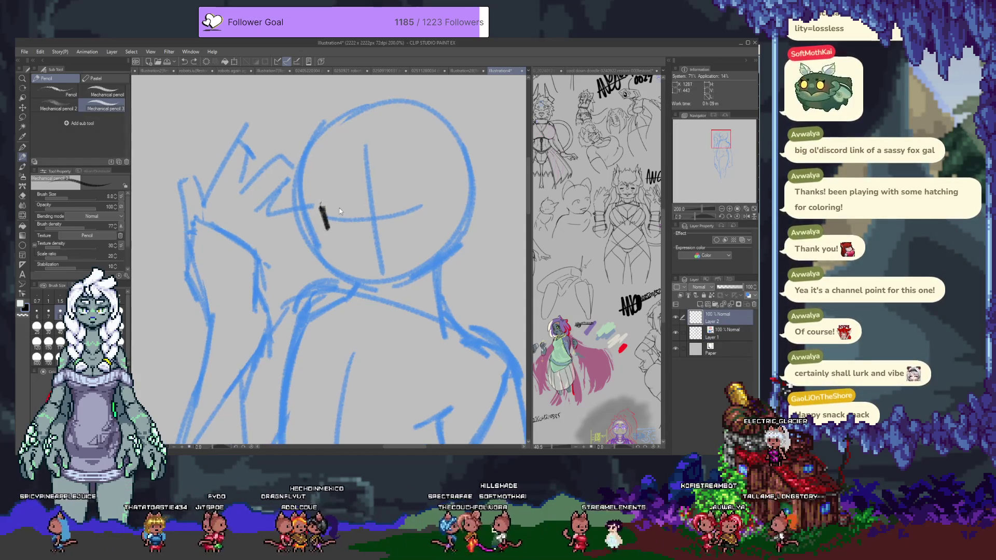
{"action": "key", "text": "ctrl+z"}
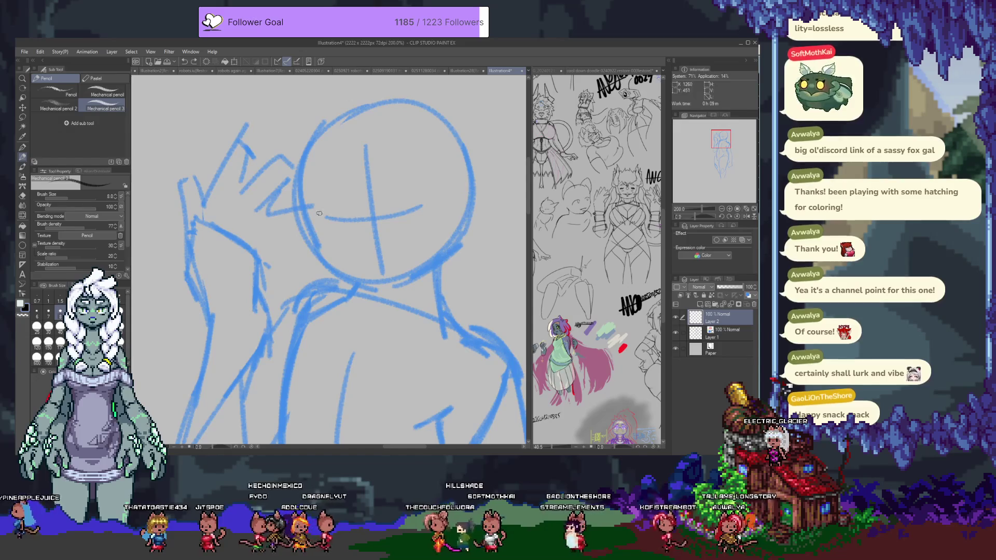
{"action": "mouse_move", "coordinate": [316, 206]}
{"action": "left_mouse_down"}
{"action": "mouse_move", "coordinate": [326, 188]}
{"action": "mouse_move", "coordinate": [351, 207]}
{"action": "mouse_move", "coordinate": [354, 226]}
{"action": "left_mouse_up"}
Close the right eye with a lower lid, add lashes to both eyes and a line below.
{"action": "mouse_move", "coordinate": [394, 195]}
{"action": "left_mouse_down"}
{"action": "mouse_move", "coordinate": [402, 174]}
{"action": "mouse_move", "coordinate": [418, 192]}
{"action": "mouse_move", "coordinate": [396, 182]}
{"action": "mouse_move", "coordinate": [430, 194]}
{"action": "mouse_move", "coordinate": [413, 175]}
{"action": "mouse_move", "coordinate": [441, 183]}
{"action": "left_mouse_up"}
{"action": "key", "text": "ctrl+z"}
{"action": "key", "text": "ctrl+z"}
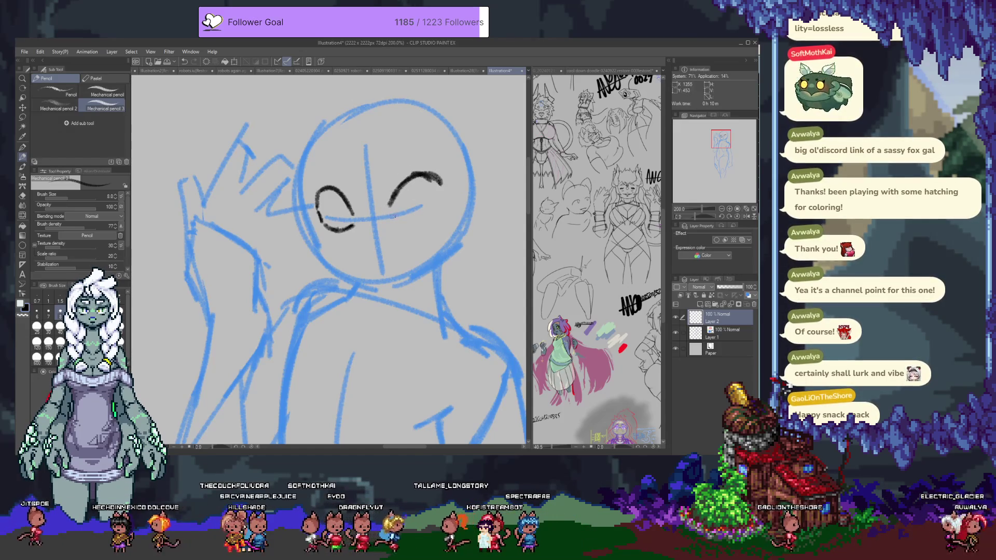
{"action": "left_click_drag", "start_coordinate": [394, 222], "coordinate": [442, 212]}
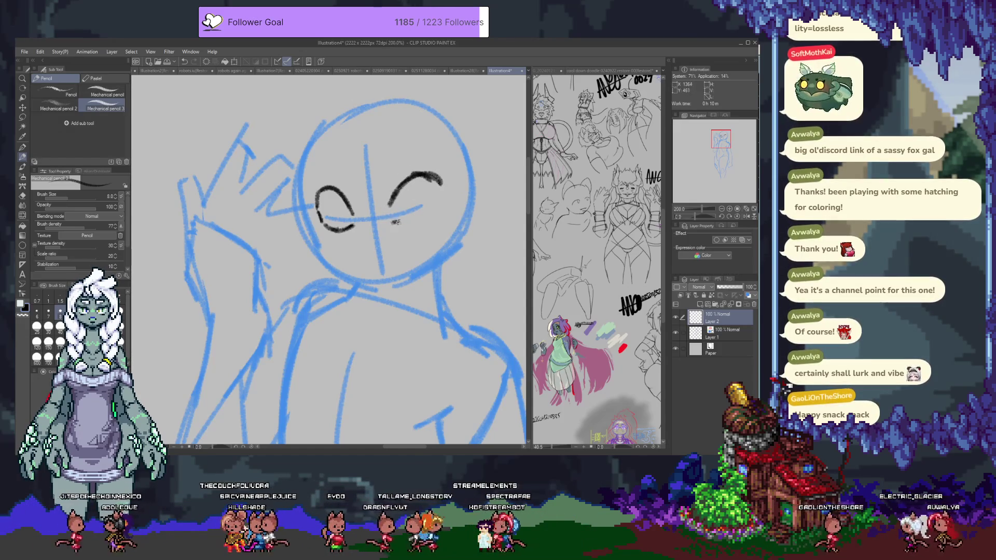
{"action": "left_click_drag", "start_coordinate": [433, 175], "coordinate": [445, 213]}
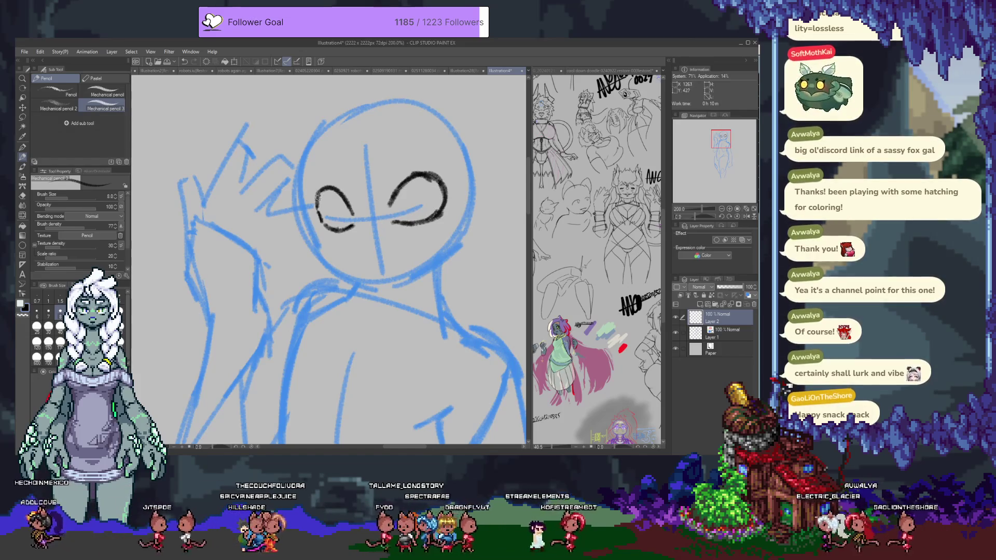
{"action": "left_click_drag", "start_coordinate": [317, 195], "coordinate": [307, 201]}
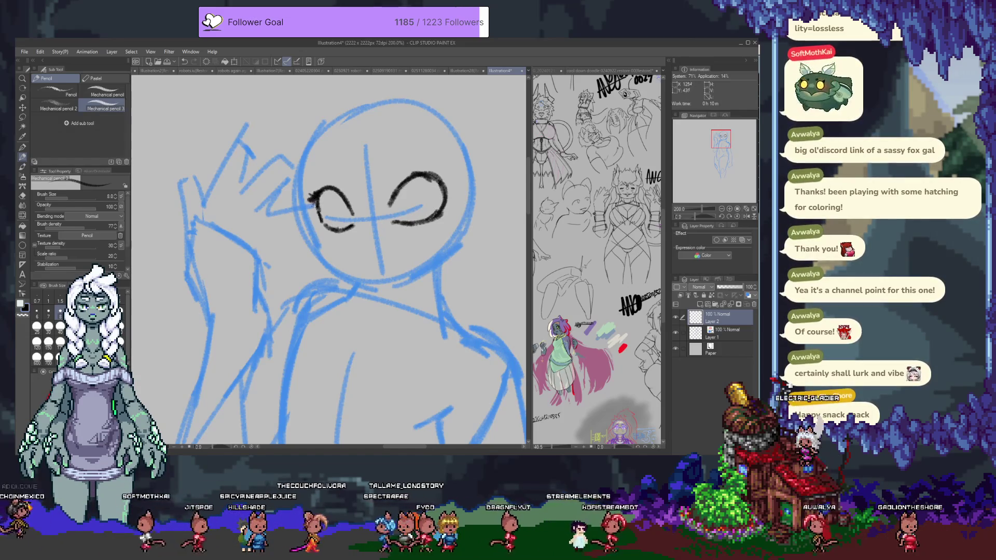
{"action": "mouse_move", "coordinate": [449, 178]}
{"action": "left_mouse_down"}
{"action": "mouse_move", "coordinate": [435, 177]}
{"action": "mouse_move", "coordinate": [456, 203]}
{"action": "left_mouse_up"}
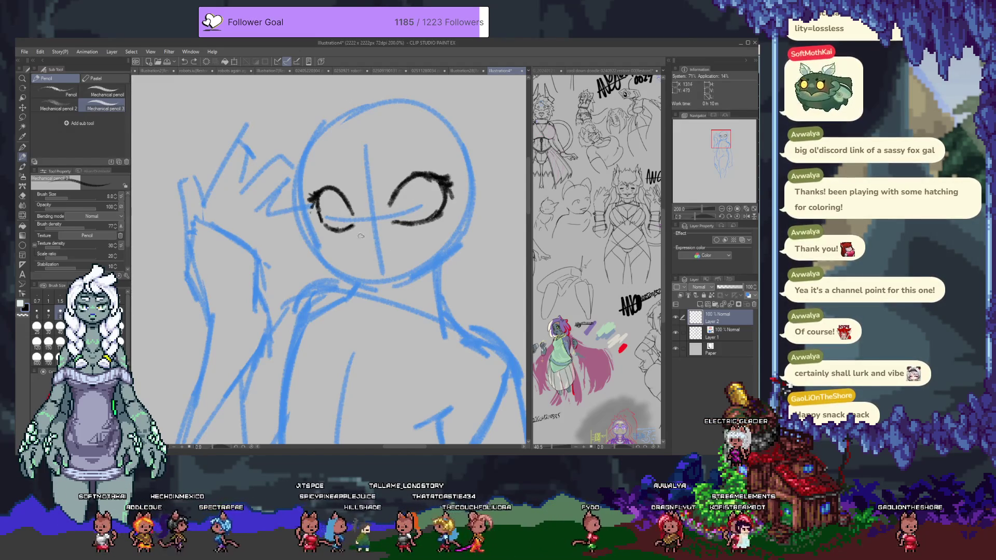
{"action": "left_click_drag", "start_coordinate": [356, 235], "coordinate": [380, 231]}
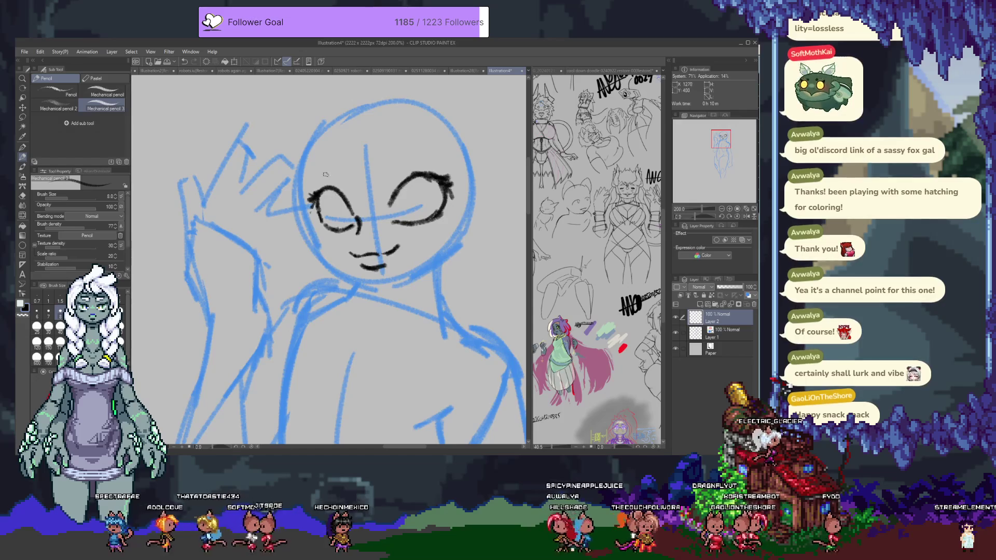
Draw a thicker left eyebrow and an eyebrow above the right eye.
{"action": "left_click_drag", "start_coordinate": [355, 183], "coordinate": [306, 174]}
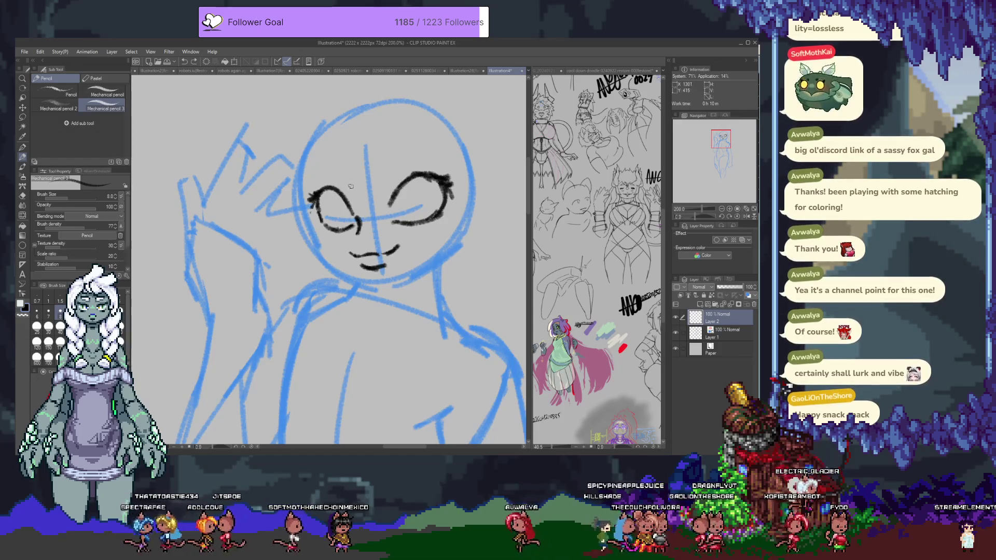
{"action": "key", "text": "ctrl+z"}
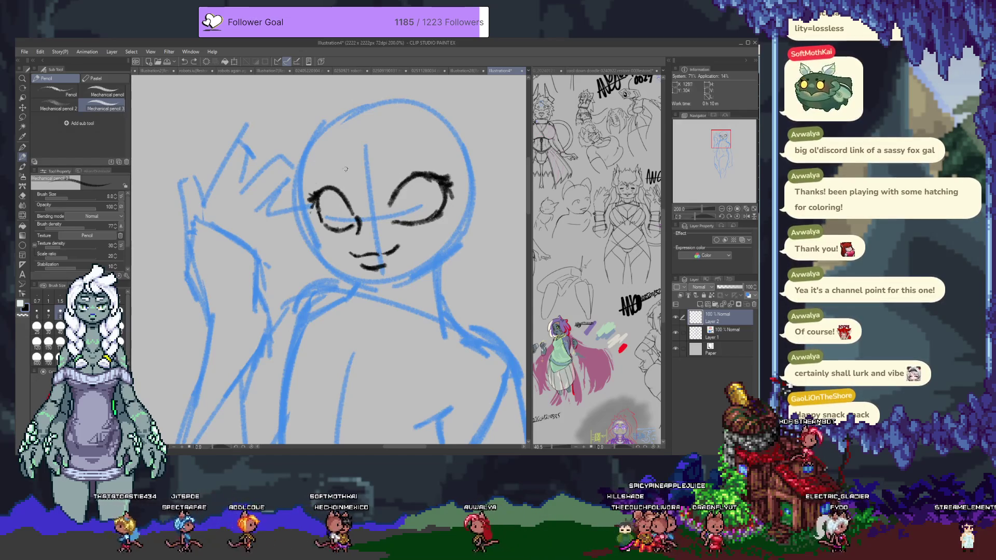
{"action": "key", "text": "ctrl+z"}
{"action": "left_click_drag", "start_coordinate": [356, 181], "coordinate": [315, 169]}
{"action": "mouse_move", "coordinate": [391, 169]}
{"action": "left_mouse_down"}
{"action": "mouse_move", "coordinate": [425, 153]}
{"action": "mouse_move", "coordinate": [382, 174]}
{"action": "mouse_move", "coordinate": [415, 151]}
{"action": "left_mouse_up"}
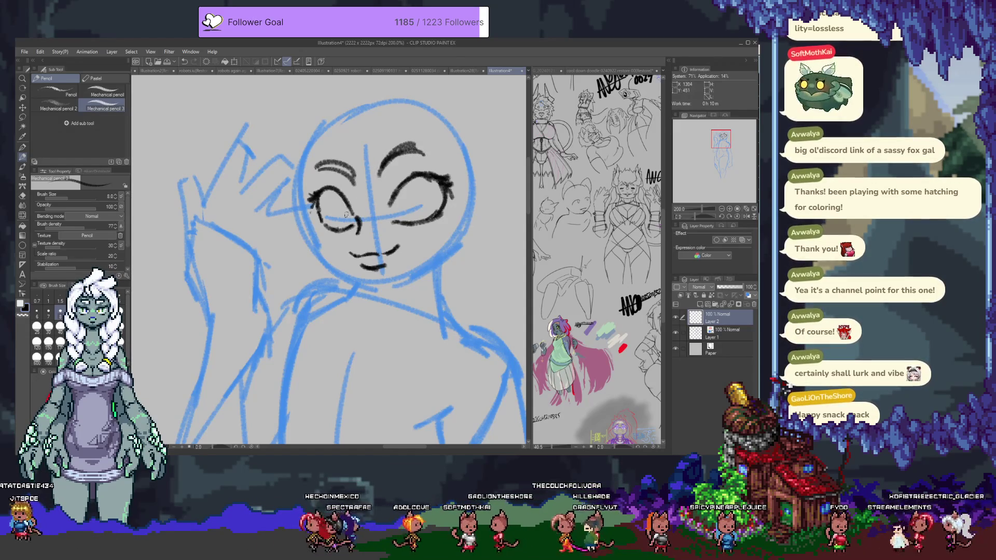
{"action": "left_click_drag", "start_coordinate": [314, 163], "coordinate": [321, 185]}
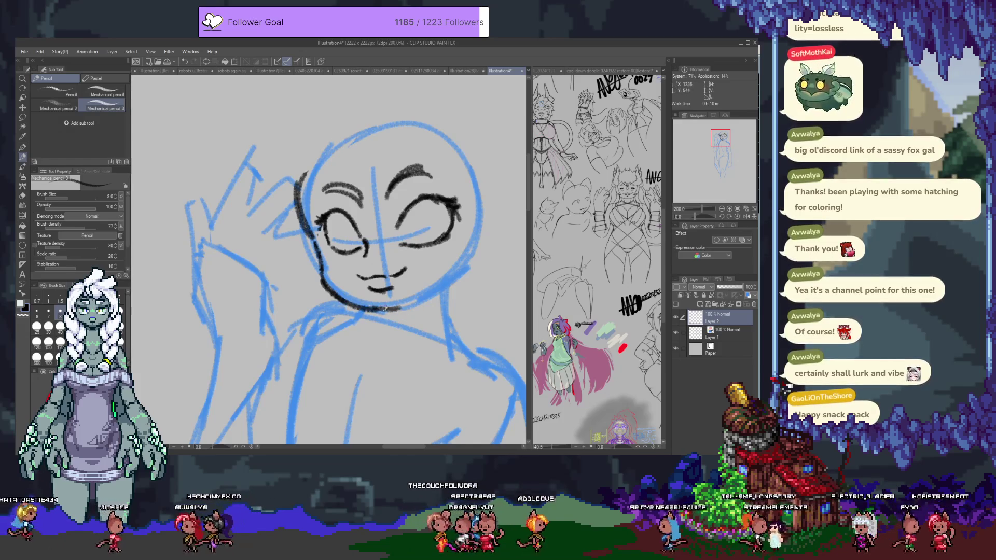
Ink the chin and right jawline up toward the cheek, then redraw a darker right eyebrow arc.
{"action": "left_click_drag", "start_coordinate": [405, 306], "coordinate": [445, 272]}
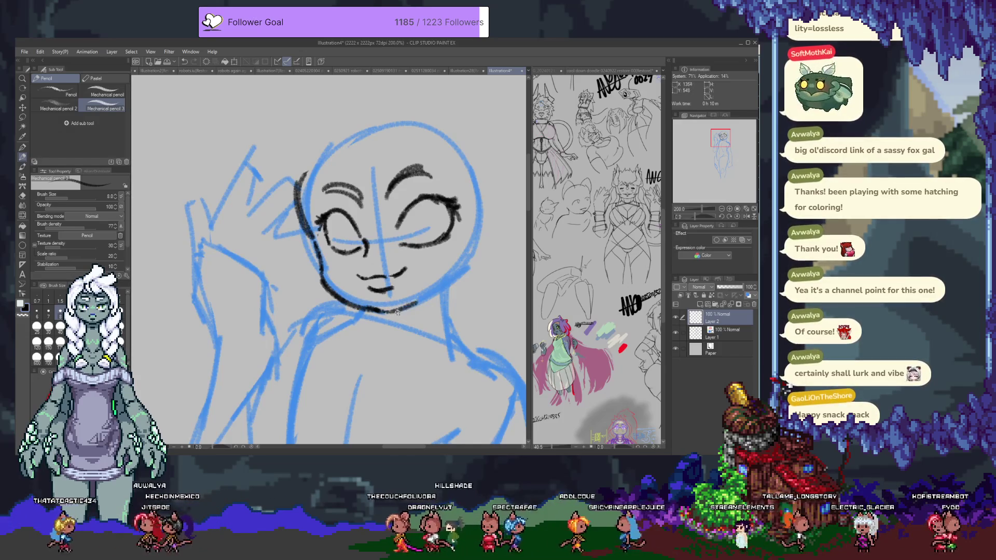
{"action": "key", "text": "ctrl+z"}
{"action": "mouse_move", "coordinate": [383, 311]}
{"action": "left_mouse_down"}
{"action": "mouse_move", "coordinate": [445, 282]}
{"action": "mouse_move", "coordinate": [468, 250]}
{"action": "mouse_move", "coordinate": [451, 277]}
{"action": "left_mouse_up"}
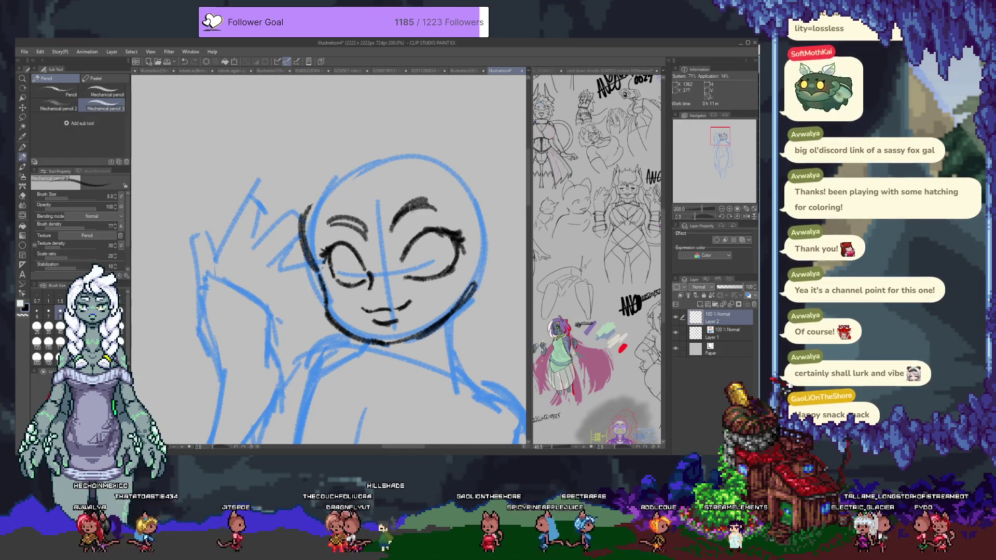
{"action": "key", "text": "e"}
{"action": "key", "text": "p"}
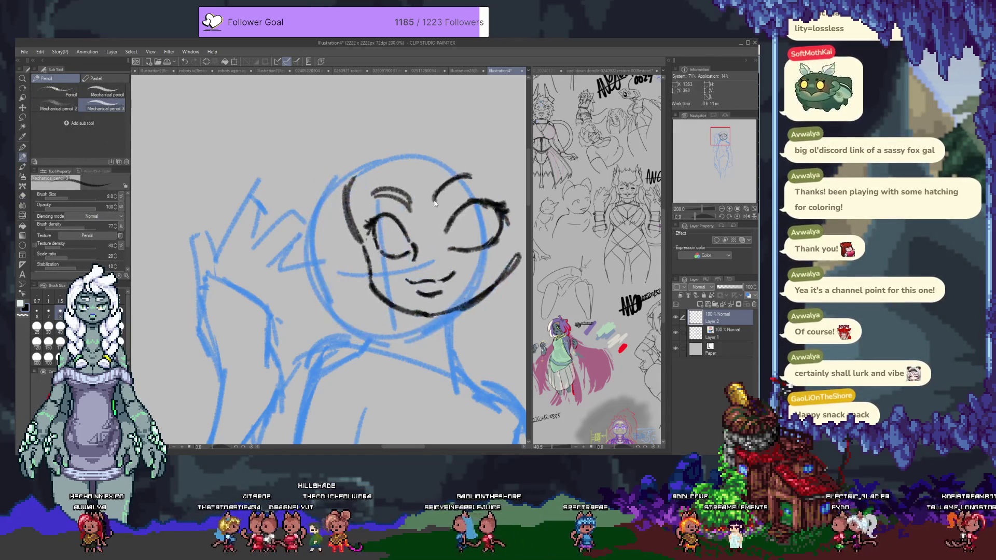
{"action": "left_click_drag", "start_coordinate": [387, 233], "coordinate": [428, 209]}
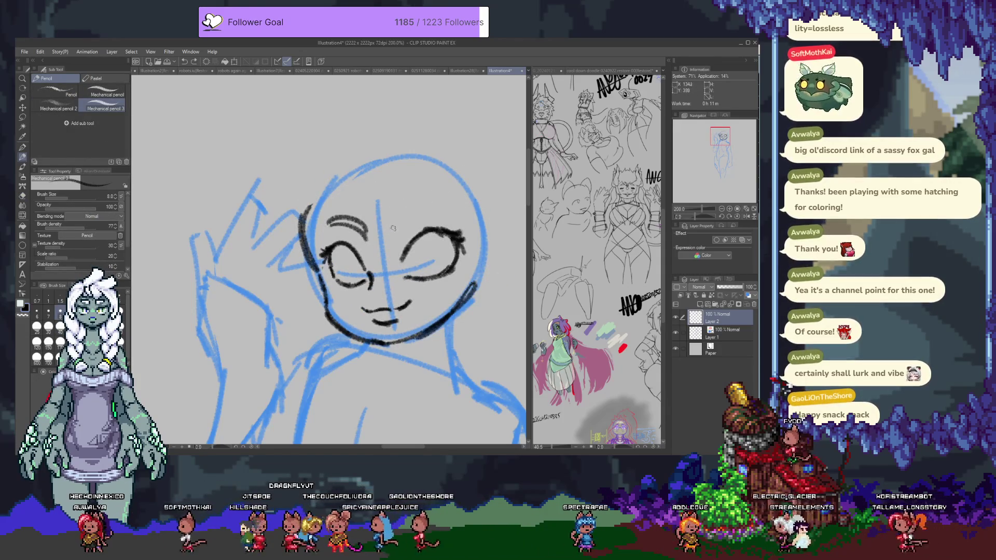
{"action": "left_click_drag", "start_coordinate": [433, 198], "coordinate": [390, 228]}
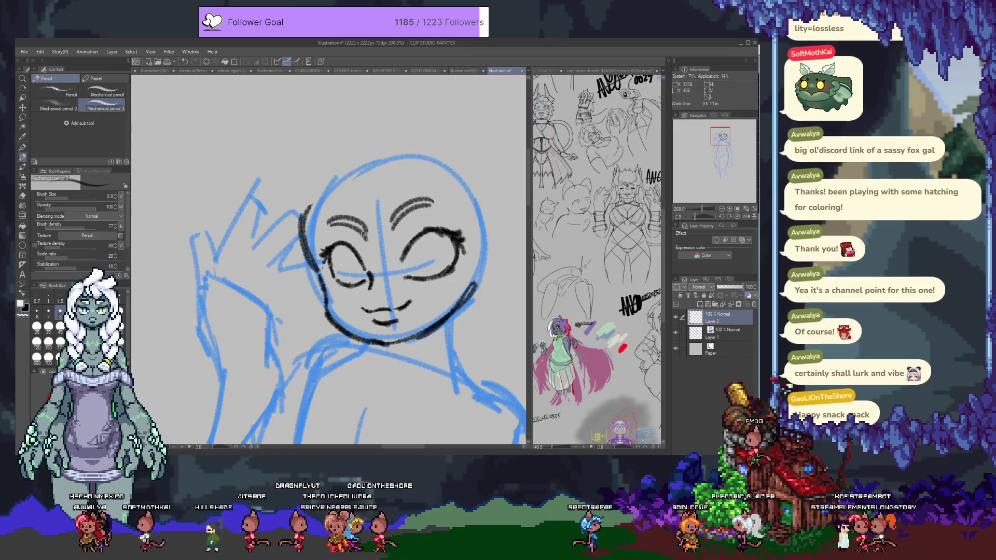
{"action": "left_click_drag", "start_coordinate": [332, 206], "coordinate": [326, 152]}
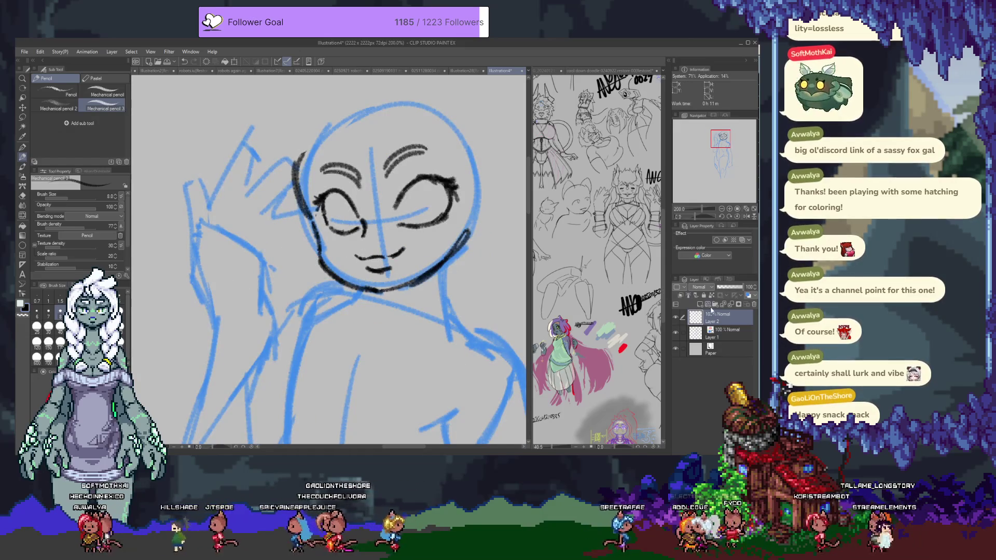
On a new layer, draw round irises inside the right and left eyes.
{"action": "key", "text": "ctrl+shift+n"}
{"action": "left_click_drag", "start_coordinate": [344, 199], "coordinate": [340, 208]}
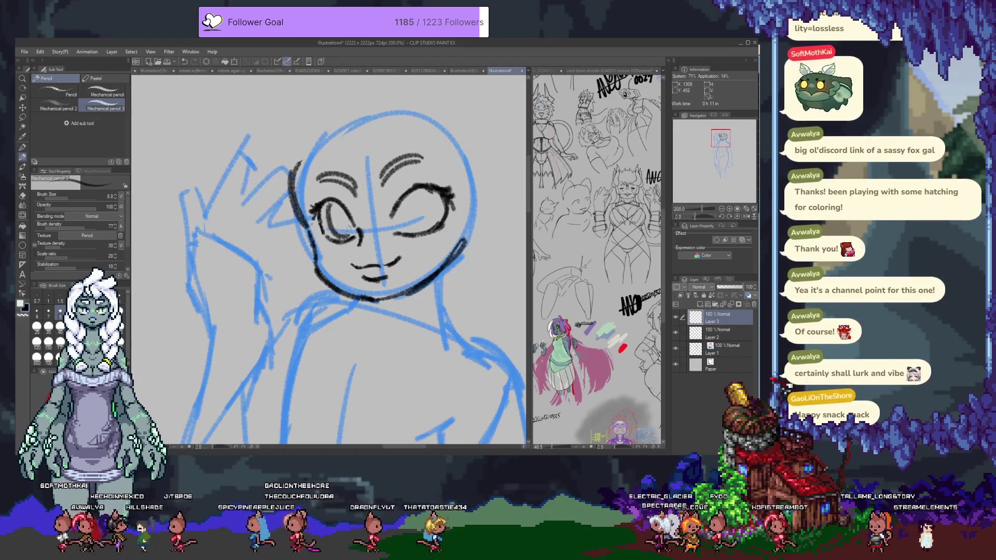
{"action": "left_click_drag", "start_coordinate": [420, 215], "coordinate": [415, 230]}
{"action": "left_click_drag", "start_coordinate": [441, 193], "coordinate": [438, 214]}
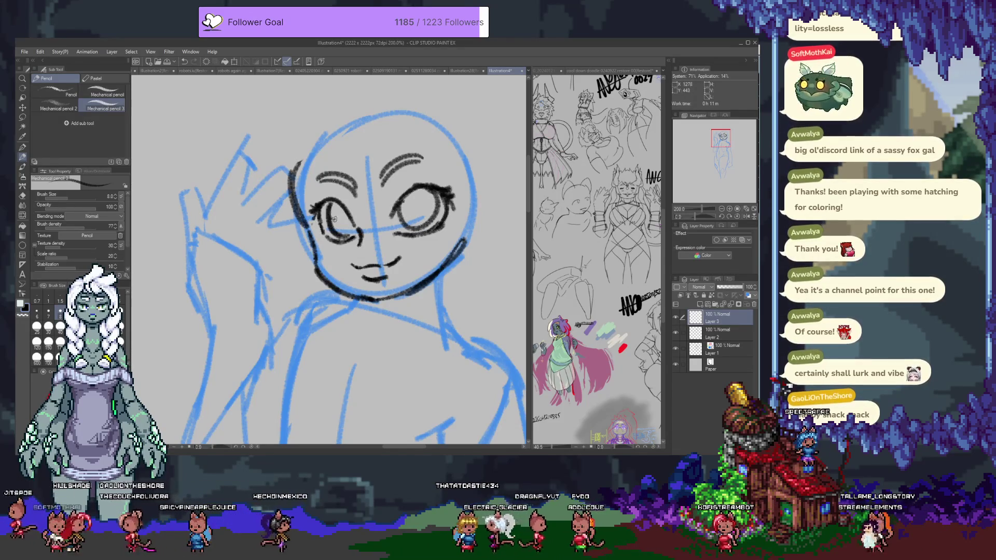
{"action": "left_click_drag", "start_coordinate": [340, 206], "coordinate": [343, 224]}
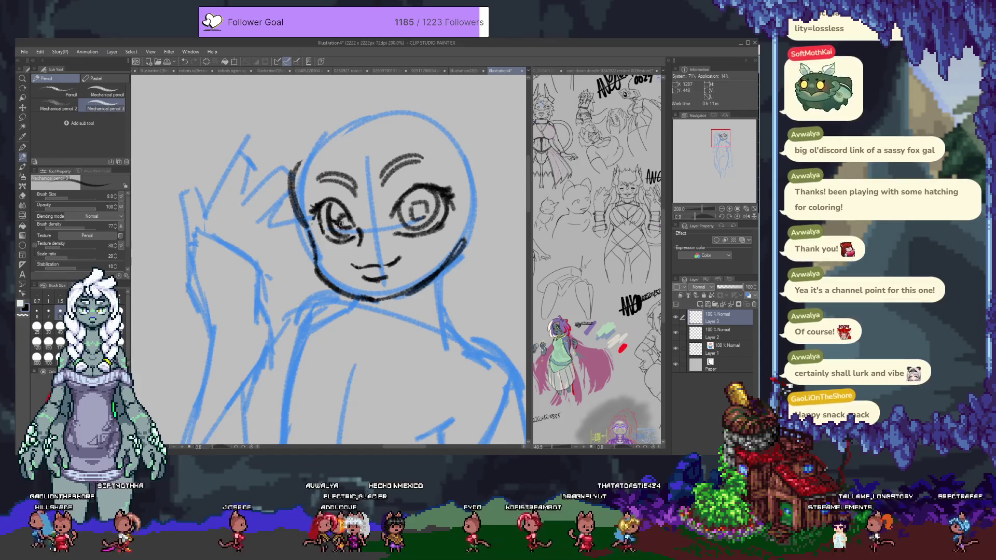
Fill both pupils dark and thicken the left eye's lower outline.
{"action": "left_click_drag", "start_coordinate": [341, 222], "coordinate": [354, 227]}
{"action": "mouse_move", "coordinate": [413, 209]}
{"action": "left_mouse_down"}
{"action": "mouse_move", "coordinate": [420, 222]}
{"action": "mouse_move", "coordinate": [441, 208]}
{"action": "left_mouse_up"}
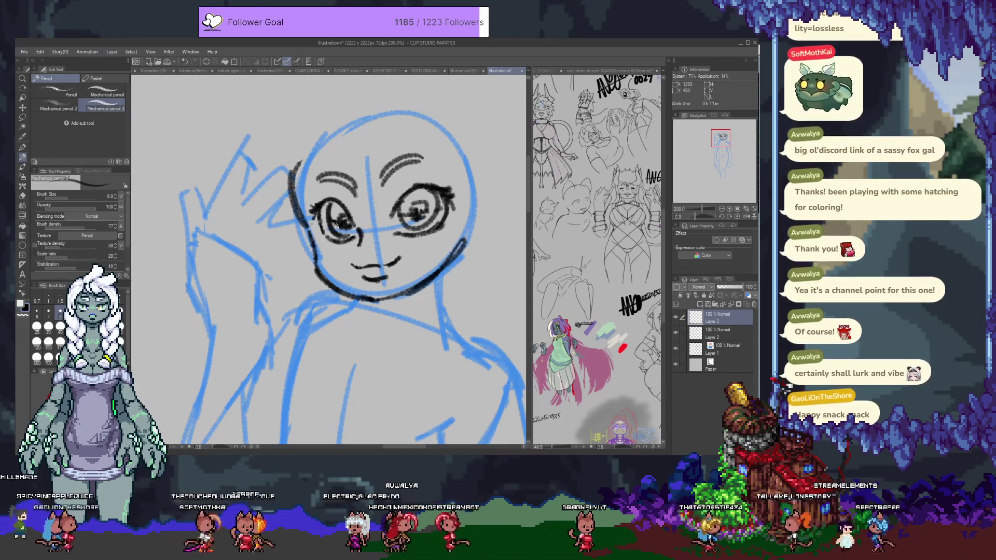
{"action": "mouse_move", "coordinate": [346, 237]}
{"action": "left_mouse_down"}
{"action": "mouse_move", "coordinate": [358, 230]}
{"action": "mouse_move", "coordinate": [340, 227]}
{"action": "left_mouse_up"}
{"action": "left_click_drag", "start_coordinate": [400, 219], "coordinate": [417, 217]}
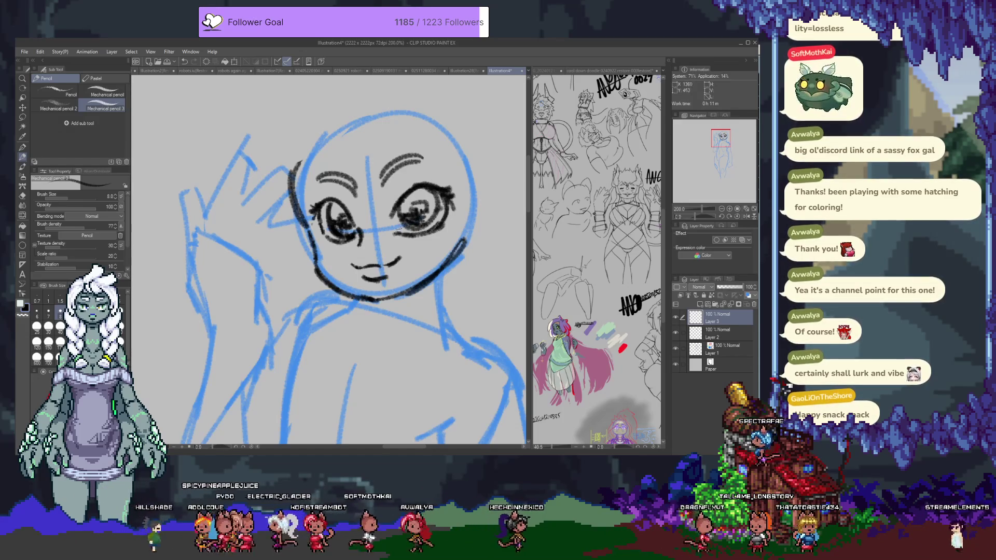
{"action": "left_click_drag", "start_coordinate": [428, 214], "coordinate": [414, 203]}
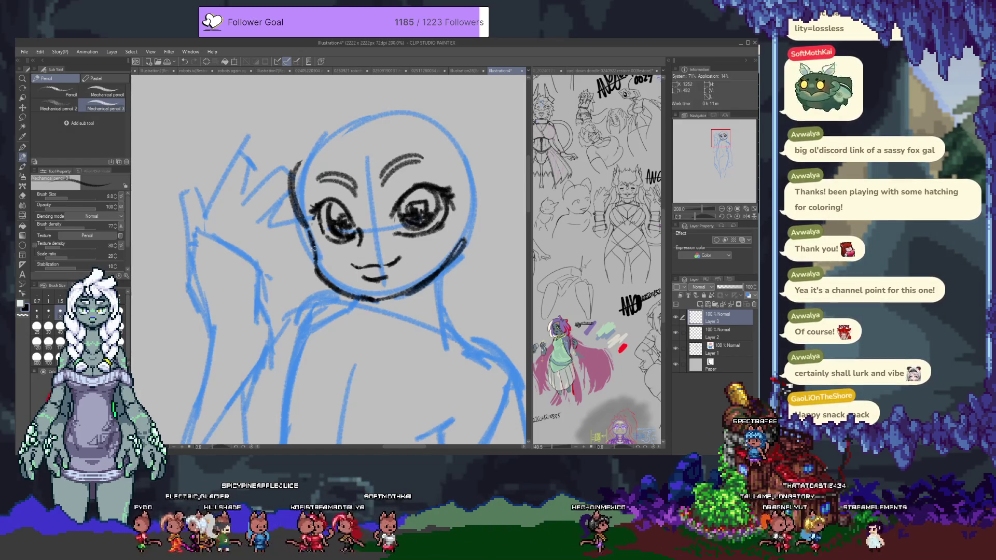
{"action": "key", "text": "ctrl+z"}
Trim the extra right-pupil fill, touch up the right eye, and extend the smile's right corner.
{"action": "key", "text": "ctrl+y"}
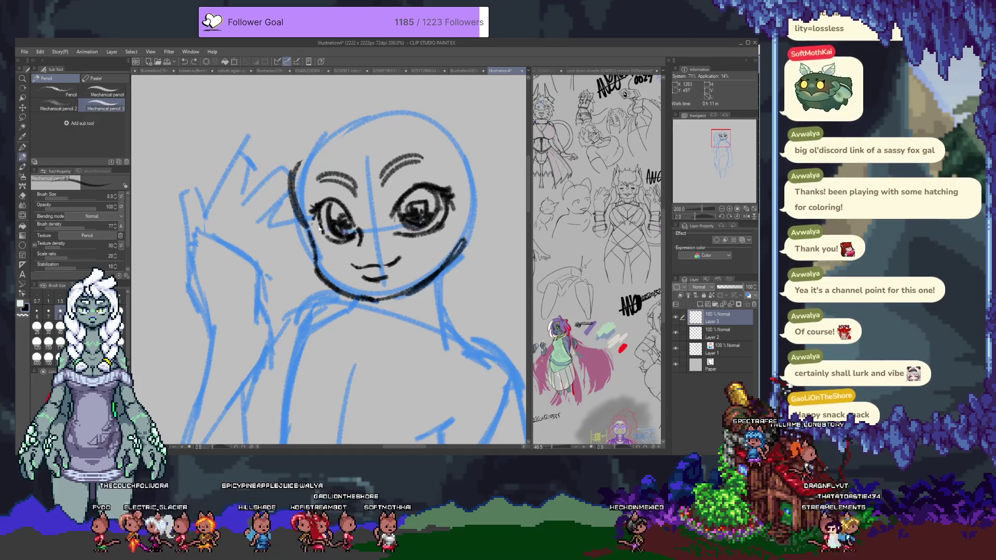
{"action": "key", "text": "ctrl+z"}
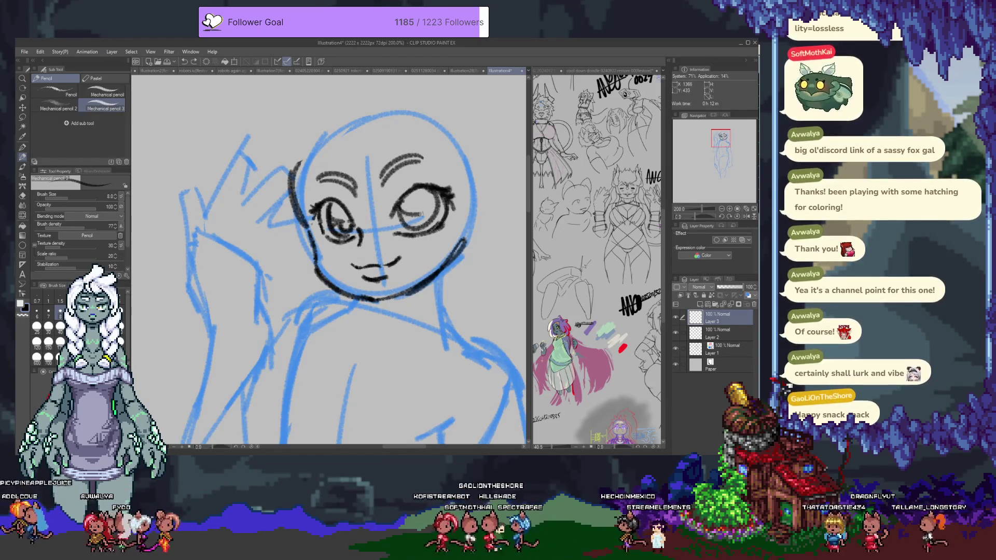
{"action": "key", "text": "ctrl+z"}
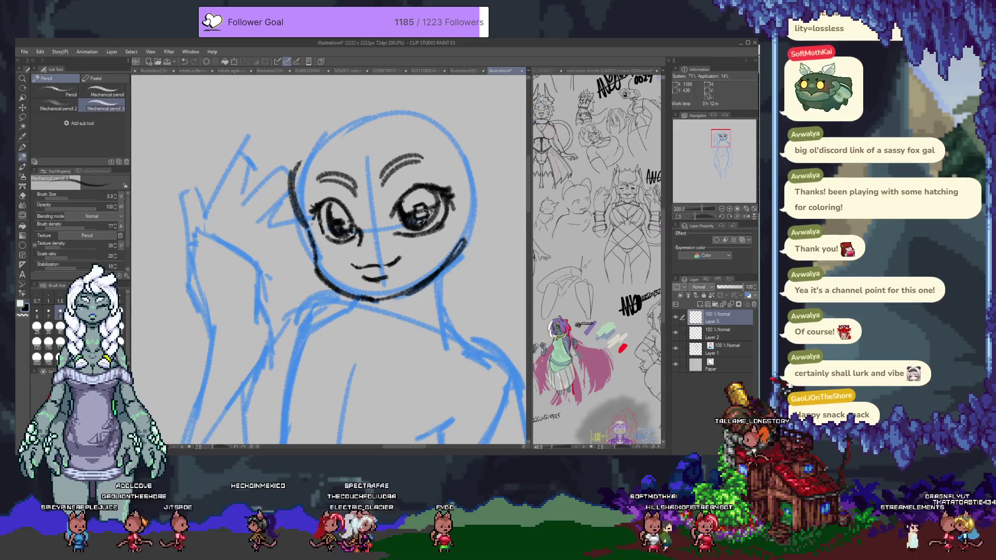
{"action": "left_click_drag", "start_coordinate": [414, 207], "coordinate": [424, 206]}
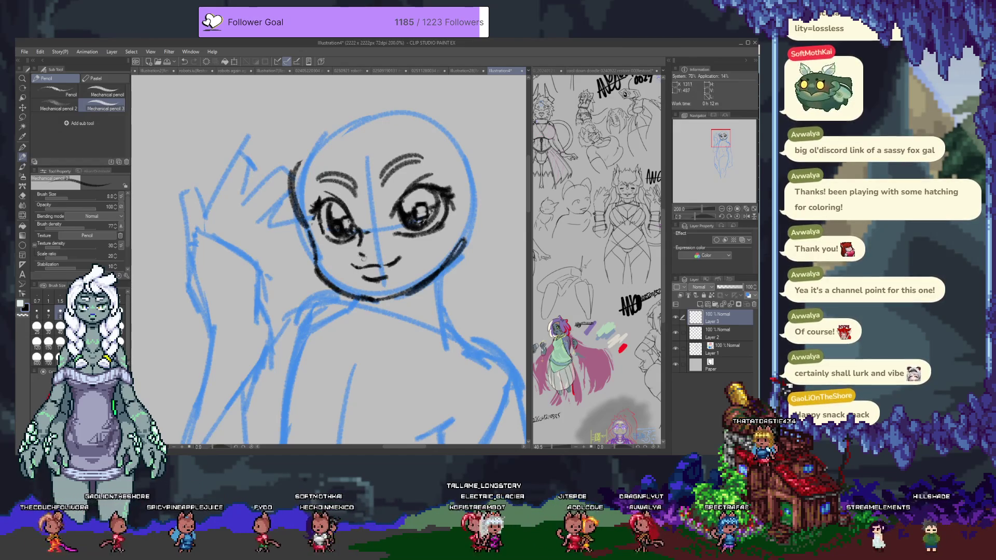
{"action": "left_click_drag", "start_coordinate": [398, 257], "coordinate": [405, 253]}
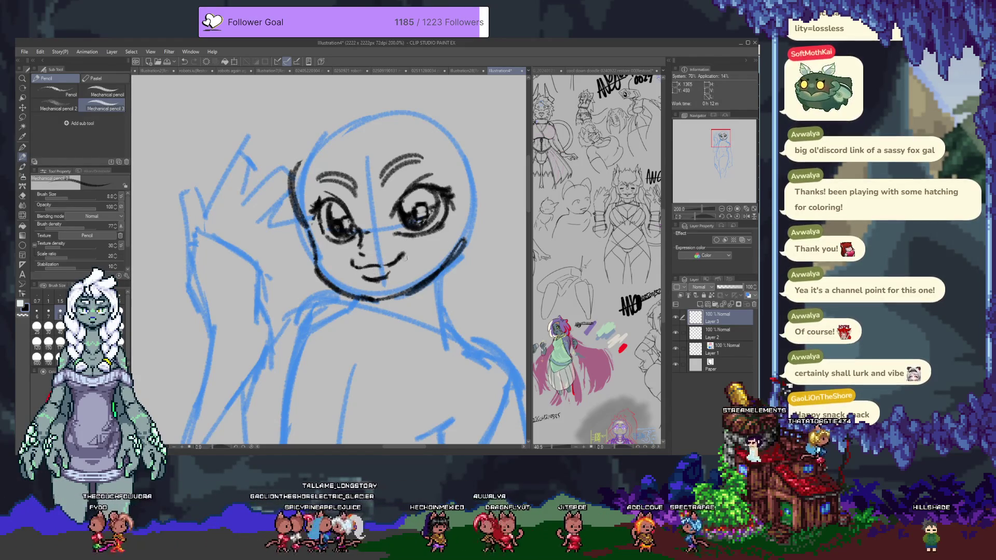
Erase small white shine spots into the pupils, then add a new empty Layer 4 on top.
{"action": "key", "text": "e"}
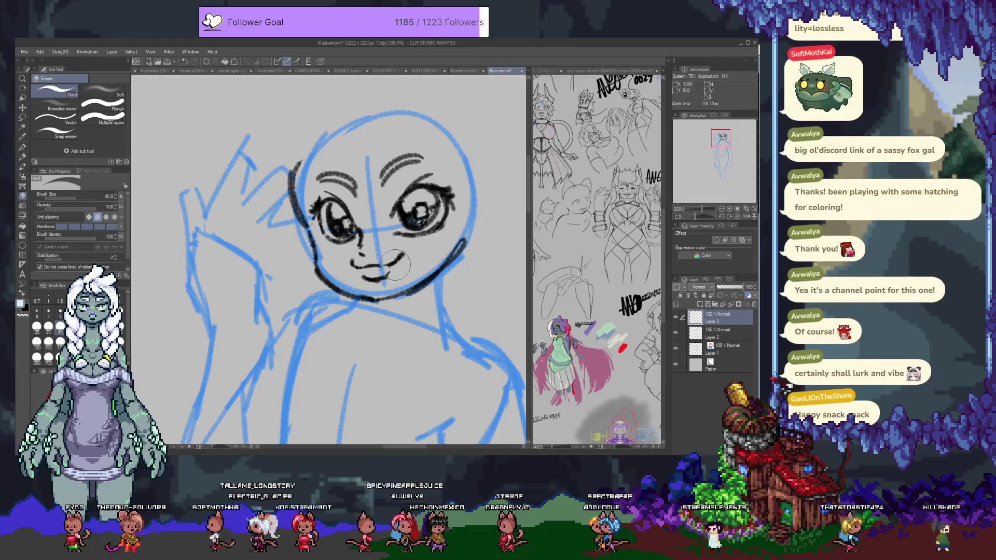
{"action": "left_click", "coordinate": [675, 318]}
{"action": "left_click", "coordinate": [675, 319]}
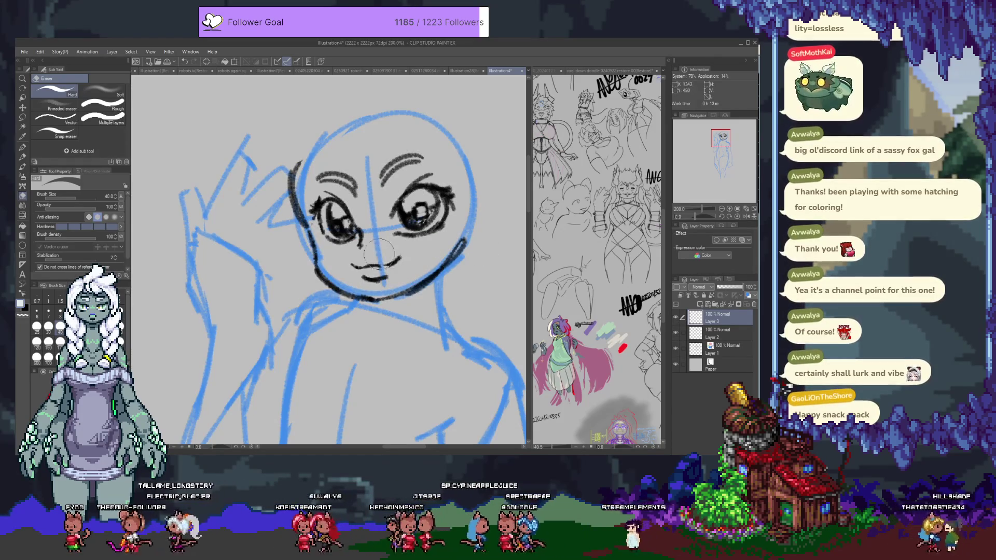
{"action": "mouse_move", "coordinate": [384, 244]}
{"action": "left_mouse_down"}
{"action": "mouse_move", "coordinate": [391, 298]}
{"action": "mouse_move", "coordinate": [379, 193]}
{"action": "left_mouse_up"}
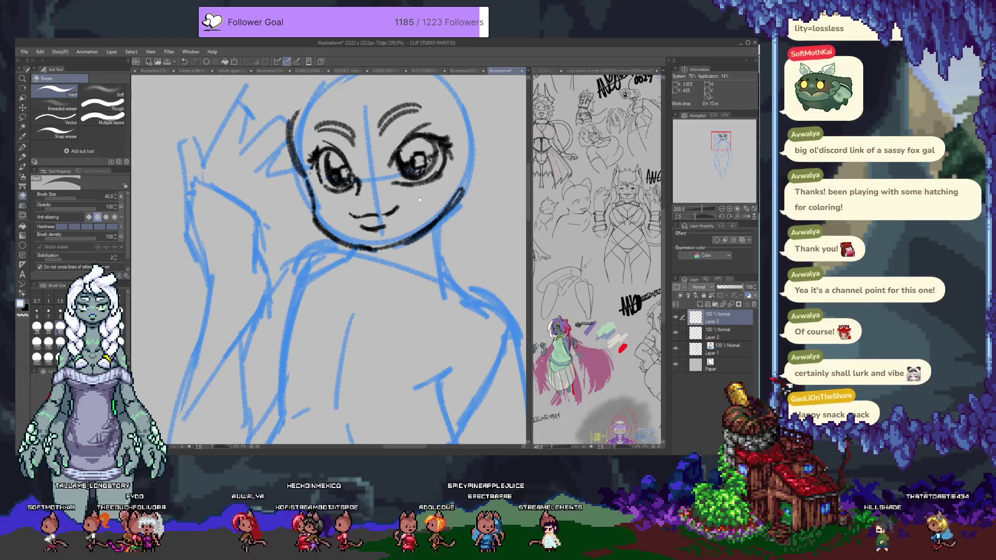
{"action": "key", "text": "alt+bracketleft"}
{"action": "key", "text": "p"}
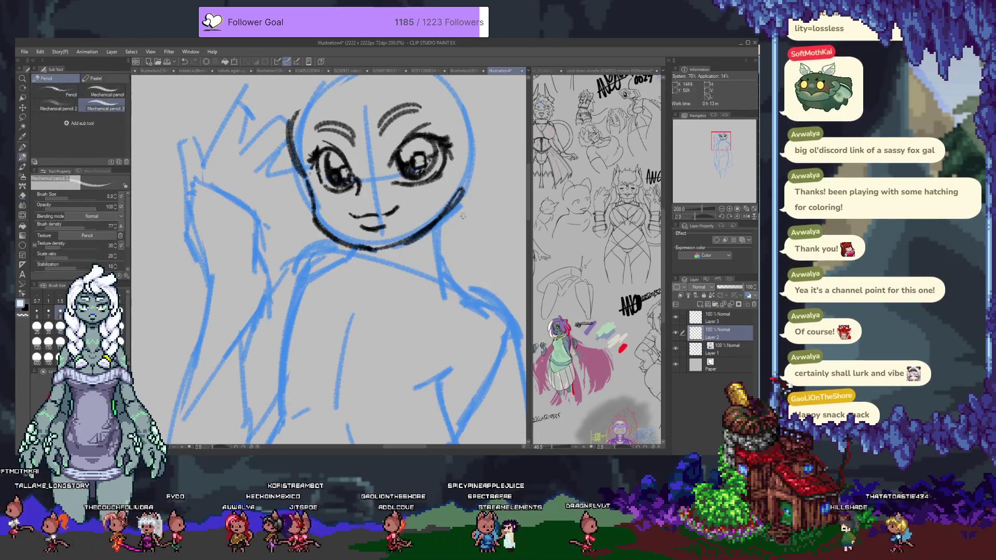
{"action": "left_click_drag", "start_coordinate": [459, 216], "coordinate": [446, 248]}
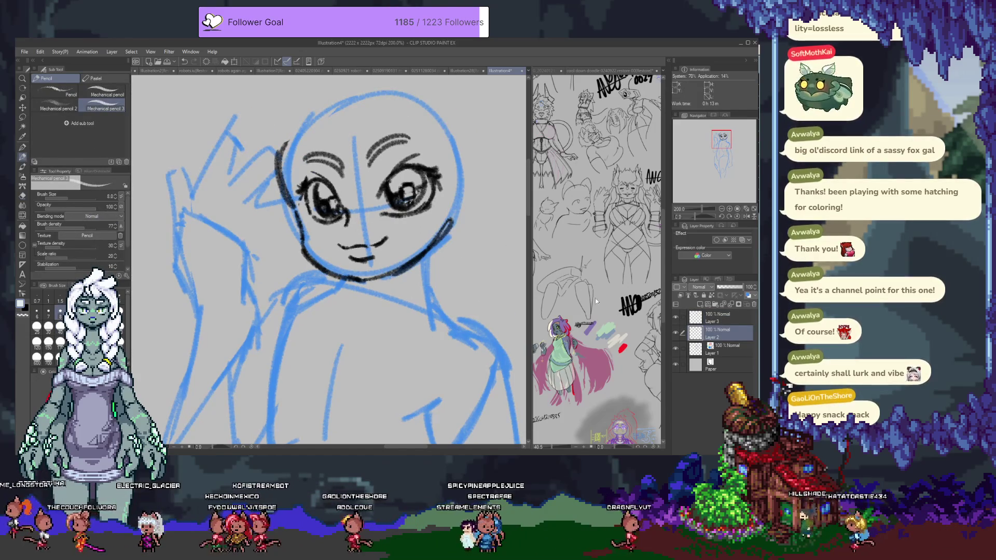
{"action": "left_click", "coordinate": [678, 319]}
{"action": "key", "text": "ctrl+shift+n"}
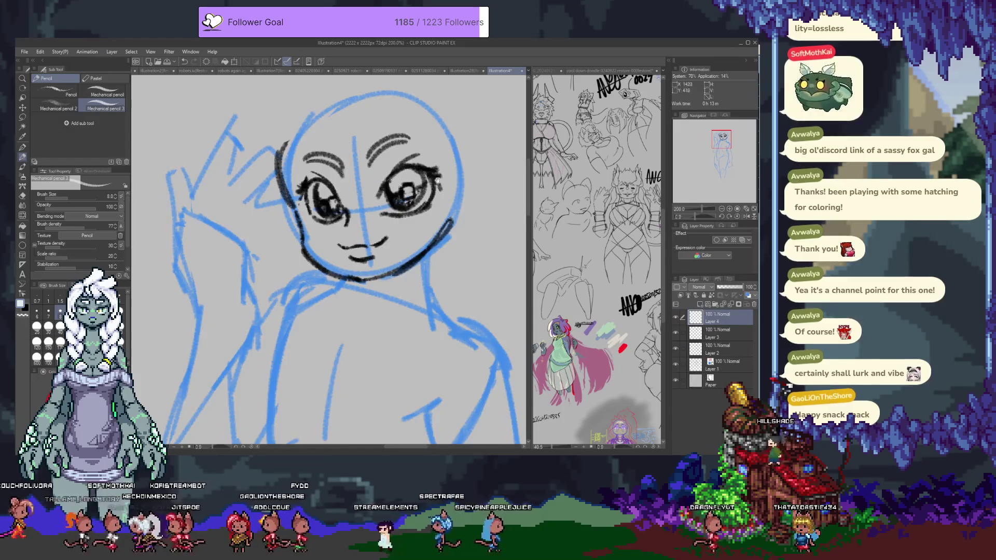
Ink dark hair strands above the head and down its left side, undoing the trial strokes.
{"action": "scroll", "coordinate": [371, 214], "scroll_direction": "up", "scroll_amount": 3}
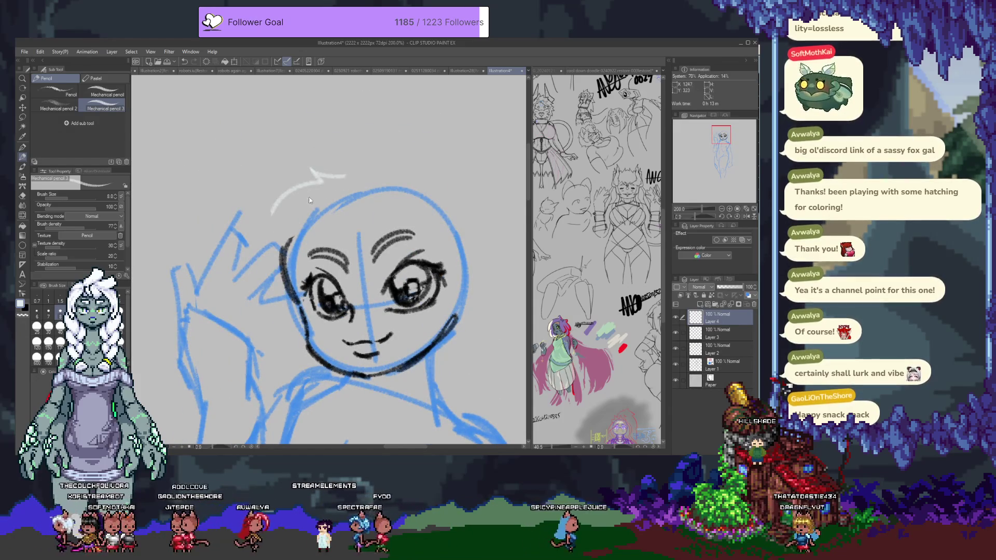
{"action": "key", "text": "ctrl+z"}
{"action": "left_click_drag", "start_coordinate": [337, 166], "coordinate": [261, 224]}
{"action": "mouse_move", "coordinate": [272, 220]}
{"action": "left_mouse_down"}
{"action": "mouse_move", "coordinate": [241, 289]}
{"action": "mouse_move", "coordinate": [248, 340]}
{"action": "mouse_move", "coordinate": [283, 371]}
{"action": "left_mouse_up"}
{"action": "left_click_drag", "start_coordinate": [293, 218], "coordinate": [290, 272]}
{"action": "mouse_move", "coordinate": [311, 241]}
{"action": "left_mouse_down"}
{"action": "mouse_move", "coordinate": [329, 272]}
{"action": "mouse_move", "coordinate": [384, 300]}
{"action": "left_mouse_up"}
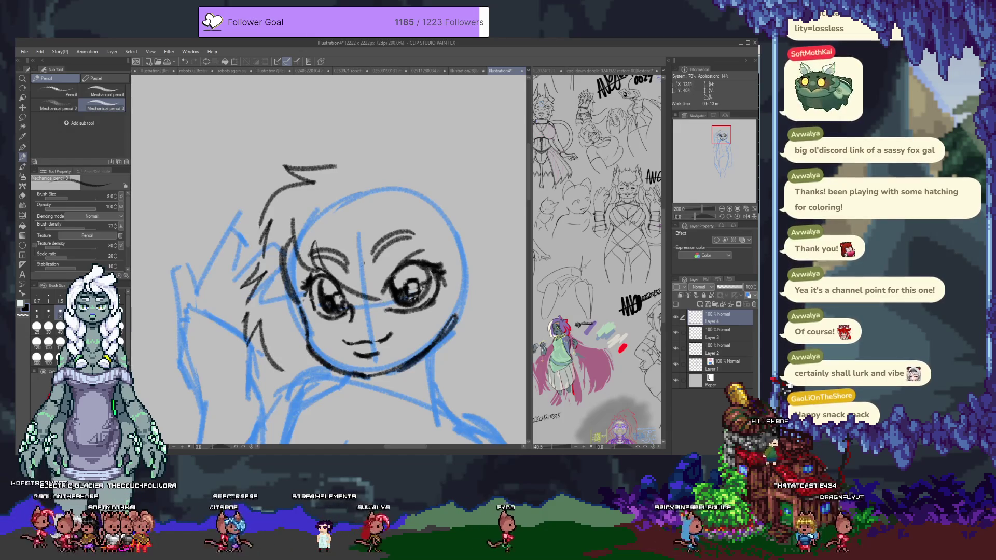
{"action": "key", "text": "ctrl+z"}
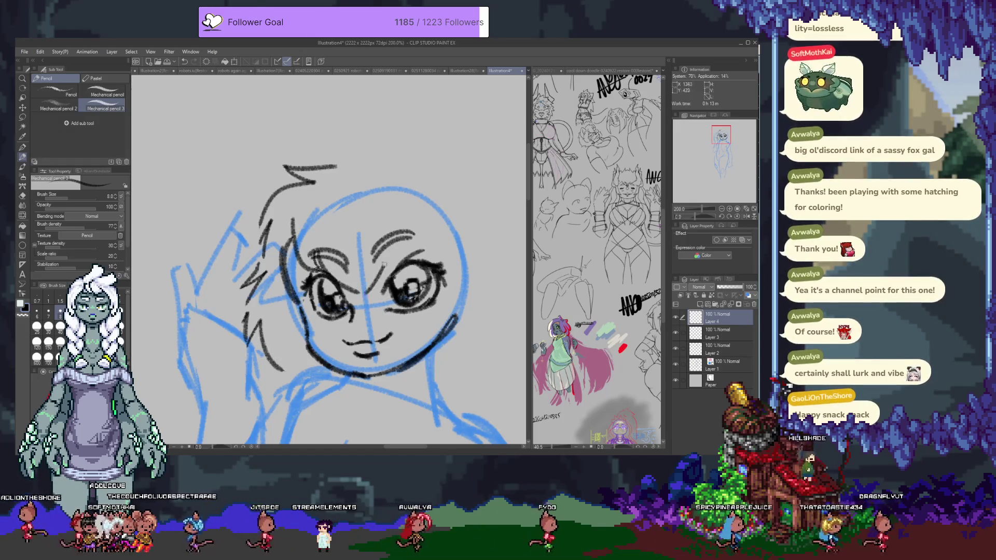
Draw hair over the right brow and down the right side, then an arched hairline on top.
{"action": "left_click_drag", "start_coordinate": [386, 229], "coordinate": [394, 259]}
{"action": "mouse_move", "coordinate": [435, 227]}
{"action": "left_mouse_down"}
{"action": "mouse_move", "coordinate": [446, 270]}
{"action": "mouse_move", "coordinate": [414, 386]}
{"action": "left_mouse_up"}
{"action": "left_click_drag", "start_coordinate": [352, 288], "coordinate": [299, 273]}
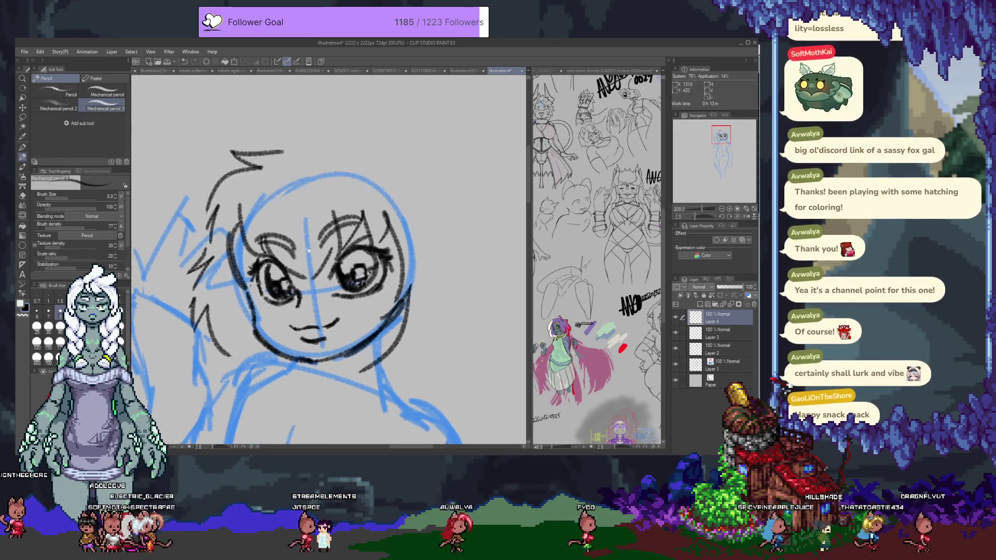
{"action": "mouse_move", "coordinate": [285, 151]}
{"action": "left_mouse_down"}
{"action": "mouse_move", "coordinate": [354, 155]}
{"action": "mouse_move", "coordinate": [382, 127]}
{"action": "mouse_move", "coordinate": [450, 203]}
{"action": "left_mouse_up"}
{"action": "key", "text": "ctrl+z"}
{"action": "key", "text": "ctrl+z"}
{"action": "key", "text": "ctrl+z"}
{"action": "left_click_drag", "start_coordinate": [309, 137], "coordinate": [432, 170]}
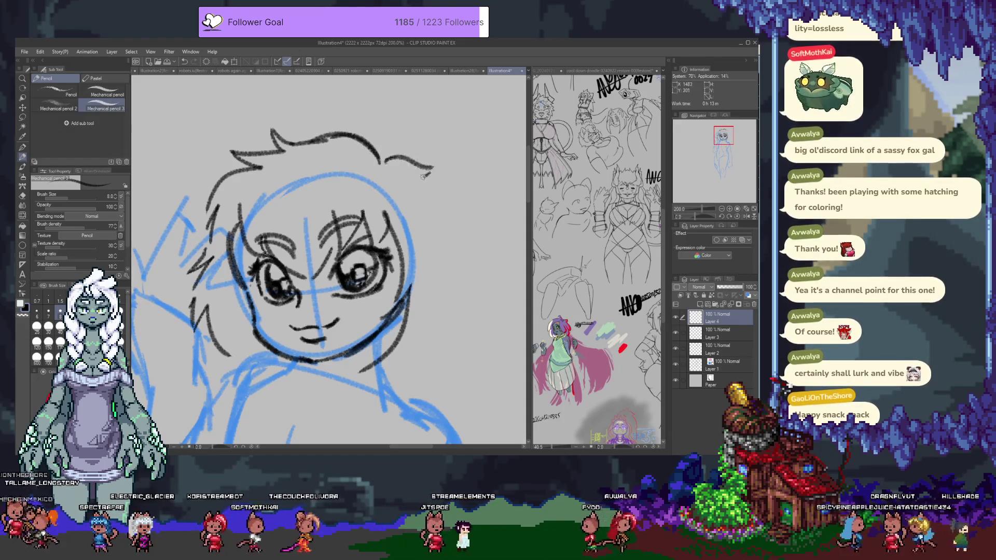
Add short hair strands on the head's left and top-right, then create a new layer for the body.
{"action": "mouse_move", "coordinate": [451, 352]}
{"action": "left_mouse_down"}
{"action": "mouse_move", "coordinate": [450, 265]}
{"action": "mouse_move", "coordinate": [382, 343]}
{"action": "left_mouse_up"}
{"action": "key", "text": "ctrl+z"}
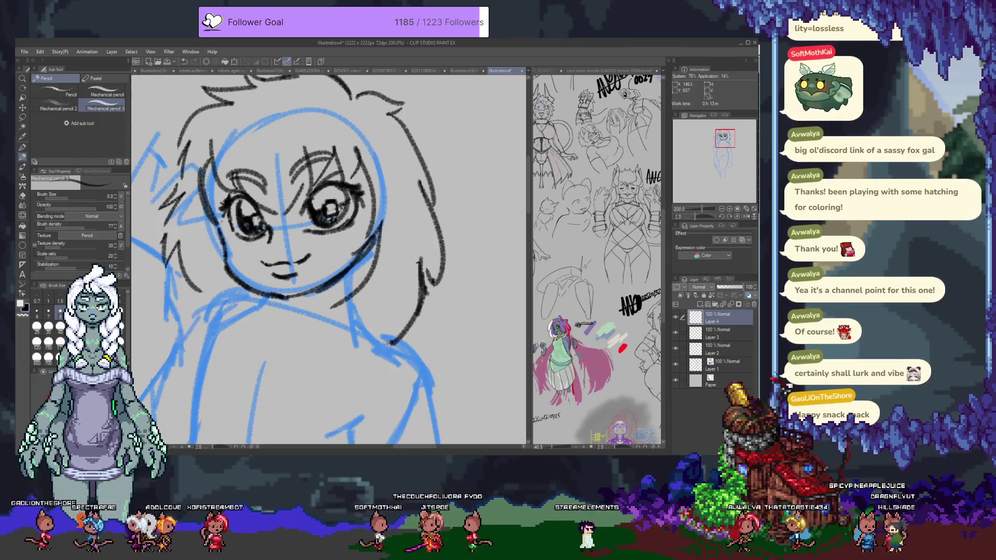
{"action": "left_click_drag", "start_coordinate": [201, 285], "coordinate": [172, 313]}
{"action": "left_click_drag", "start_coordinate": [254, 296], "coordinate": [317, 348]}
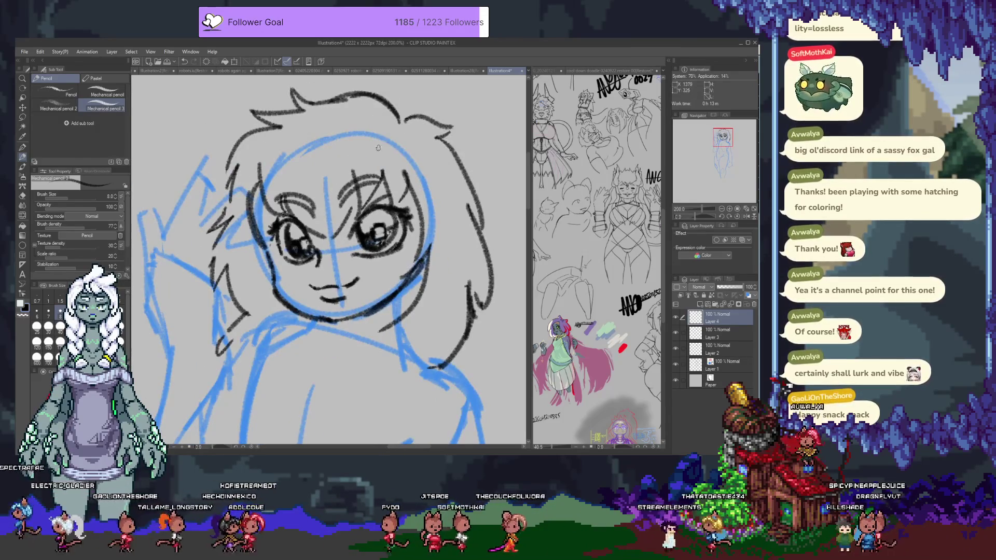
{"action": "left_click_drag", "start_coordinate": [365, 135], "coordinate": [370, 153]}
{"action": "left_click_drag", "start_coordinate": [282, 185], "coordinate": [260, 194]}
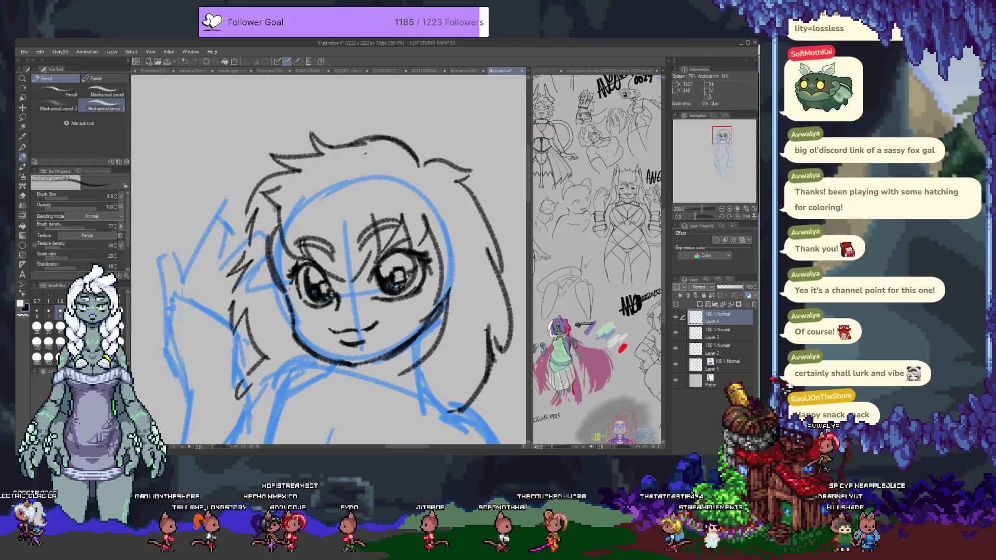
{"action": "left_click_drag", "start_coordinate": [401, 155], "coordinate": [422, 169]}
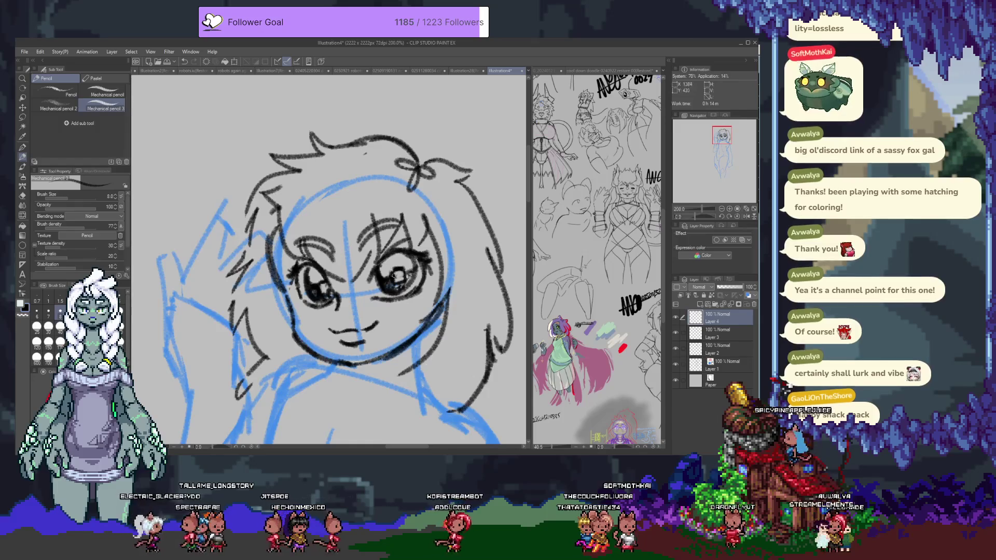
{"action": "mouse_move", "coordinate": [396, 333]}
{"action": "left_mouse_down"}
{"action": "mouse_move", "coordinate": [459, 234]}
{"action": "mouse_move", "coordinate": [421, 257]}
{"action": "left_mouse_up"}
{"action": "left_click", "coordinate": [700, 305]}
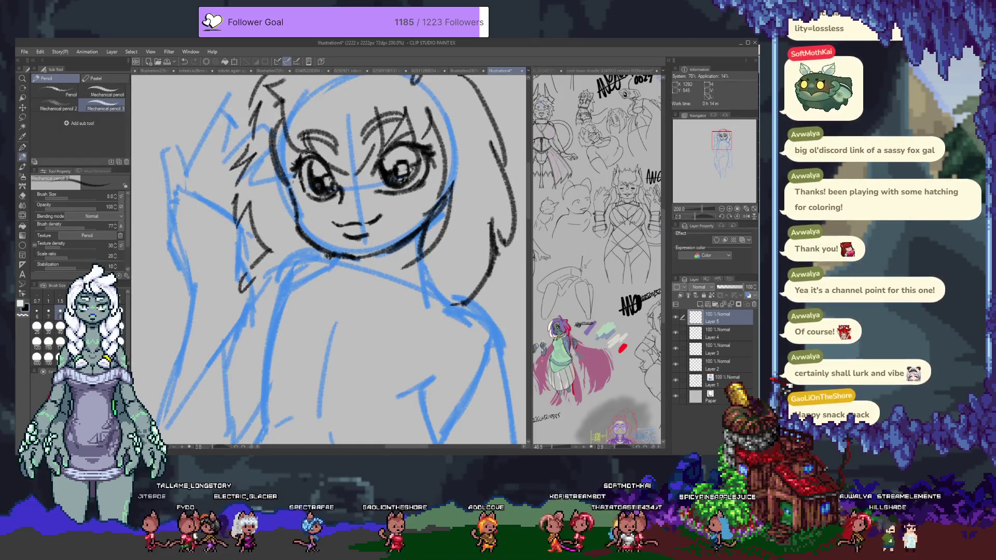
On Layer 5, ink a short chest line and the chest curve, redrawing the curve once more cleanly.
{"action": "left_click_drag", "start_coordinate": [347, 292], "coordinate": [325, 224]}
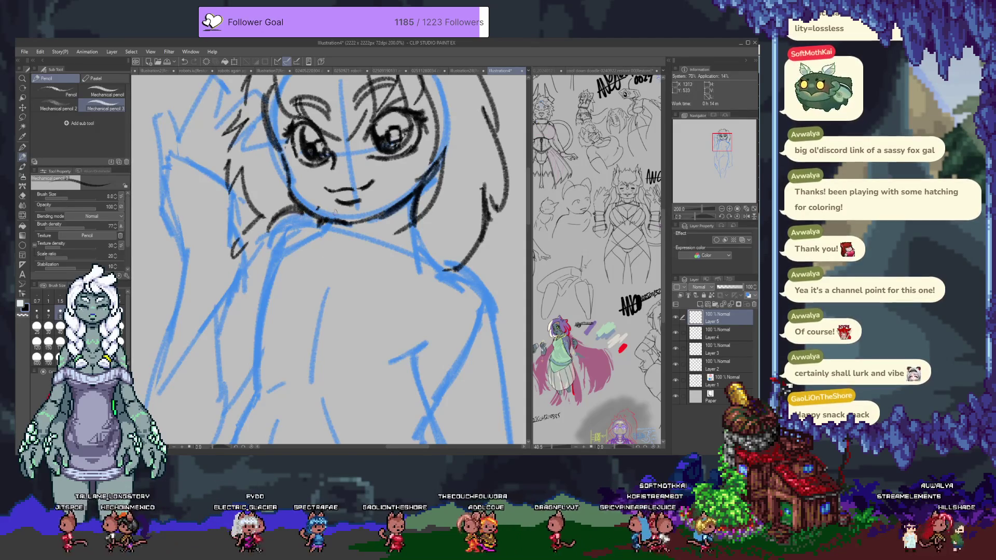
{"action": "key", "text": "e"}
{"action": "key", "text": "p"}
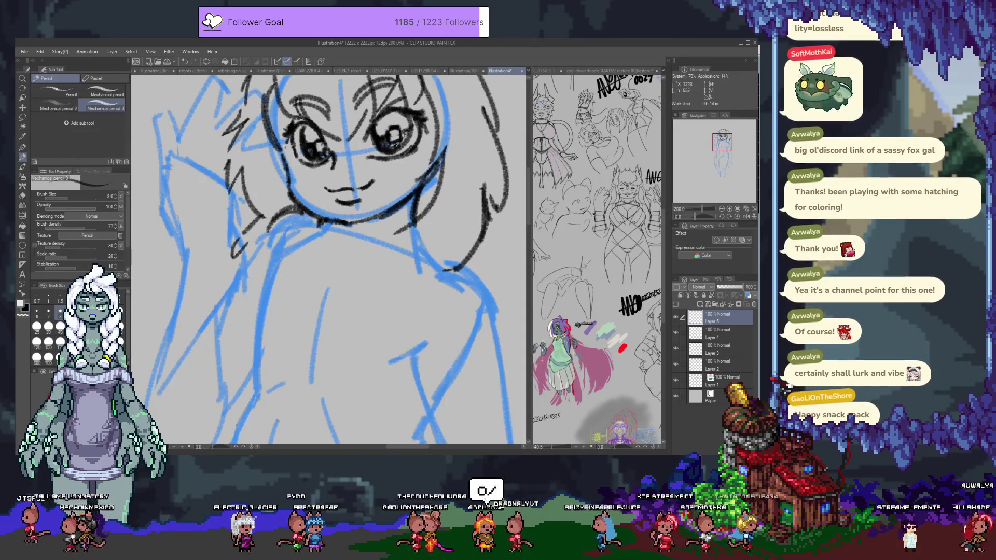
{"action": "left_click_drag", "start_coordinate": [276, 228], "coordinate": [262, 197]}
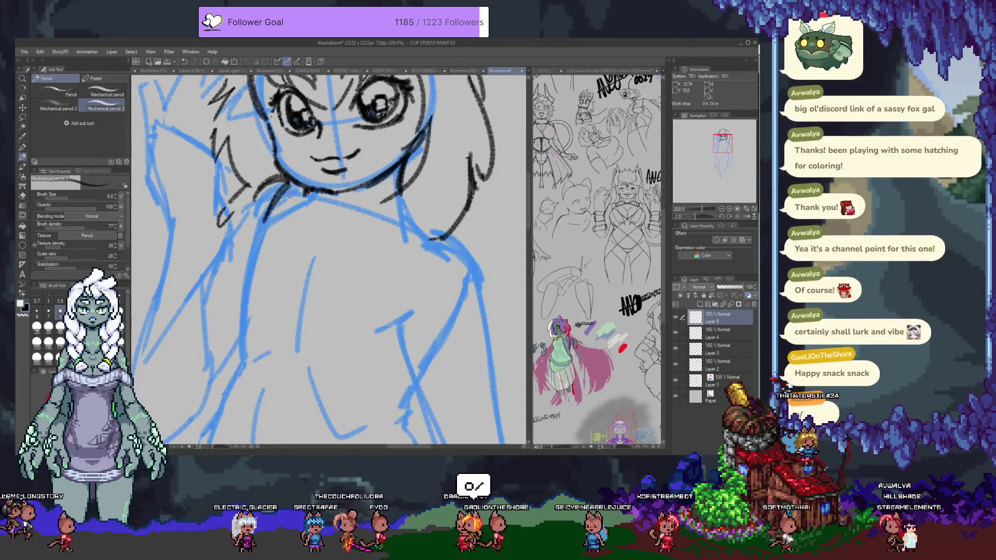
{"action": "left_click_drag", "start_coordinate": [282, 202], "coordinate": [287, 188]}
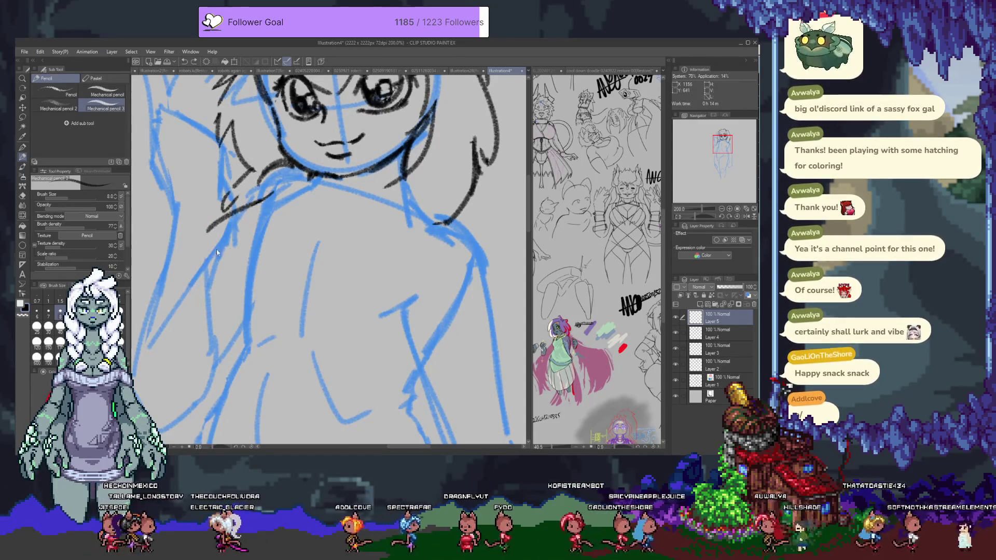
{"action": "mouse_move", "coordinate": [263, 206]}
{"action": "left_mouse_down"}
{"action": "mouse_move", "coordinate": [260, 222]}
{"action": "mouse_move", "coordinate": [217, 254]}
{"action": "mouse_move", "coordinate": [236, 352]}
{"action": "left_mouse_up"}
{"action": "scroll", "coordinate": [249, 291], "scroll_direction": "down", "scroll_amount": 2}
{"action": "left_click_drag", "start_coordinate": [397, 302], "coordinate": [271, 298]}
{"action": "key", "text": "ctrl+z"}
{"action": "mouse_move", "coordinate": [379, 336]}
{"action": "left_mouse_down"}
{"action": "mouse_move", "coordinate": [267, 295]}
{"action": "mouse_move", "coordinate": [389, 295]}
{"action": "left_mouse_up"}
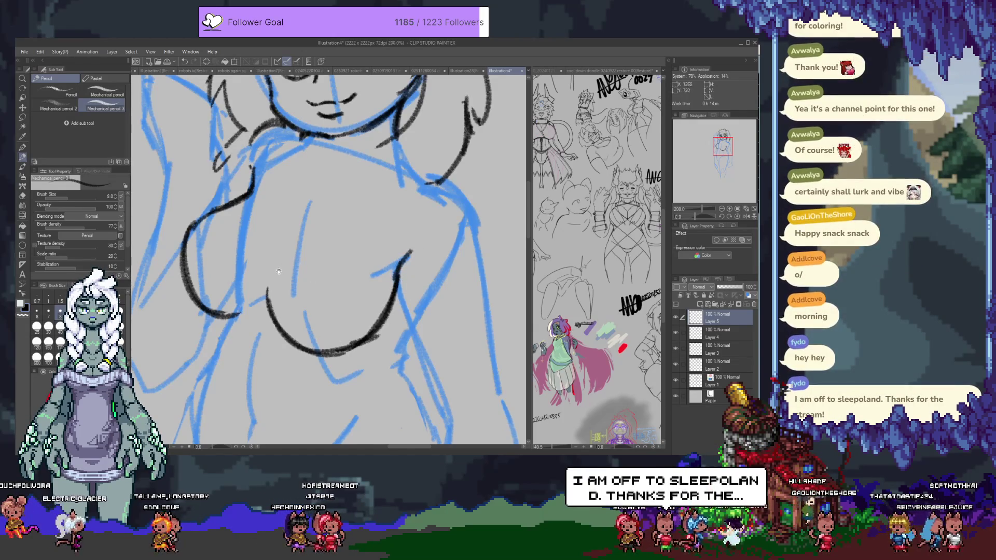
{"action": "left_click_drag", "start_coordinate": [281, 271], "coordinate": [293, 249]}
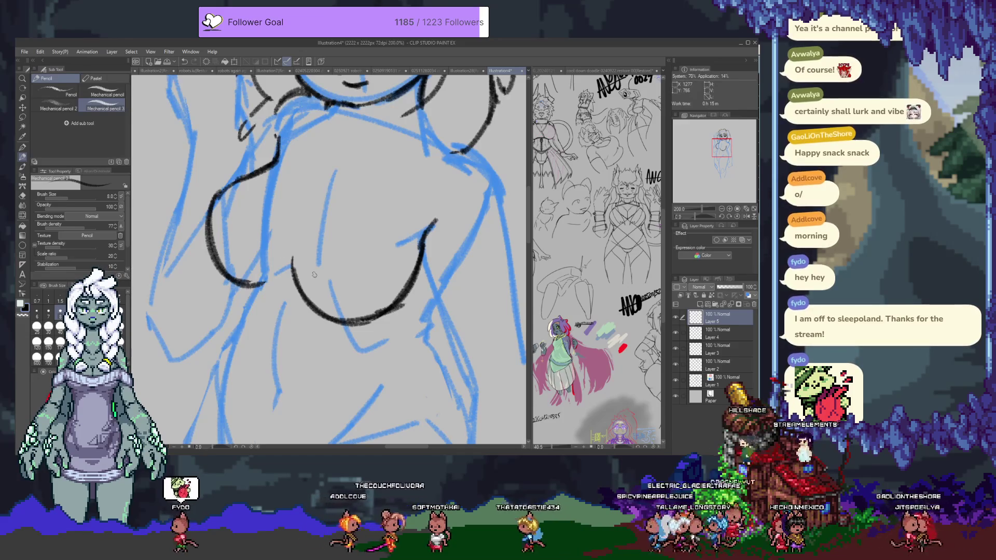
{"action": "scroll", "coordinate": [321, 192], "scroll_direction": "up", "scroll_amount": 3}
Undo a stray short stroke and extend the left shoulder line upward.
{"action": "left_click_drag", "start_coordinate": [316, 295], "coordinate": [350, 274]}
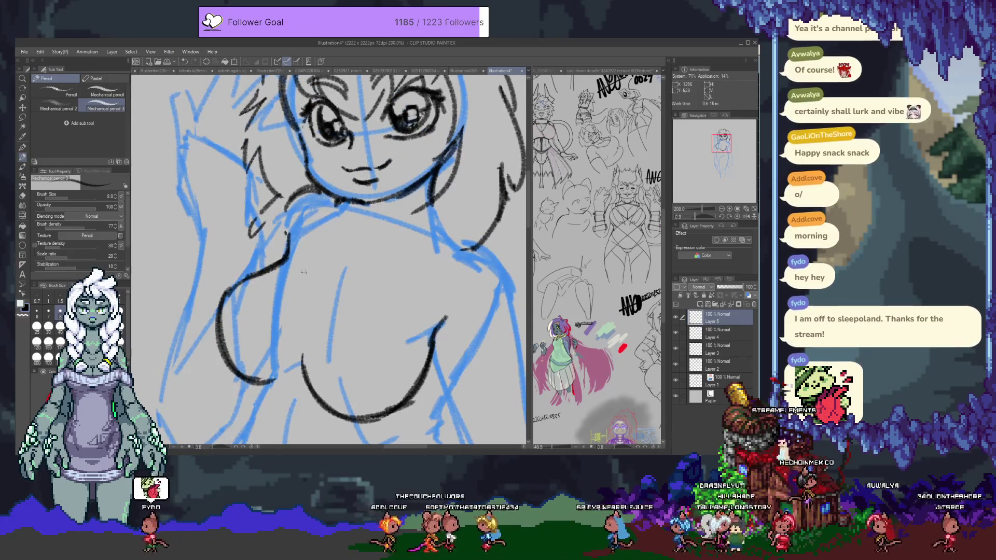
{"action": "key", "text": "ctrl+z"}
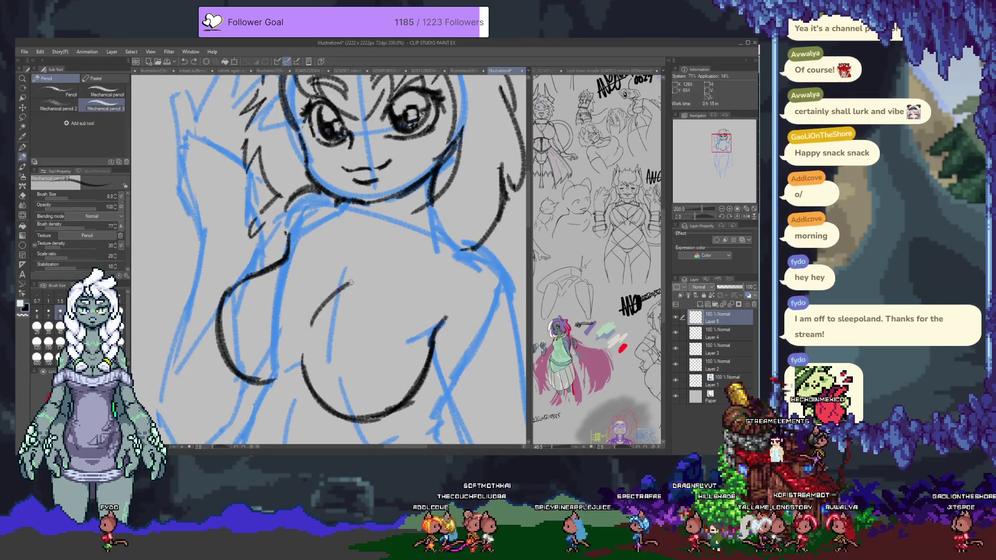
{"action": "left_click_drag", "start_coordinate": [284, 254], "coordinate": [291, 224]}
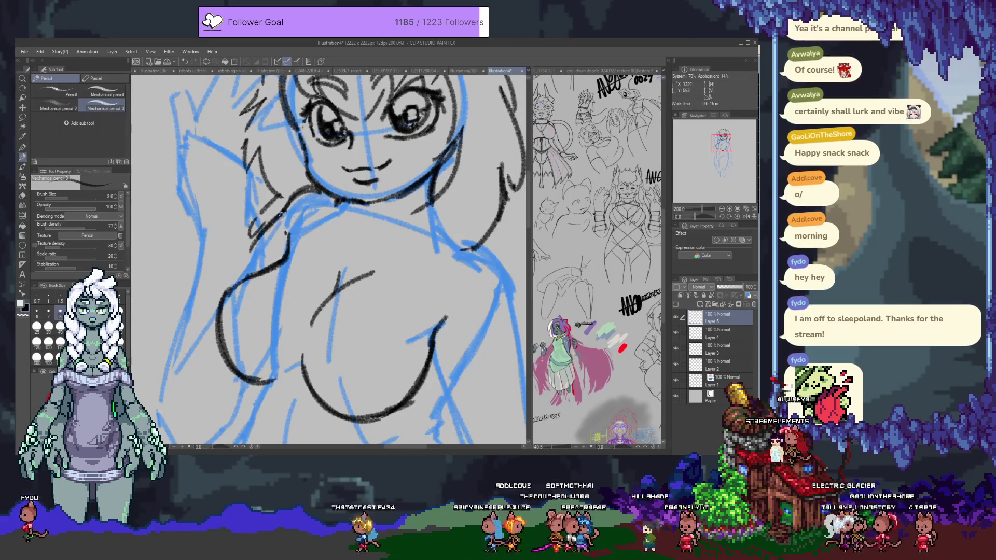
{"action": "mouse_move", "coordinate": [271, 230]}
{"action": "left_mouse_down"}
{"action": "mouse_move", "coordinate": [259, 172]}
{"action": "mouse_move", "coordinate": [358, 108]}
{"action": "mouse_move", "coordinate": [393, 202]}
{"action": "mouse_move", "coordinate": [424, 205]}
{"action": "left_mouse_up"}
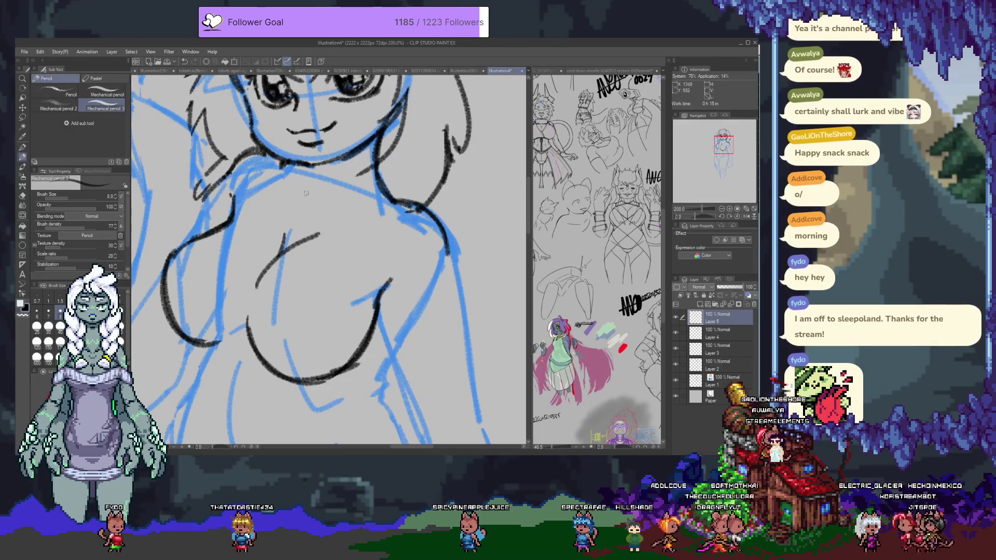
Draw the collarbone at the neck base, add a chest mark, and hide Layer 5.
{"action": "left_click_drag", "start_coordinate": [358, 212], "coordinate": [406, 213]}
{"action": "left_click_drag", "start_coordinate": [312, 211], "coordinate": [312, 212]}
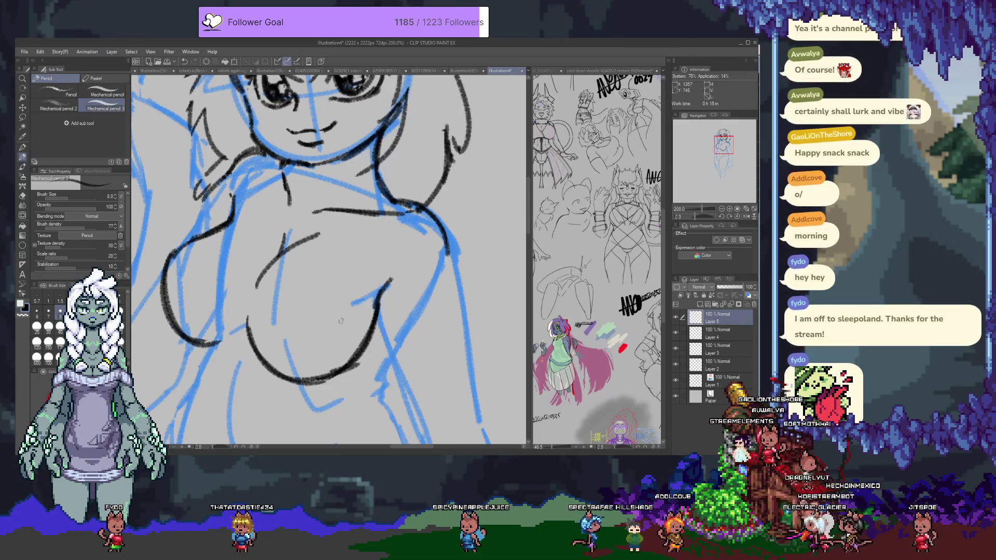
{"action": "left_click_drag", "start_coordinate": [399, 301], "coordinate": [442, 346]}
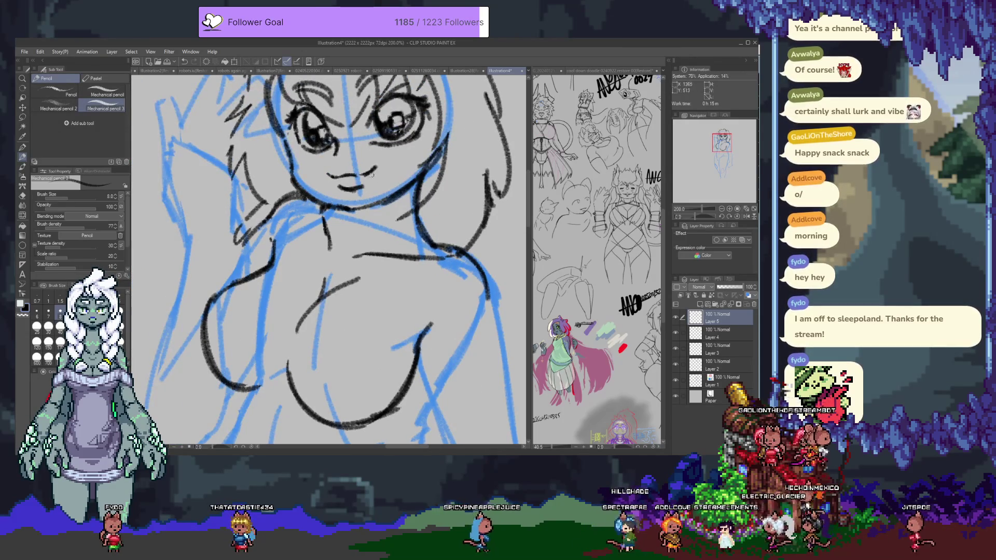
{"action": "scroll", "coordinate": [344, 253], "scroll_direction": "down", "scroll_amount": 5}
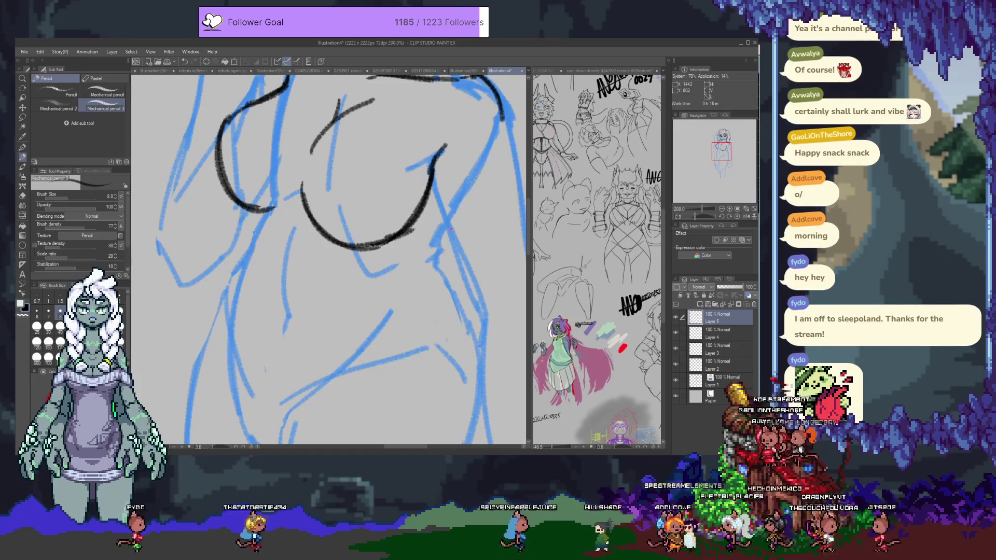
{"action": "left_click_drag", "start_coordinate": [434, 250], "coordinate": [435, 262]}
{"action": "scroll", "coordinate": [363, 254], "scroll_direction": "up", "scroll_amount": 5}
{"action": "scroll", "coordinate": [356, 251], "scroll_direction": "down", "scroll_amount": 4}
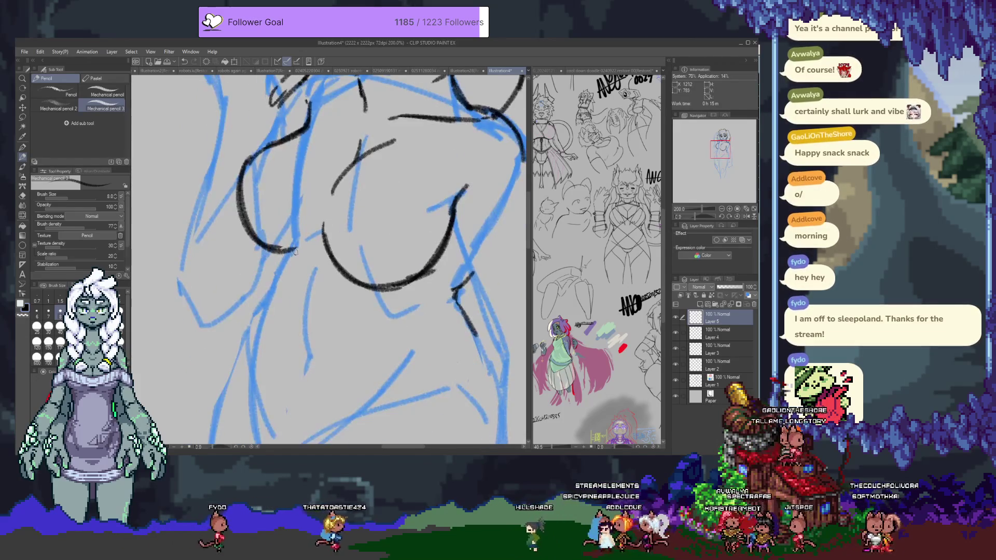
{"action": "scroll", "coordinate": [356, 251], "scroll_direction": "up", "scroll_amount": 2}
{"action": "left_click", "coordinate": [676, 318]}
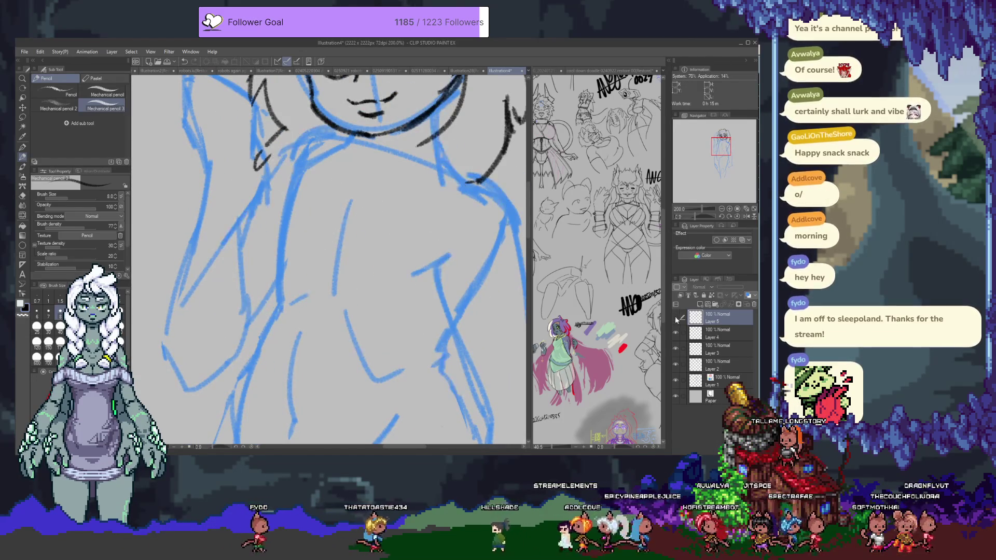
Hide the chest linework layer and add a new layer to redraw the chest on.
{"action": "left_click", "coordinate": [675, 318]}
{"action": "left_click", "coordinate": [706, 307]}
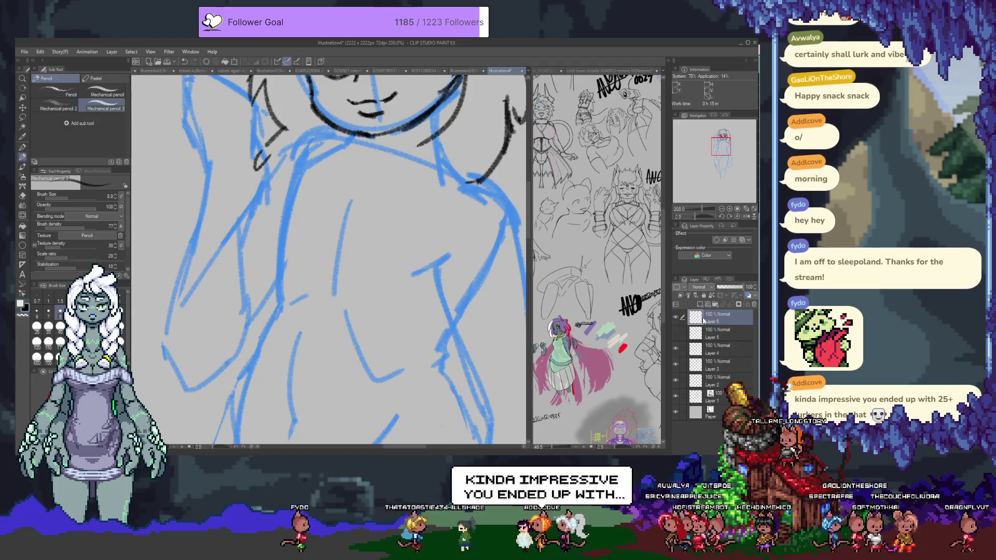
{"action": "left_click", "coordinate": [690, 314]}
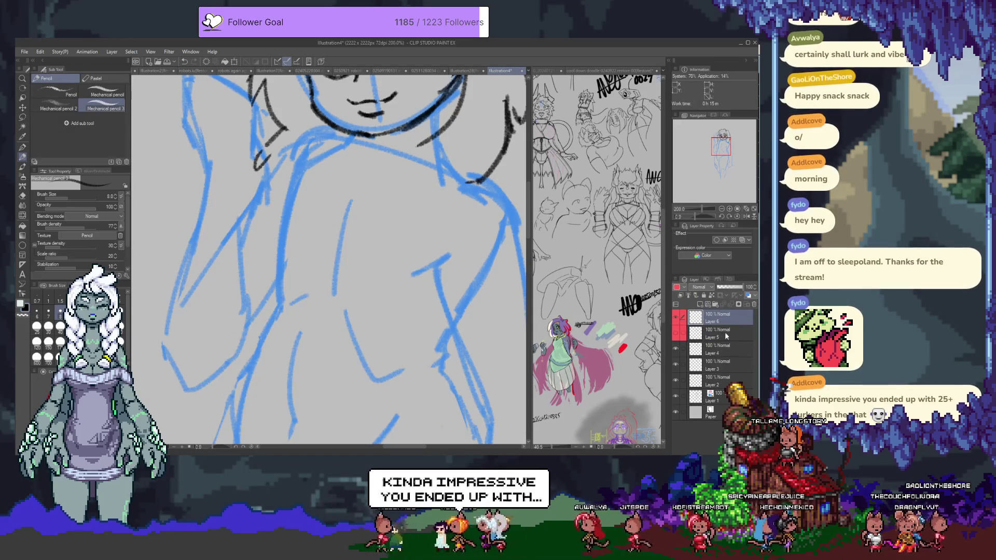
{"action": "scroll", "coordinate": [348, 236], "scroll_direction": "up", "scroll_amount": 2}
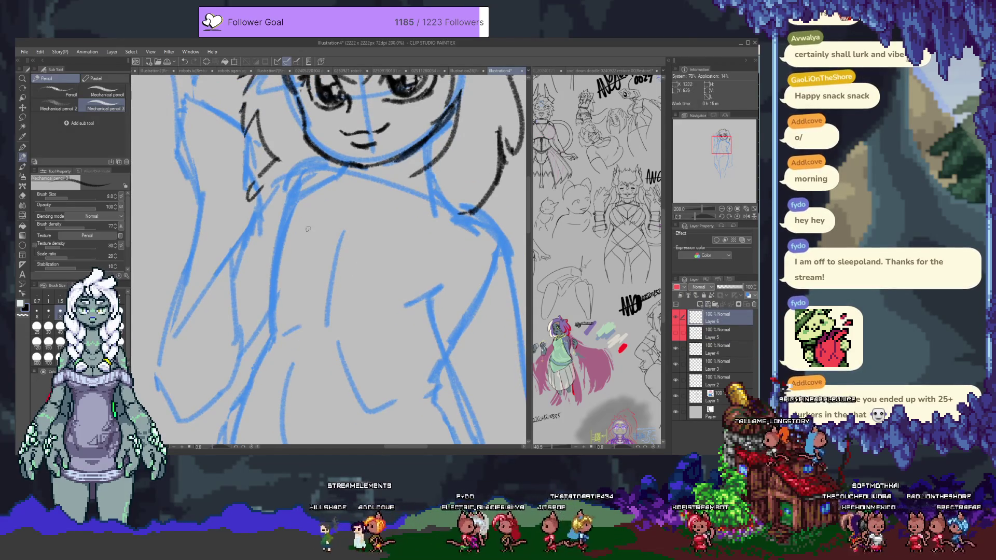
{"action": "scroll", "coordinate": [301, 230], "scroll_direction": "down", "scroll_amount": 2}
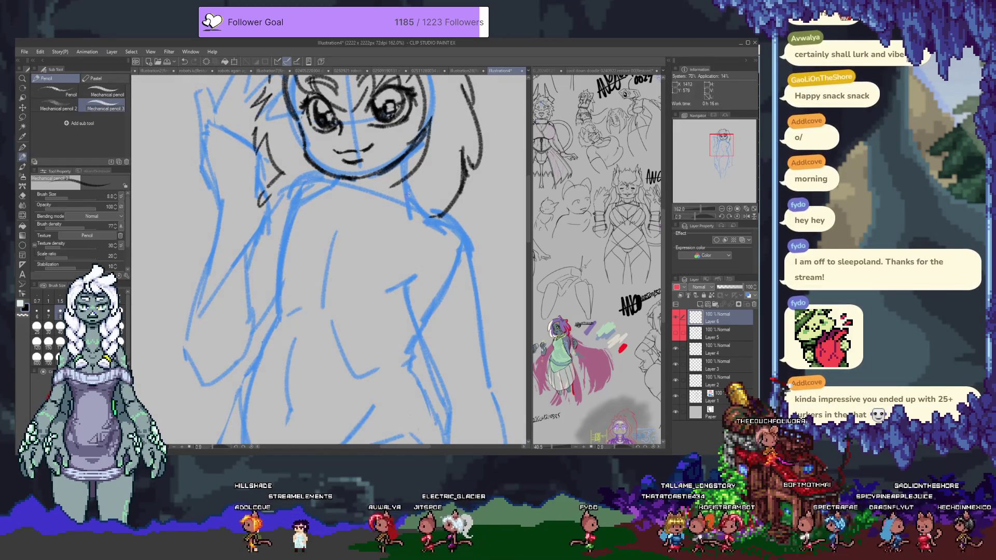
{"action": "left_click_drag", "start_coordinate": [321, 192], "coordinate": [315, 189]}
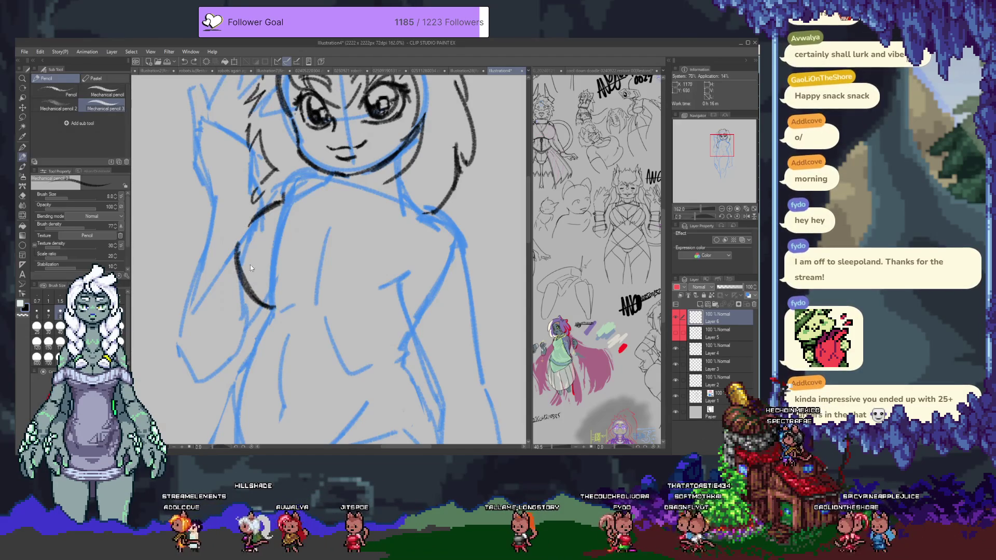
{"action": "left_click_drag", "start_coordinate": [234, 259], "coordinate": [224, 210]}
Erase a misplaced chest curve, then redraw the shoulder line and the chest's lower curve.
{"action": "left_click_drag", "start_coordinate": [312, 297], "coordinate": [387, 280]}
{"action": "key", "text": "e"}
{"action": "left_click_drag", "start_coordinate": [225, 210], "coordinate": [295, 279]}
{"action": "key", "text": "p"}
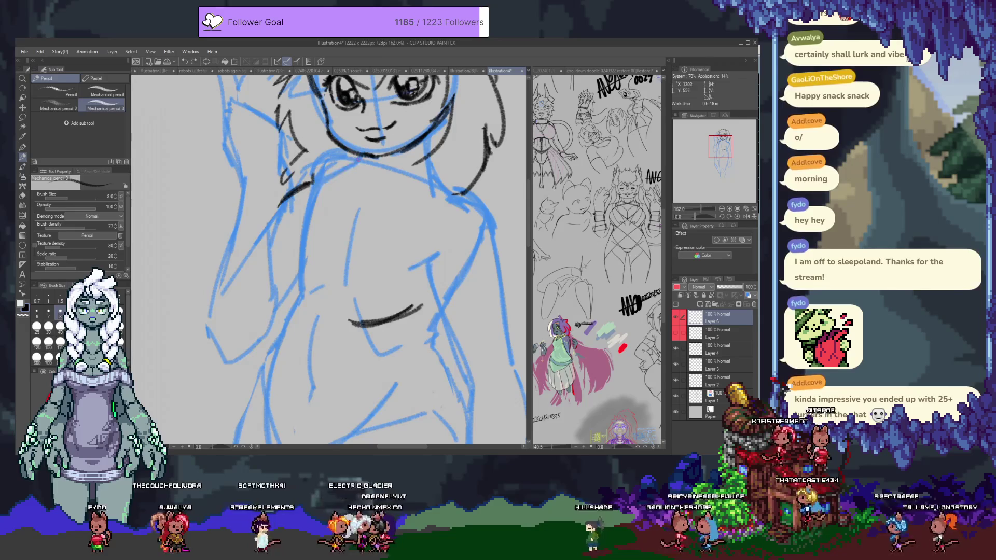
{"action": "left_click_drag", "start_coordinate": [361, 156], "coordinate": [323, 176]}
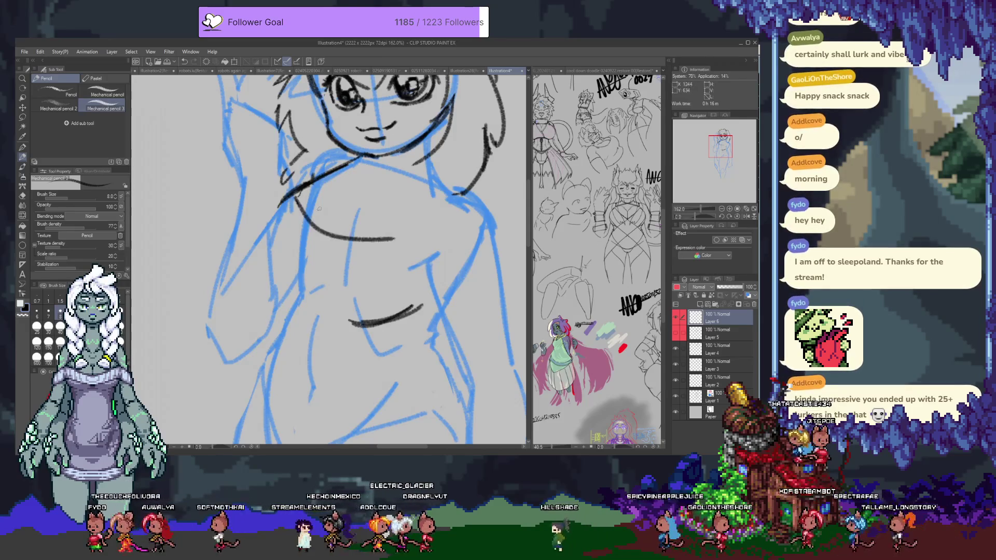
{"action": "left_click_drag", "start_coordinate": [356, 159], "coordinate": [301, 196]}
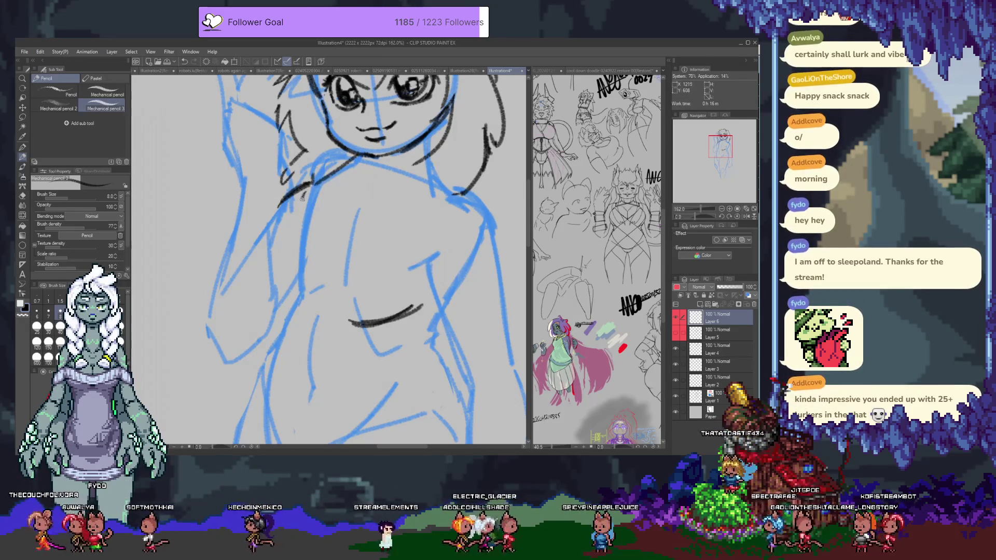
{"action": "mouse_move", "coordinate": [302, 193]}
{"action": "left_mouse_down"}
{"action": "mouse_move", "coordinate": [389, 236]}
{"action": "mouse_move", "coordinate": [441, 174]}
{"action": "left_mouse_up"}
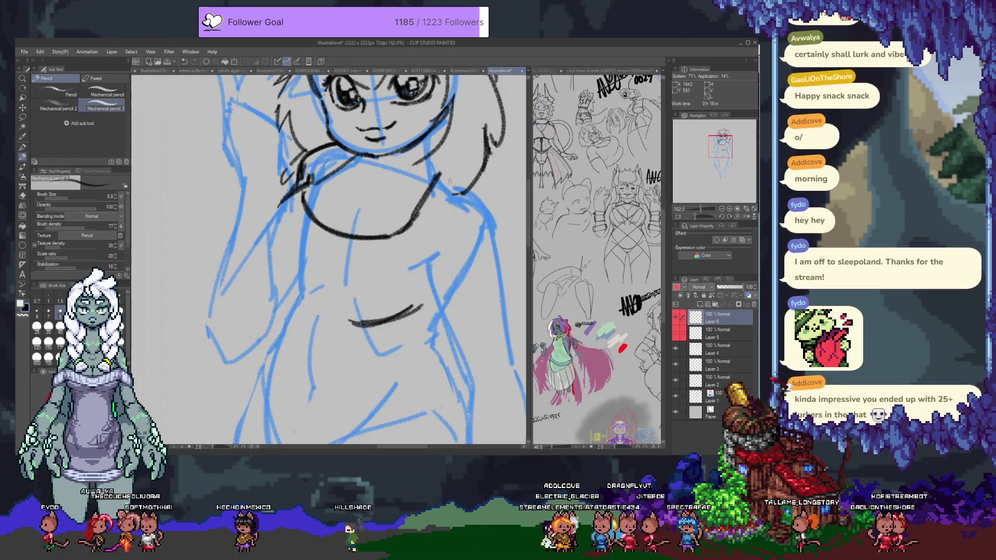
{"action": "key", "text": "ctrl+z"}
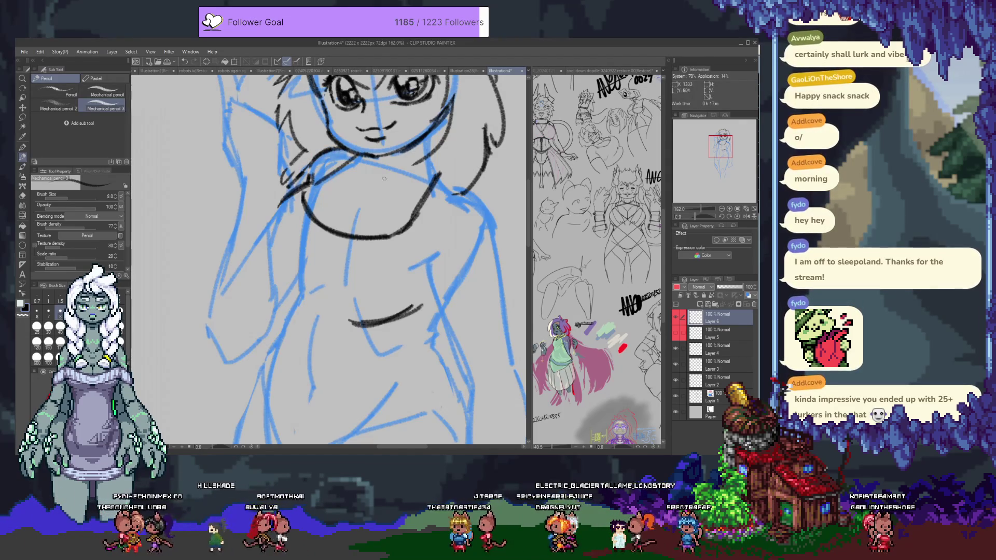
Ink the curve along the lower chest, retrying it several times.
{"action": "left_click_drag", "start_coordinate": [322, 220], "coordinate": [363, 194]}
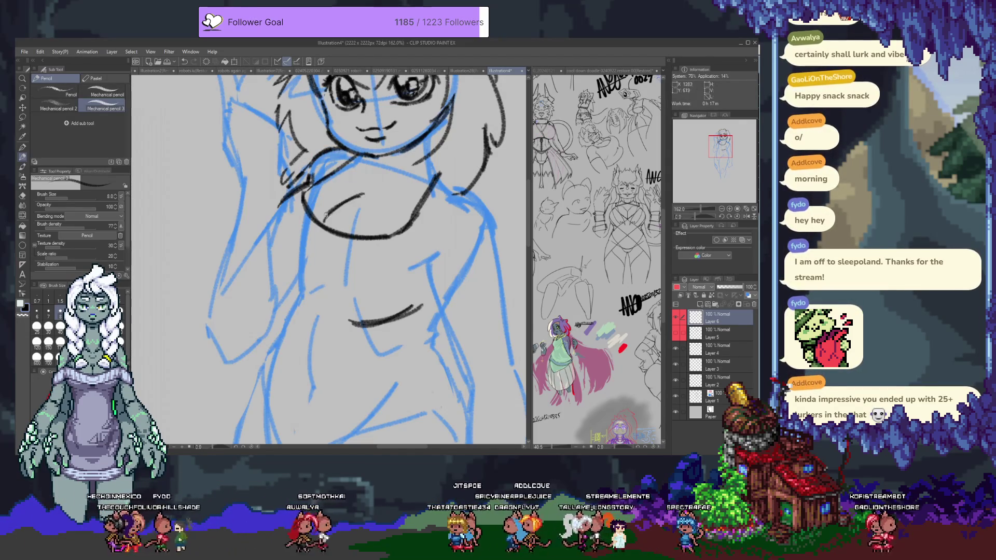
{"action": "key", "text": "ctrl+z"}
{"action": "left_click_drag", "start_coordinate": [322, 220], "coordinate": [361, 194]}
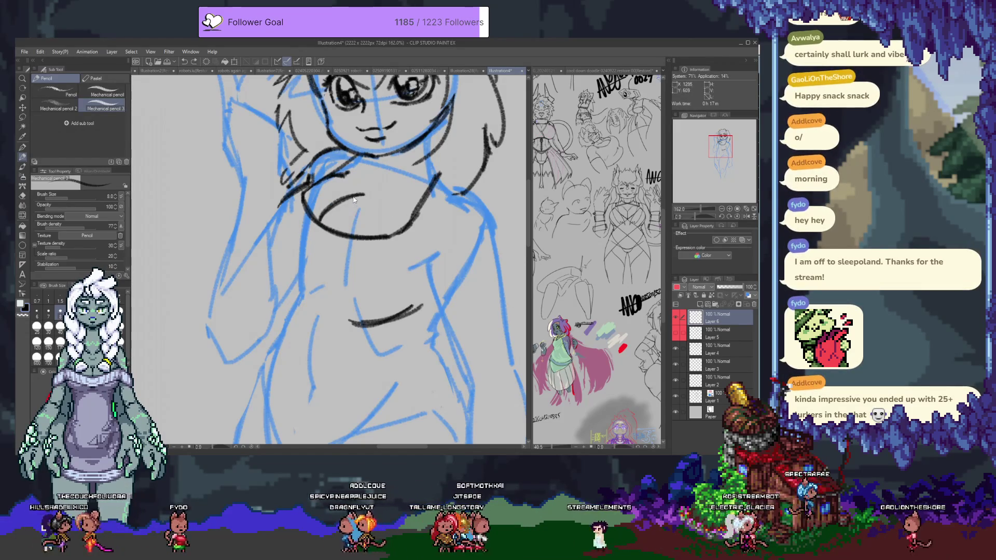
{"action": "key", "text": "e"}
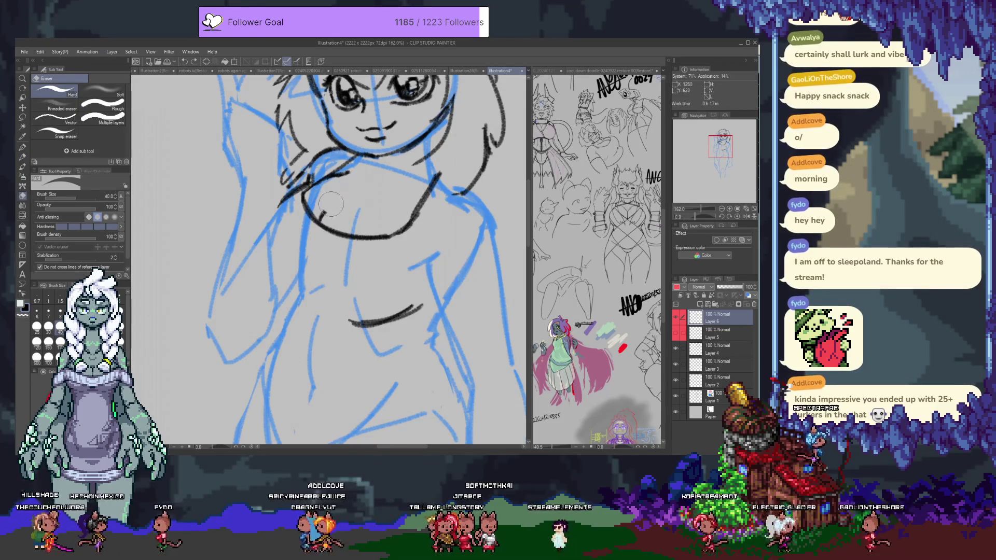
{"action": "key", "text": "p"}
{"action": "left_click_drag", "start_coordinate": [317, 222], "coordinate": [362, 197]}
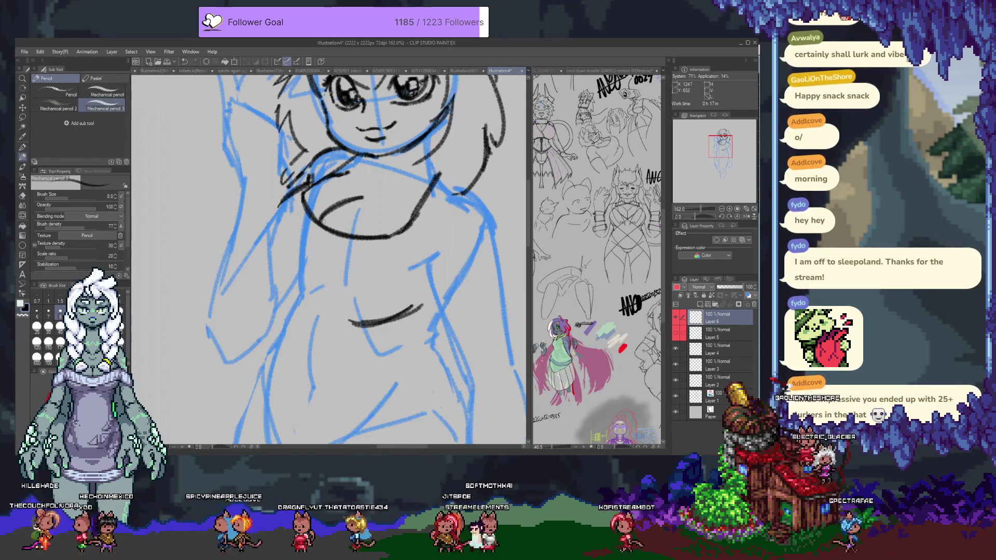
{"action": "key", "text": "ctrl+z"}
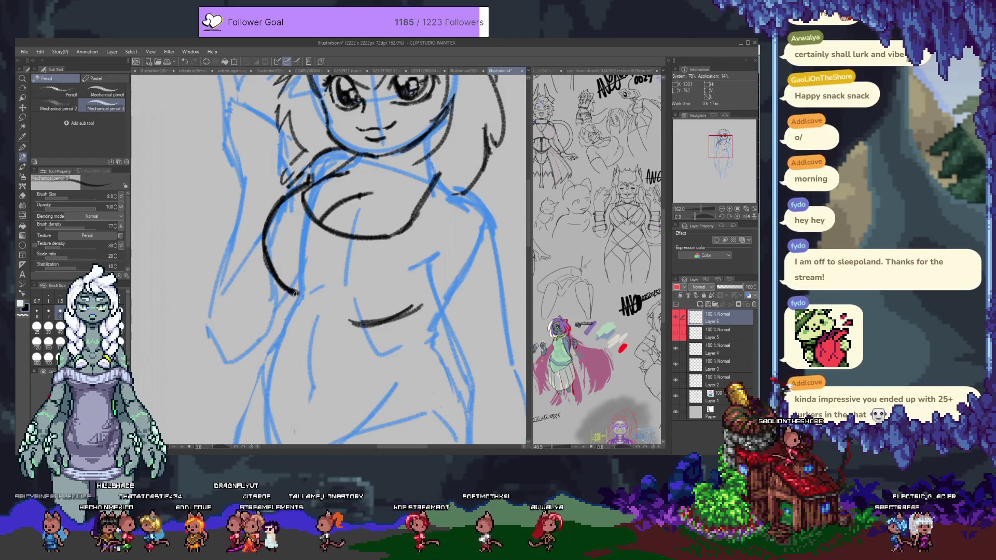
Draw the belly curve, redrawing it in a new shape.
{"action": "mouse_move", "coordinate": [358, 323]}
{"action": "left_mouse_down"}
{"action": "mouse_move", "coordinate": [325, 295]}
{"action": "mouse_move", "coordinate": [371, 325]}
{"action": "mouse_move", "coordinate": [423, 305]}
{"action": "left_mouse_up"}
{"action": "key", "text": "ctrl+z"}
{"action": "key", "text": "ctrl+z"}
{"action": "left_click_drag", "start_coordinate": [320, 289], "coordinate": [400, 318]}
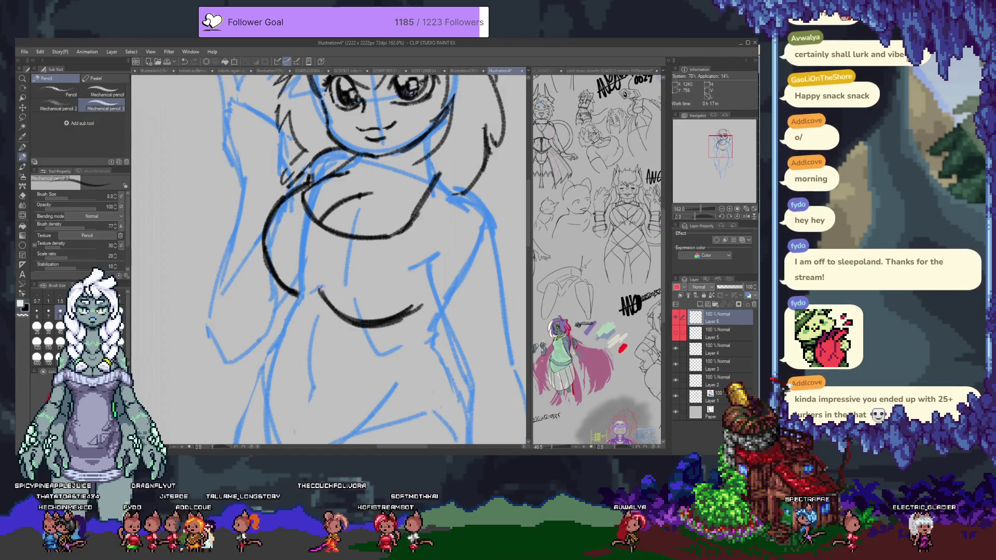
Remove the pointed ear drawn above the hair.
{"action": "scroll", "coordinate": [362, 268], "scroll_direction": "up", "scroll_amount": 3}
{"action": "scroll", "coordinate": [363, 265], "scroll_direction": "up", "scroll_amount": 2}
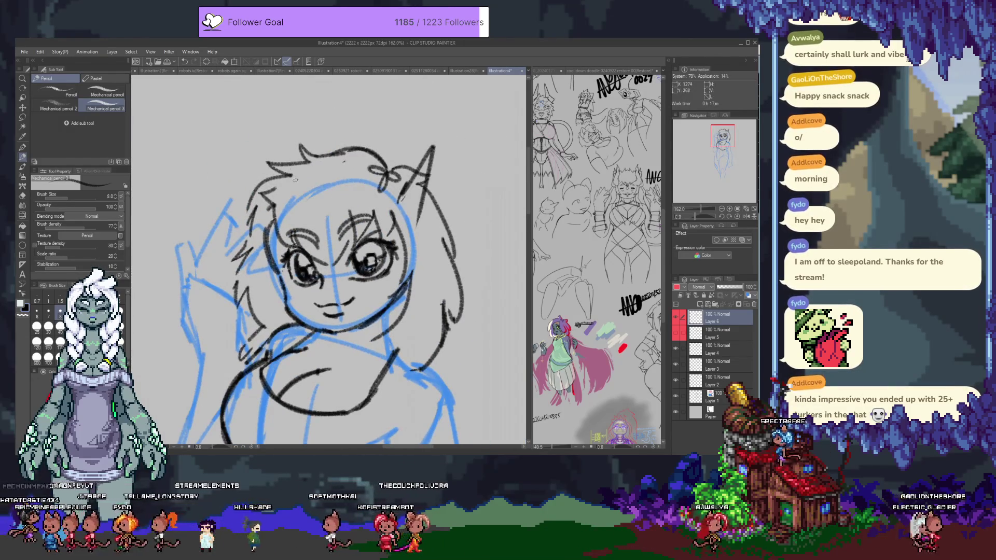
{"action": "key", "text": "ctrl+z"}
{"action": "scroll", "coordinate": [376, 284], "scroll_direction": "down", "scroll_amount": 1}
Make Layer 3 active and give it a yellow colour label.
{"action": "left_click", "coordinate": [381, 199], "text": "ctrl+shift"}
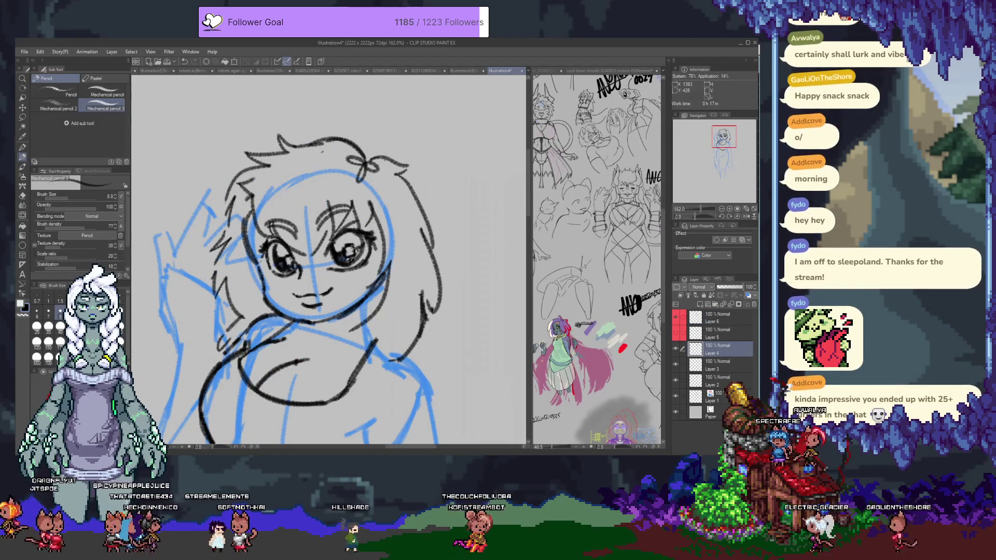
{"action": "left_click", "coordinate": [346, 252], "text": "ctrl+shift"}
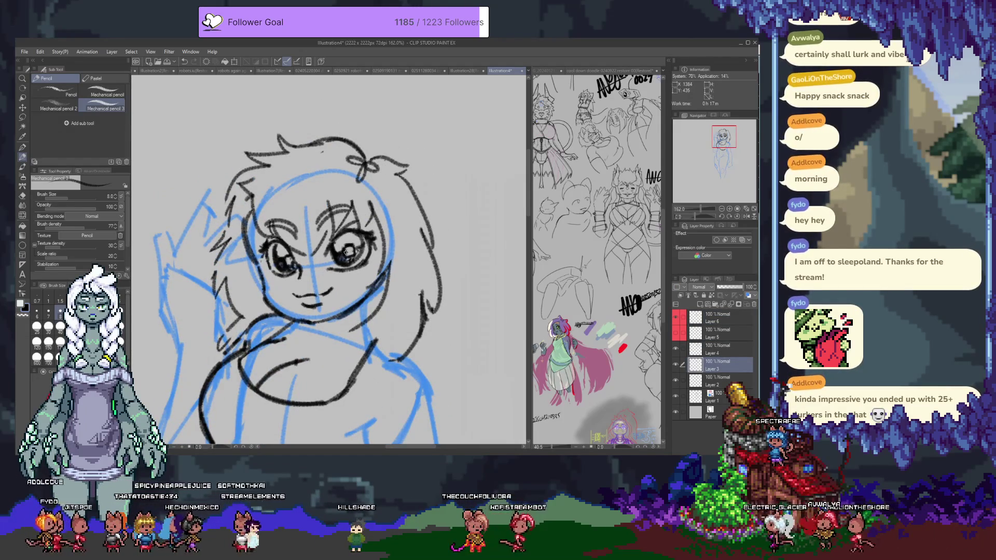
{"action": "left_click", "coordinate": [675, 366]}
{"action": "left_click", "coordinate": [675, 365]}
{"action": "left_click", "coordinate": [676, 287]}
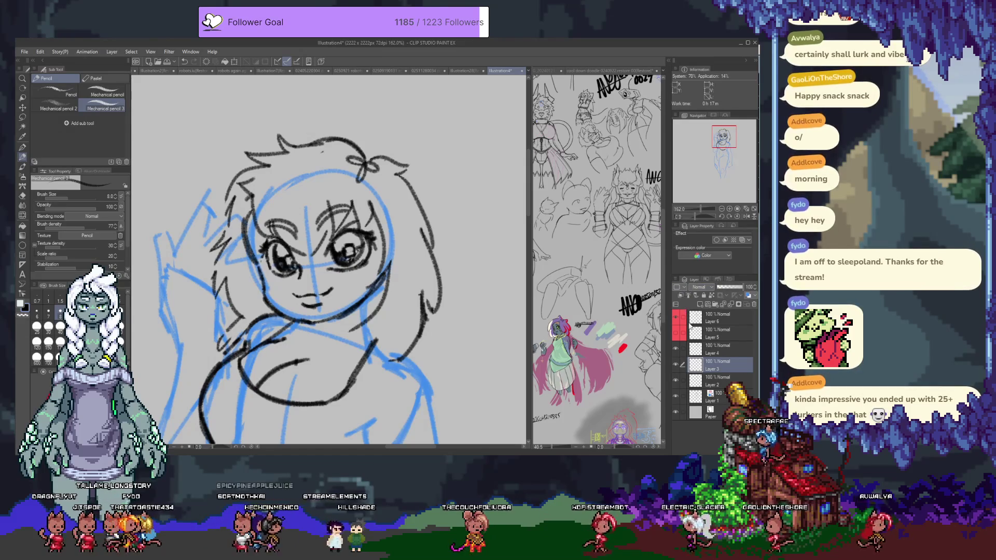
Toggle Layers 4, 3 and 2 off and on to compare their linework.
{"action": "left_click", "coordinate": [676, 348]}
{"action": "left_click", "coordinate": [675, 349]}
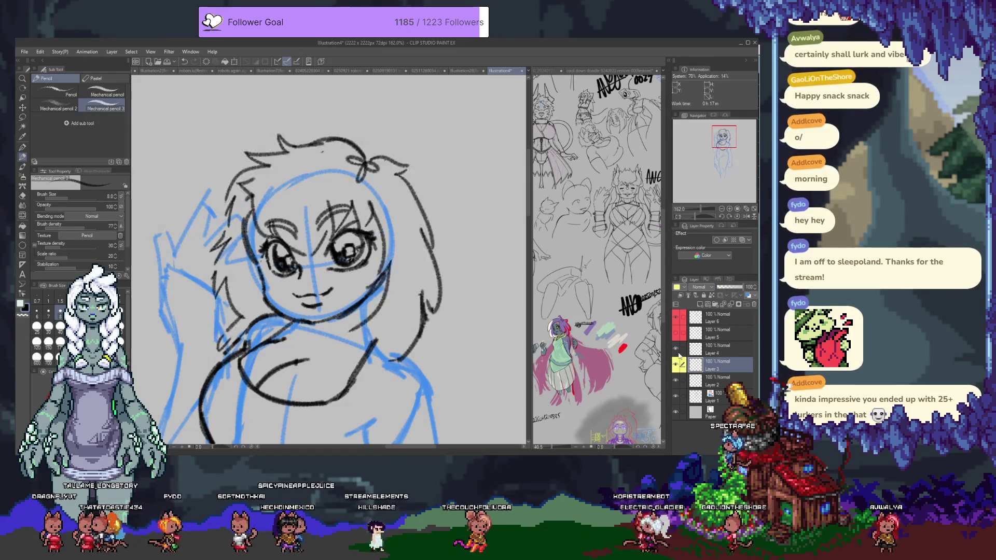
{"action": "left_click", "coordinate": [675, 366]}
{"action": "left_click", "coordinate": [675, 366]}
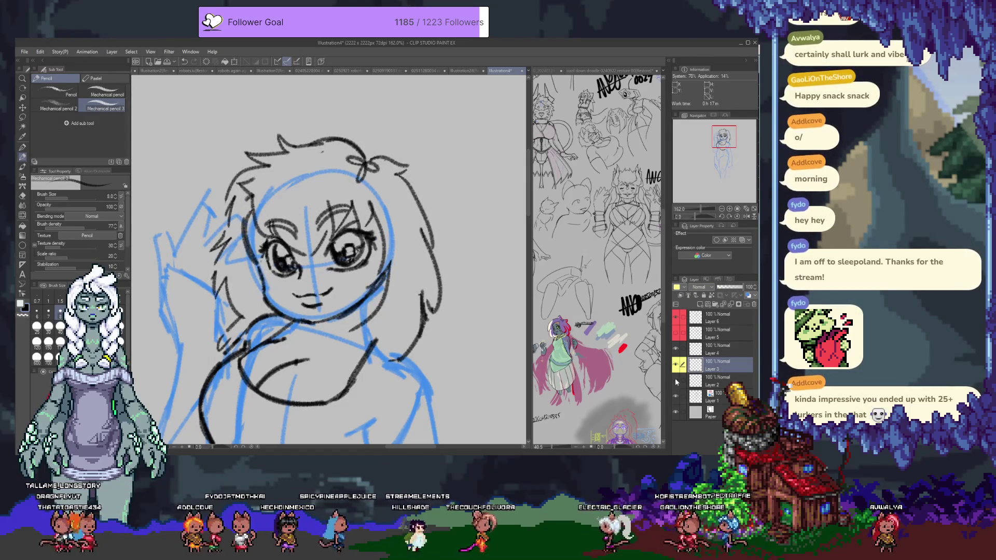
{"action": "left_click", "coordinate": [675, 382]}
{"action": "left_click", "coordinate": [675, 382]}
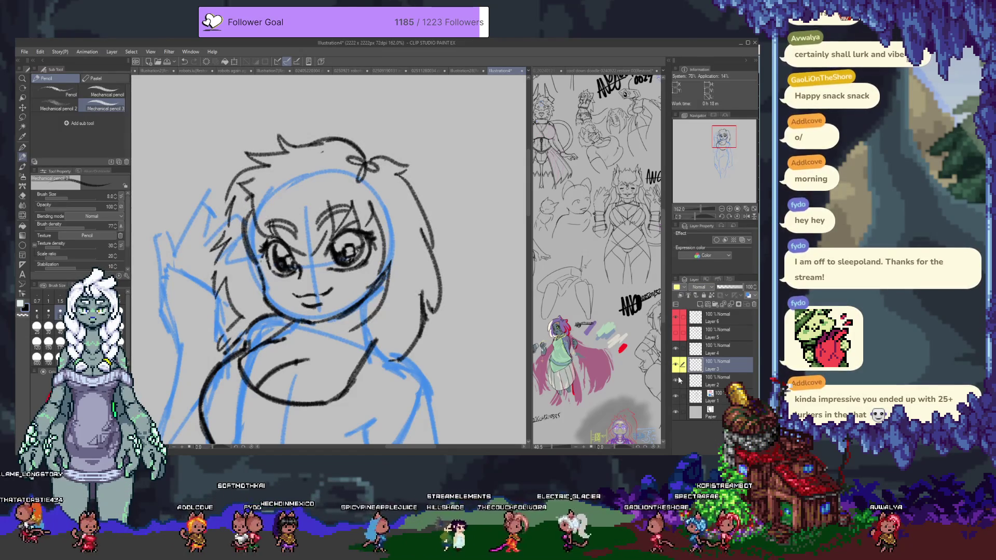
Lasso-select the area around the right eye, then clear the selection.
{"action": "key", "text": "m"}
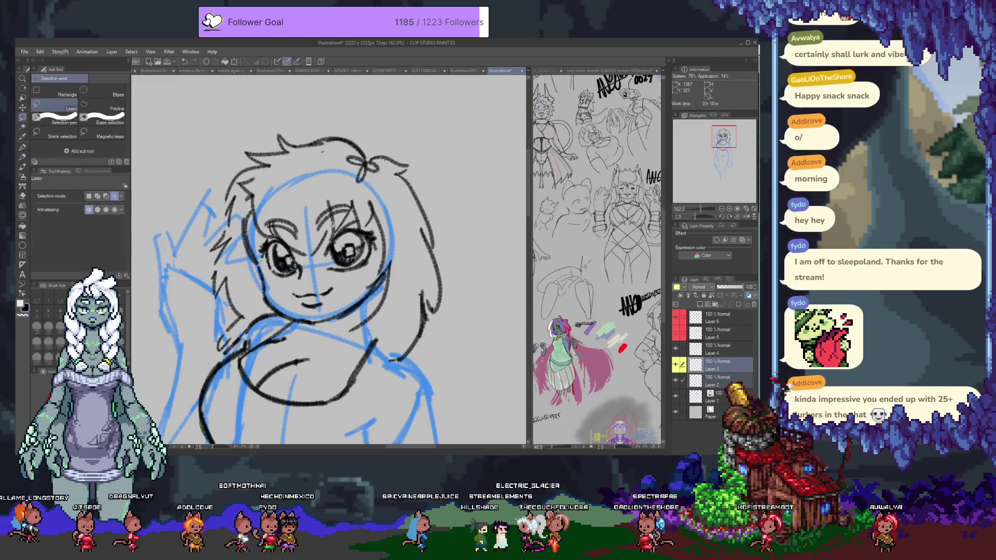
{"action": "mouse_move", "coordinate": [334, 277]}
{"action": "left_mouse_down"}
{"action": "mouse_move", "coordinate": [363, 274]}
{"action": "mouse_move", "coordinate": [383, 235]}
{"action": "mouse_move", "coordinate": [326, 228]}
{"action": "mouse_move", "coordinate": [317, 241]}
{"action": "mouse_move", "coordinate": [346, 245]}
{"action": "left_mouse_up"}
{"action": "key", "text": "k"}
{"action": "key", "text": "ctrl+d"}
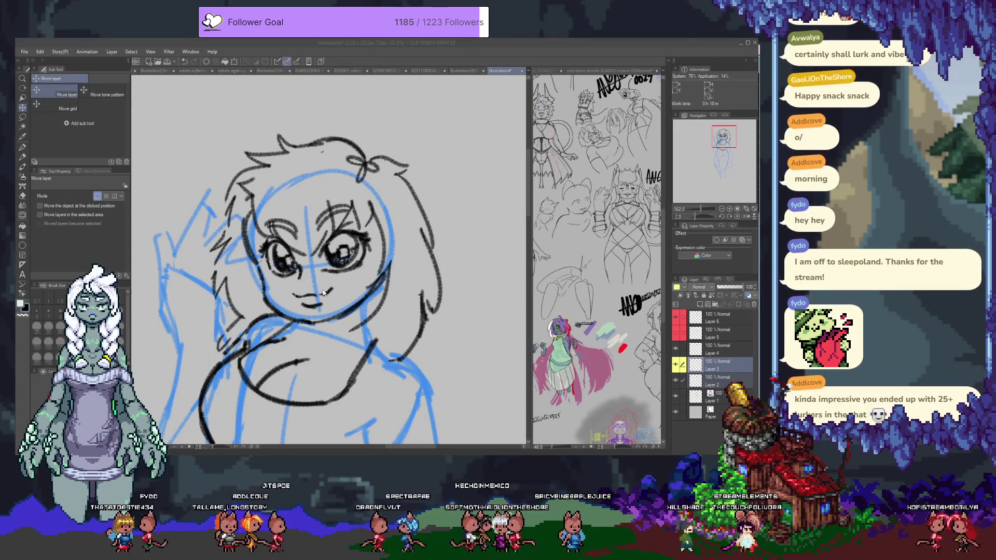
{"action": "left_click", "coordinate": [347, 195]}
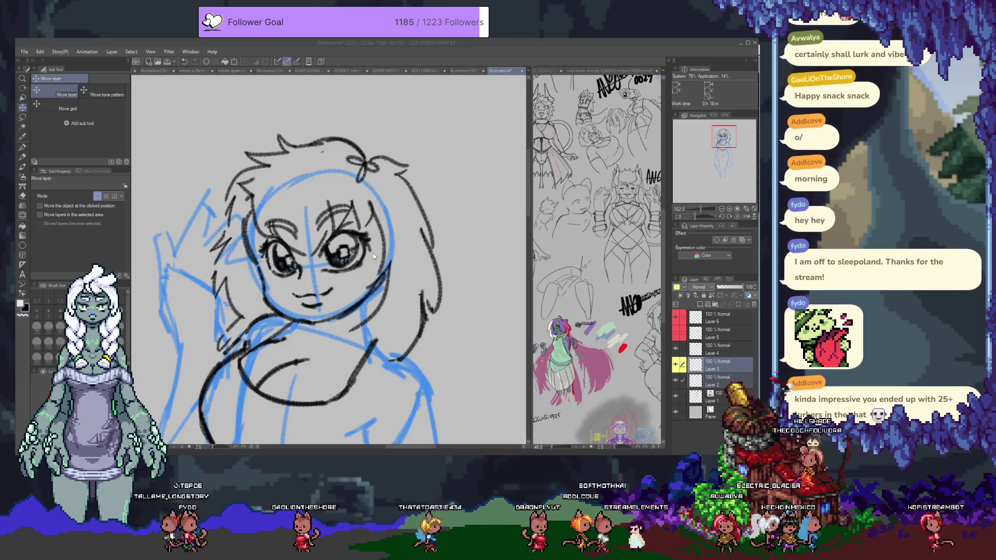
{"action": "mouse_move", "coordinate": [348, 289]}
{"action": "left_mouse_down"}
{"action": "mouse_move", "coordinate": [385, 201]}
{"action": "mouse_move", "coordinate": [378, 227]}
{"action": "left_mouse_up"}
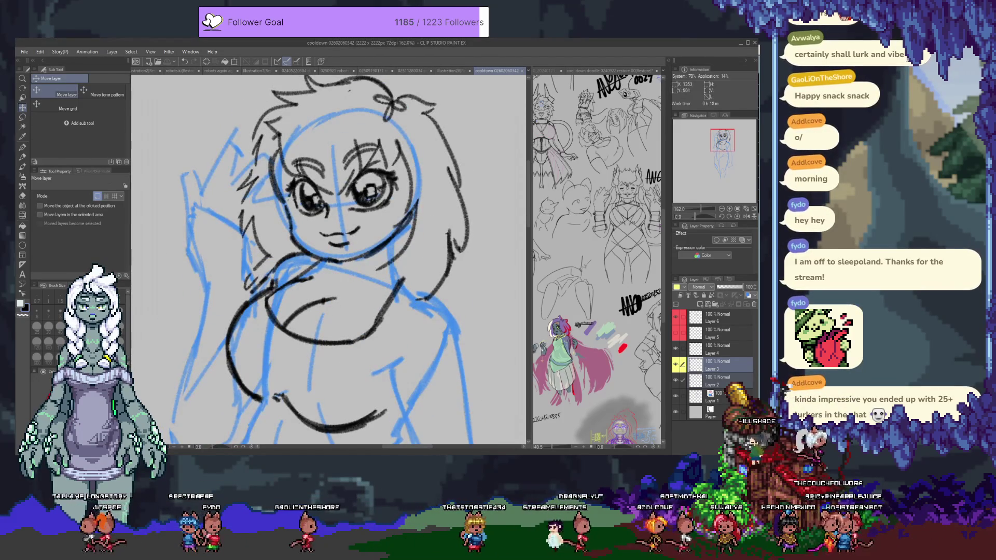
Erase a stray stroke near the shoulder and redraw a short shoulder stroke.
{"action": "key", "text": "p"}
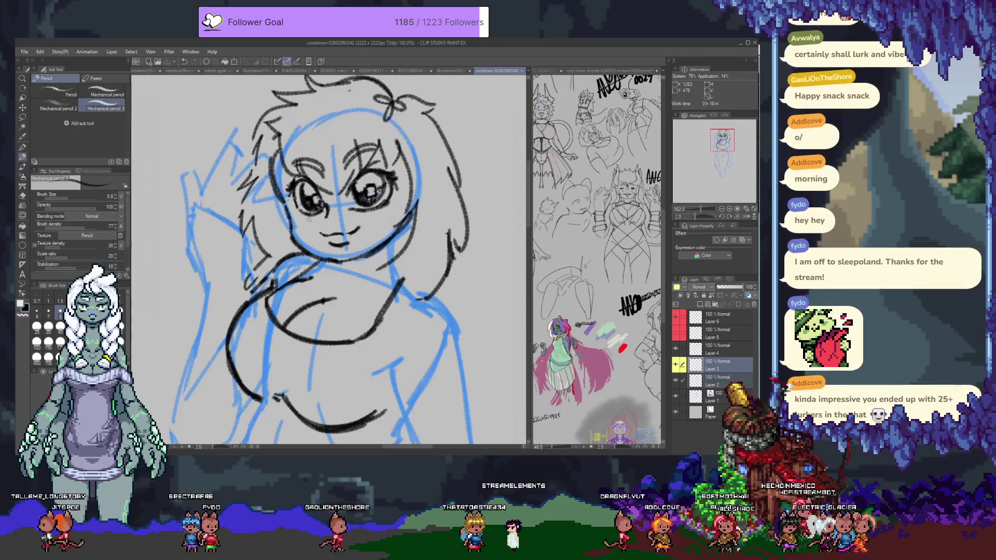
{"action": "mouse_move", "coordinate": [307, 307]}
{"action": "left_mouse_down"}
{"action": "mouse_move", "coordinate": [319, 198]}
{"action": "mouse_move", "coordinate": [323, 221]}
{"action": "mouse_move", "coordinate": [248, 188]}
{"action": "left_mouse_up"}
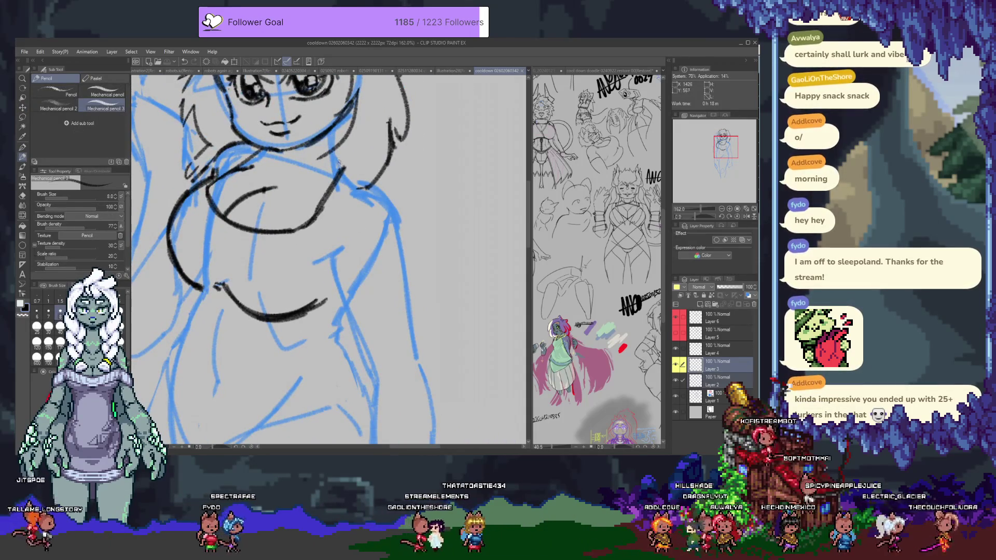
{"action": "key", "text": "e"}
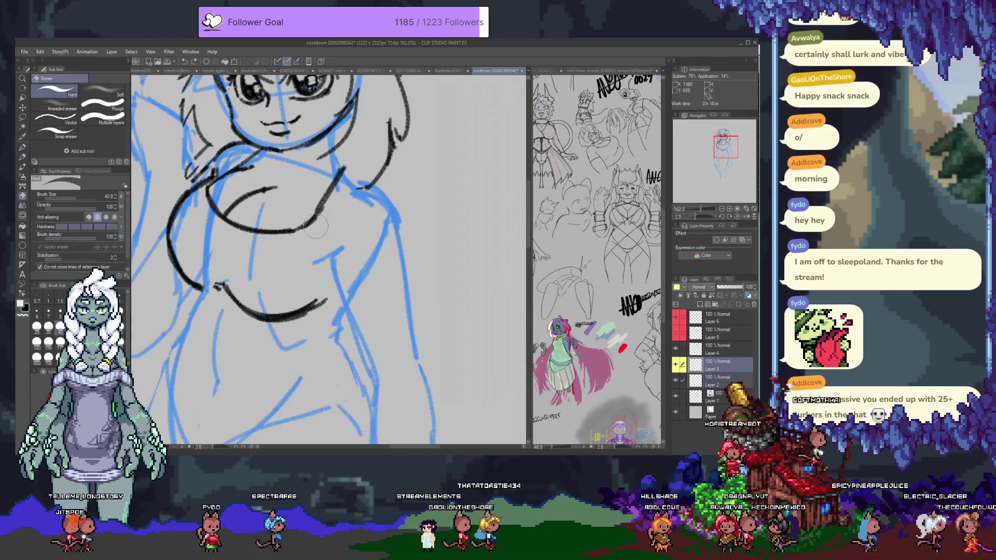
{"action": "left_click", "coordinate": [329, 199], "text": "ctrl"}
{"action": "mouse_move", "coordinate": [337, 176]}
{"action": "left_mouse_down"}
{"action": "mouse_move", "coordinate": [322, 216]}
{"action": "mouse_move", "coordinate": [333, 154]}
{"action": "left_mouse_up"}
{"action": "key", "text": "p"}
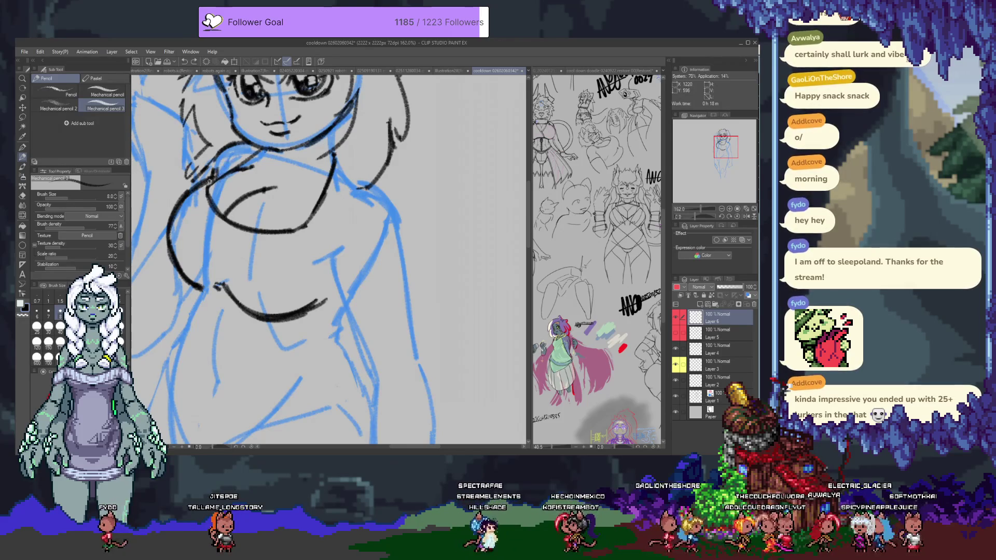
{"action": "left_click_drag", "start_coordinate": [336, 169], "coordinate": [341, 193]}
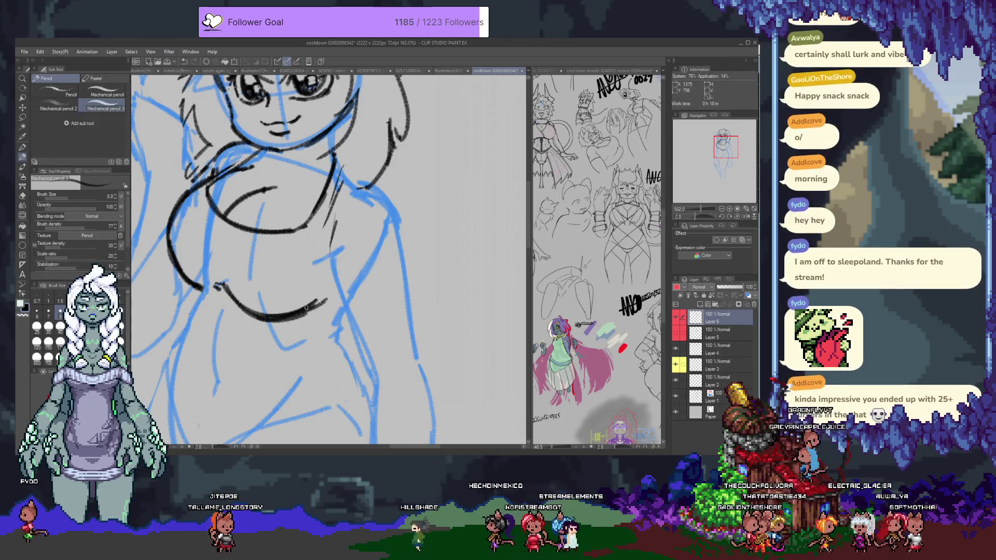
Thin the heavy lower chest curve, then draw the right shoulder line and lower torso strokes.
{"action": "key", "text": "e"}
{"action": "left_click_drag", "start_coordinate": [267, 306], "coordinate": [316, 293]}
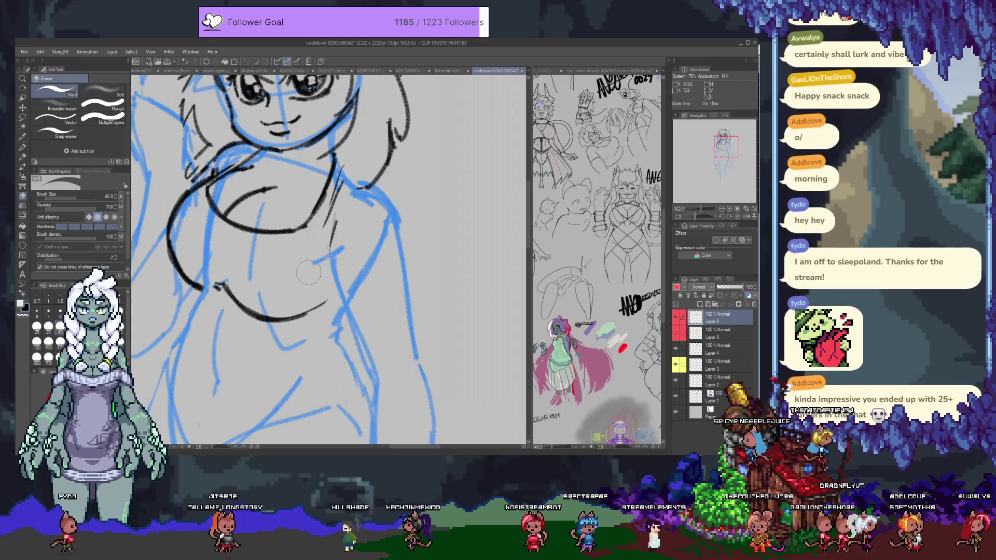
{"action": "key", "text": "p"}
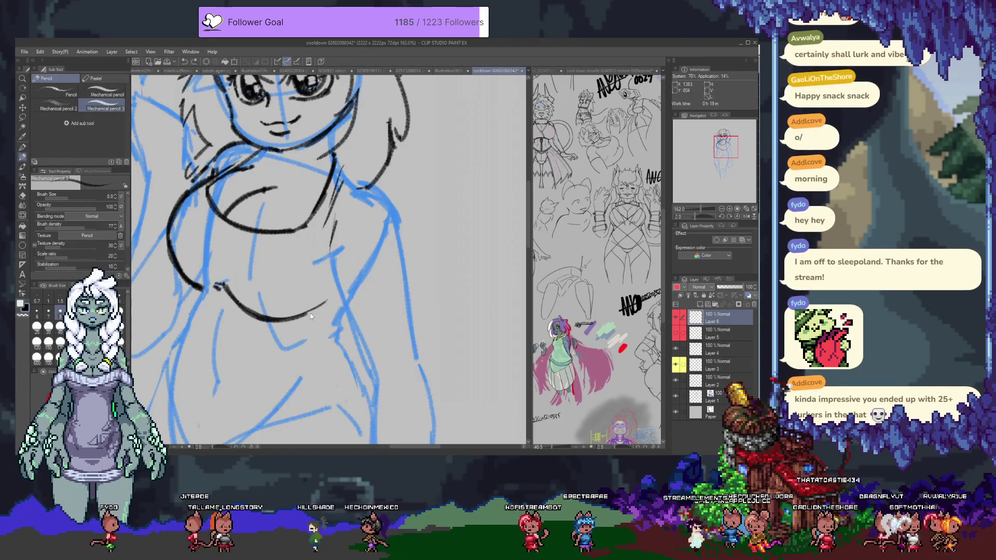
{"action": "left_click_drag", "start_coordinate": [328, 294], "coordinate": [291, 318]}
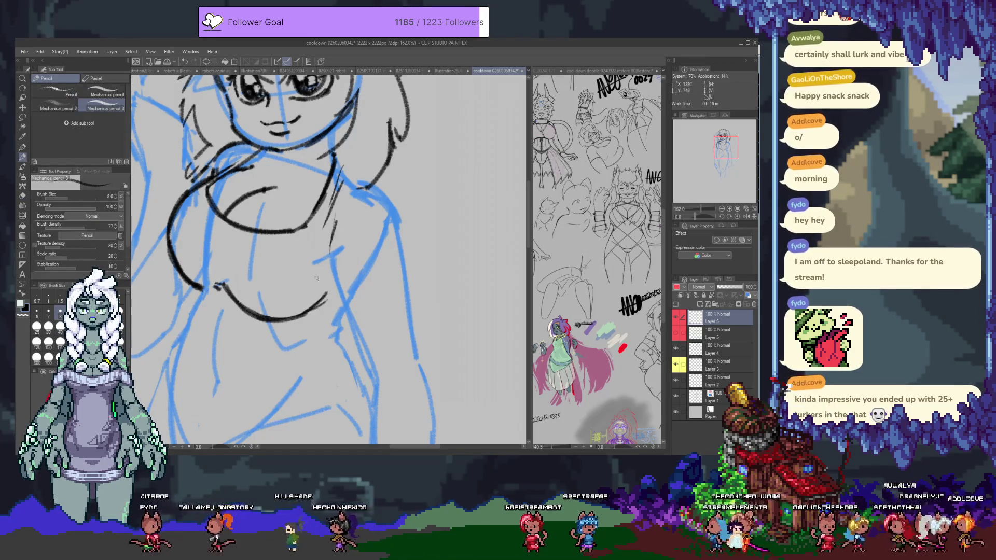
{"action": "left_click_drag", "start_coordinate": [336, 209], "coordinate": [315, 276]}
{"action": "mouse_move", "coordinate": [359, 173]}
{"action": "left_mouse_down"}
{"action": "mouse_move", "coordinate": [381, 192]}
{"action": "mouse_move", "coordinate": [397, 229]}
{"action": "left_mouse_up"}
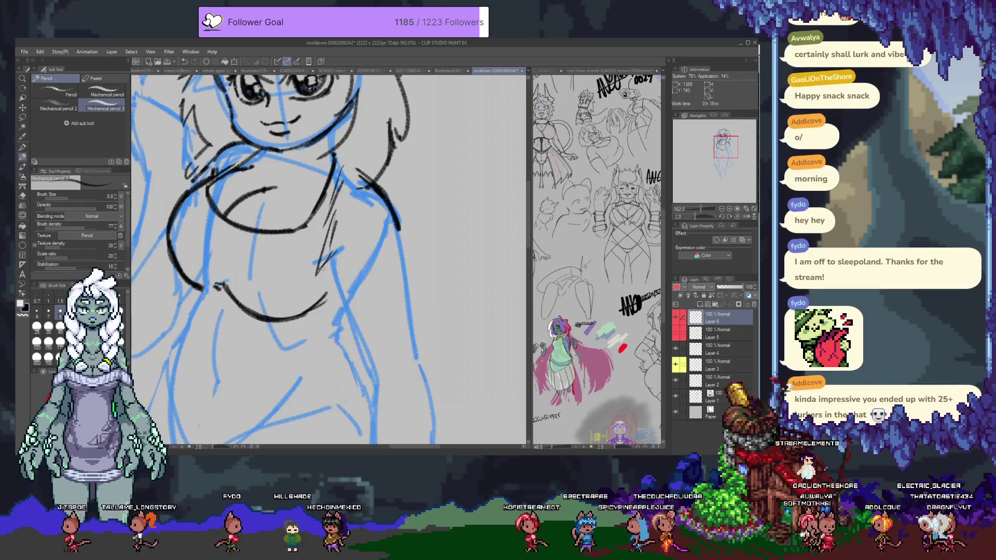
{"action": "left_click_drag", "start_coordinate": [325, 270], "coordinate": [332, 313]}
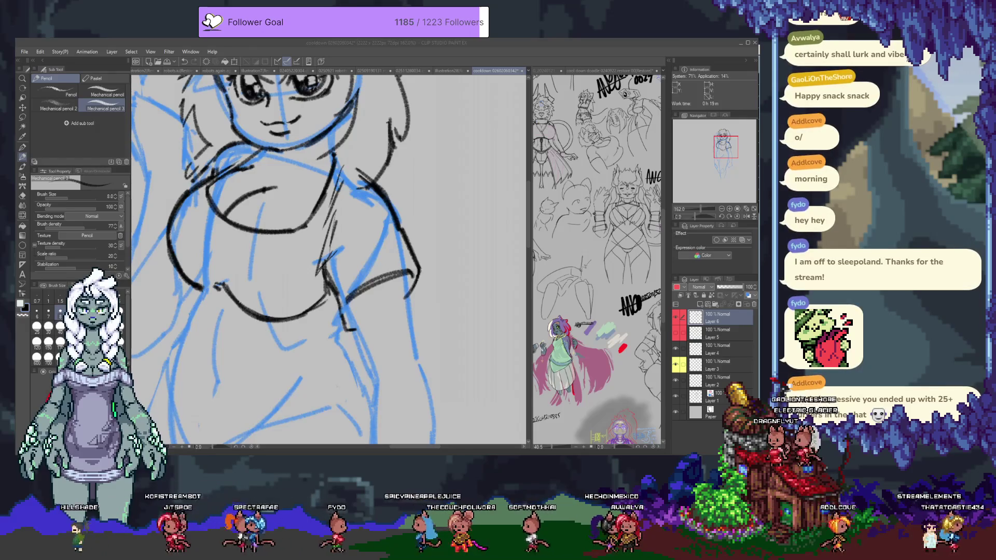
Erase and redraw a darker, longer curve along the torso's left side.
{"action": "left_click", "coordinate": [531, 131]}
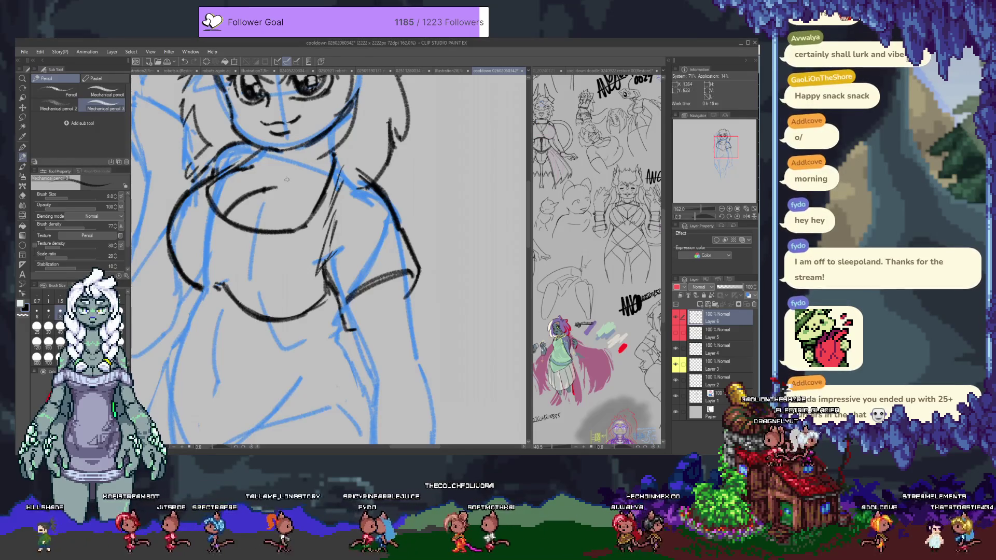
{"action": "left_click_drag", "start_coordinate": [189, 184], "coordinate": [259, 164]}
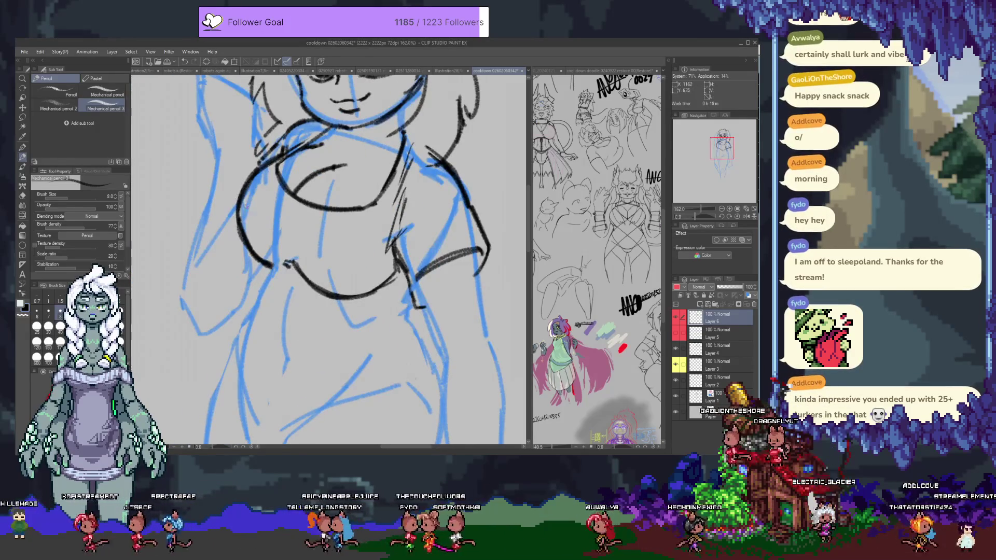
{"action": "key", "text": "e"}
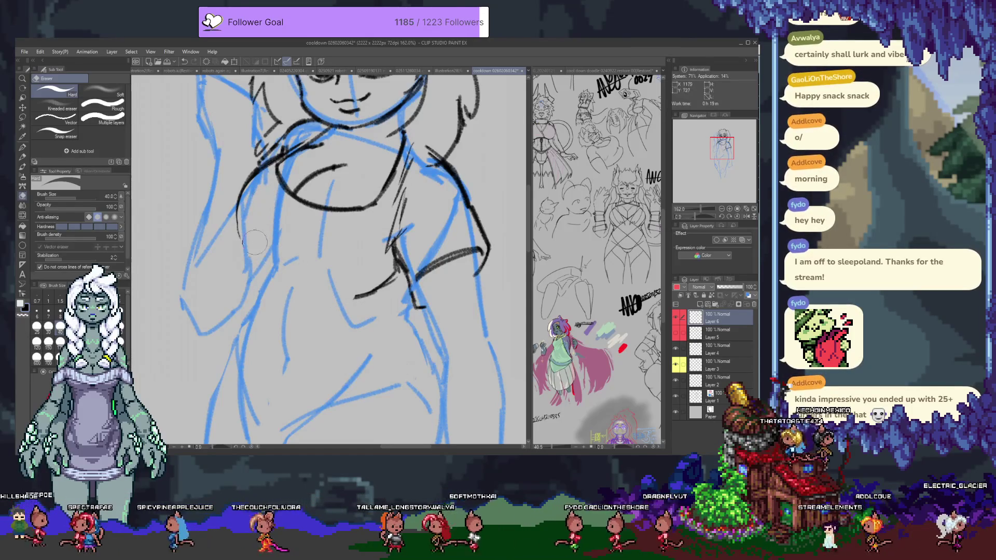
{"action": "key", "text": "p"}
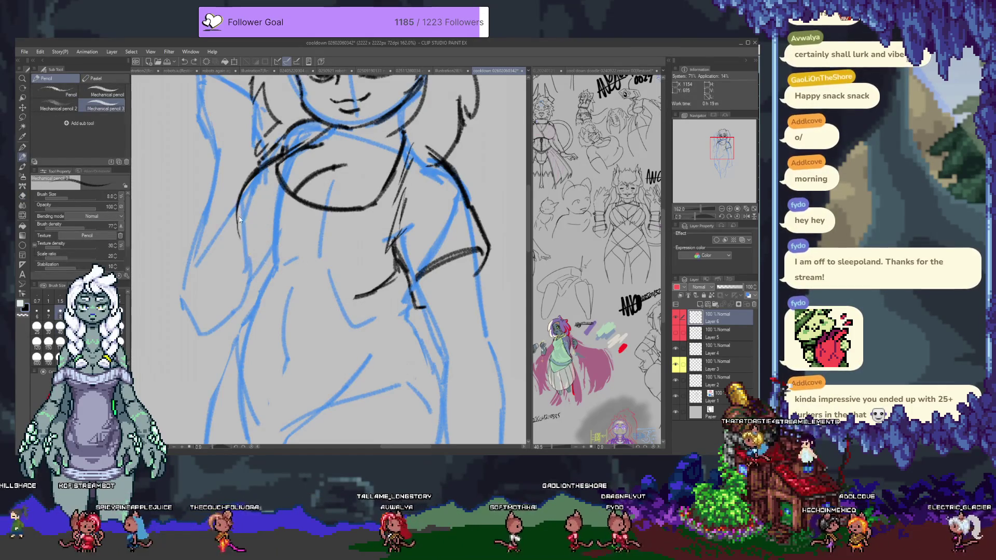
{"action": "key", "text": "e"}
{"action": "left_click_drag", "start_coordinate": [246, 254], "coordinate": [254, 174]}
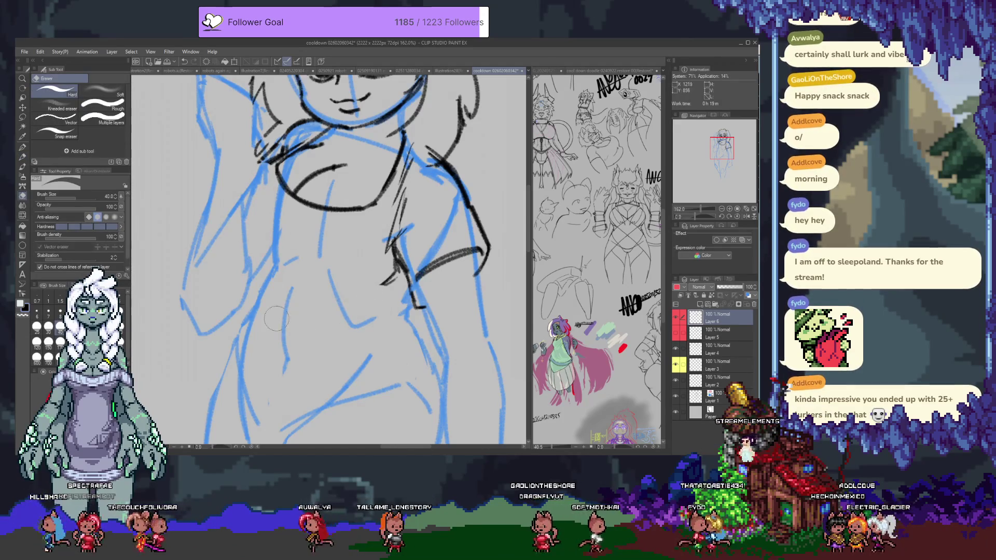
{"action": "key", "text": "p"}
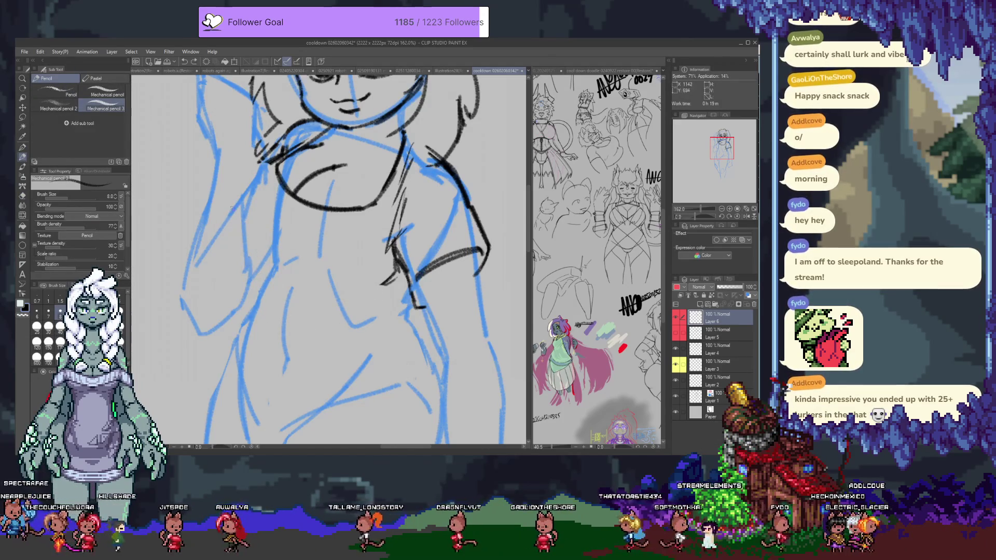
{"action": "key", "text": "ctrl+z"}
{"action": "left_click_drag", "start_coordinate": [279, 262], "coordinate": [232, 206]}
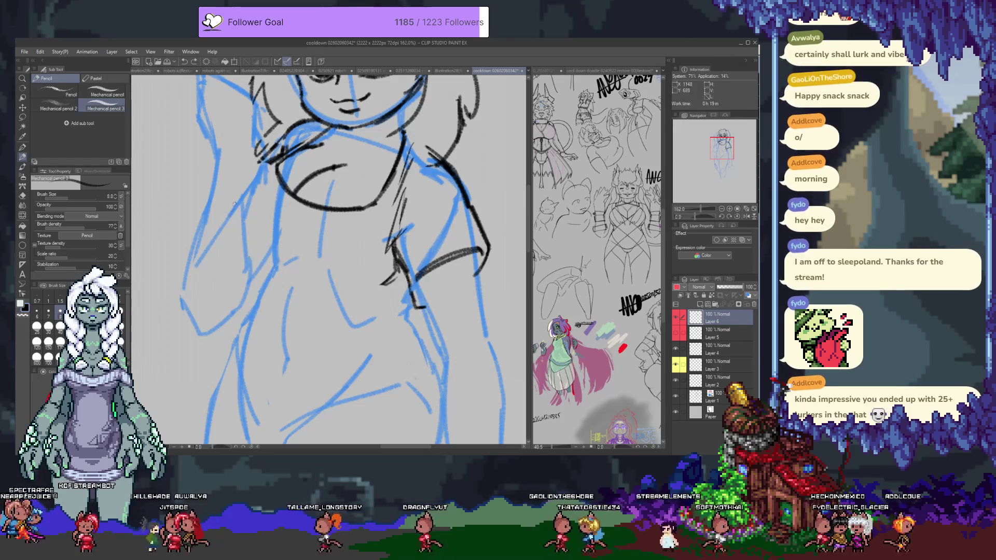
{"action": "left_click_drag", "start_coordinate": [282, 260], "coordinate": [233, 209]}
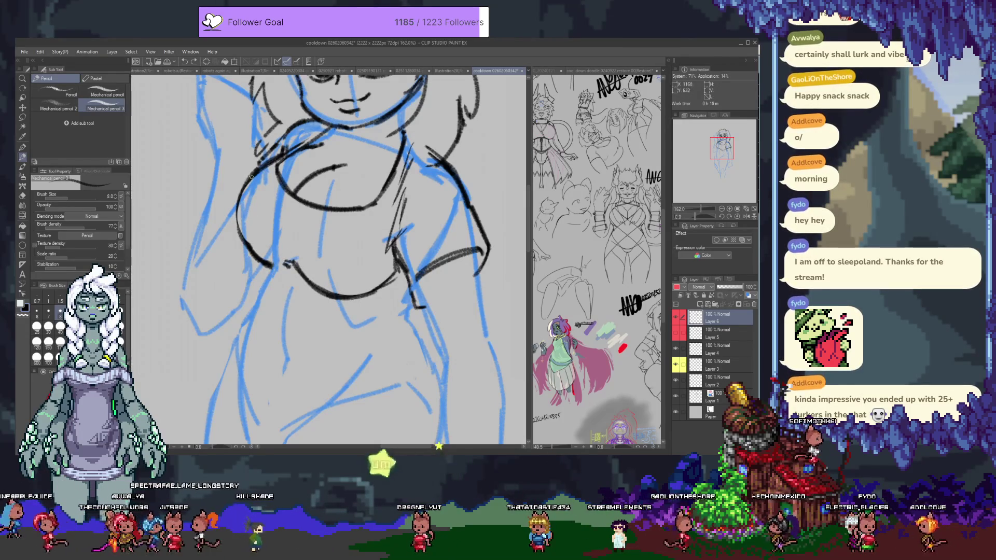
Draw lines across the chest and down the left side, replacing the chest's lower curve.
{"action": "key", "text": "e"}
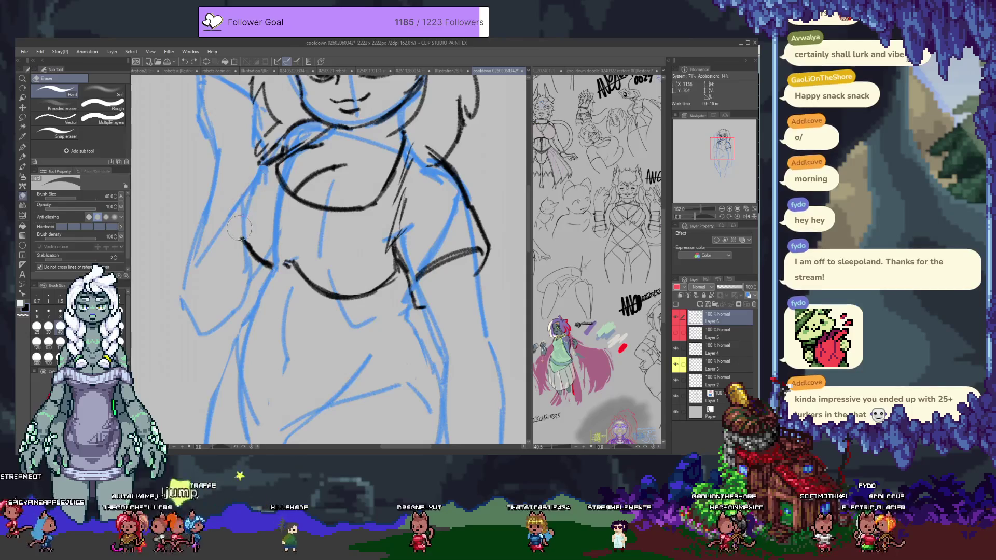
{"action": "key", "text": "p"}
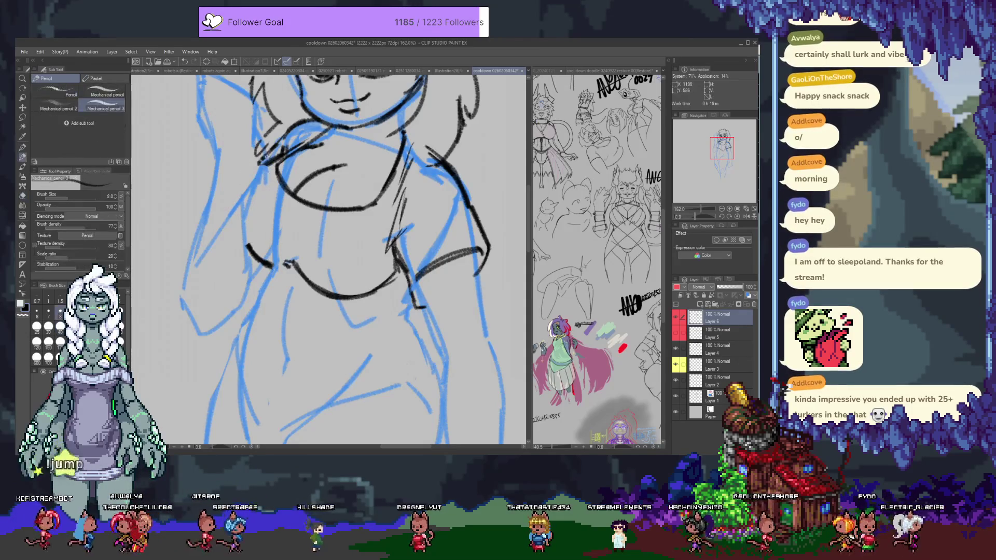
{"action": "left_click_drag", "start_coordinate": [226, 190], "coordinate": [273, 164]}
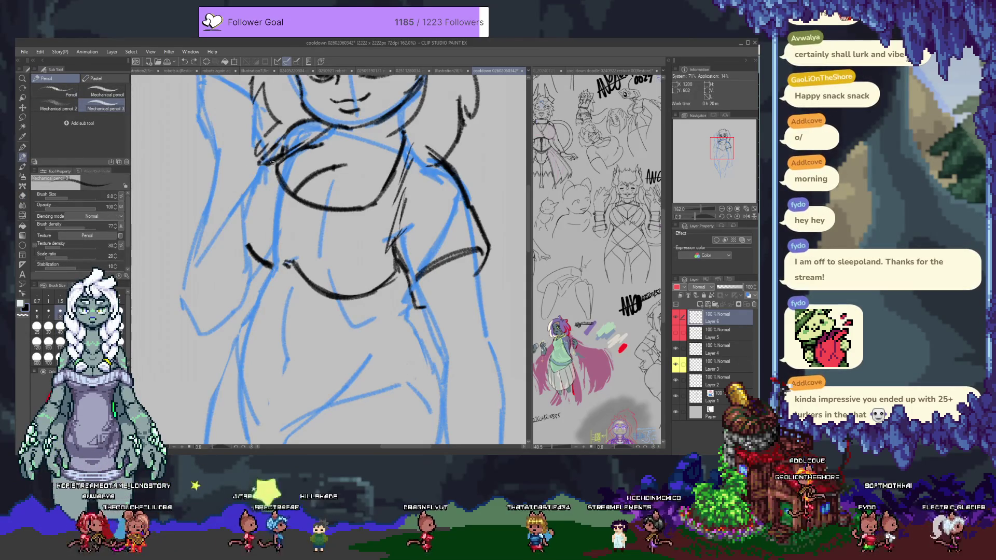
{"action": "left_click_drag", "start_coordinate": [227, 197], "coordinate": [254, 253]}
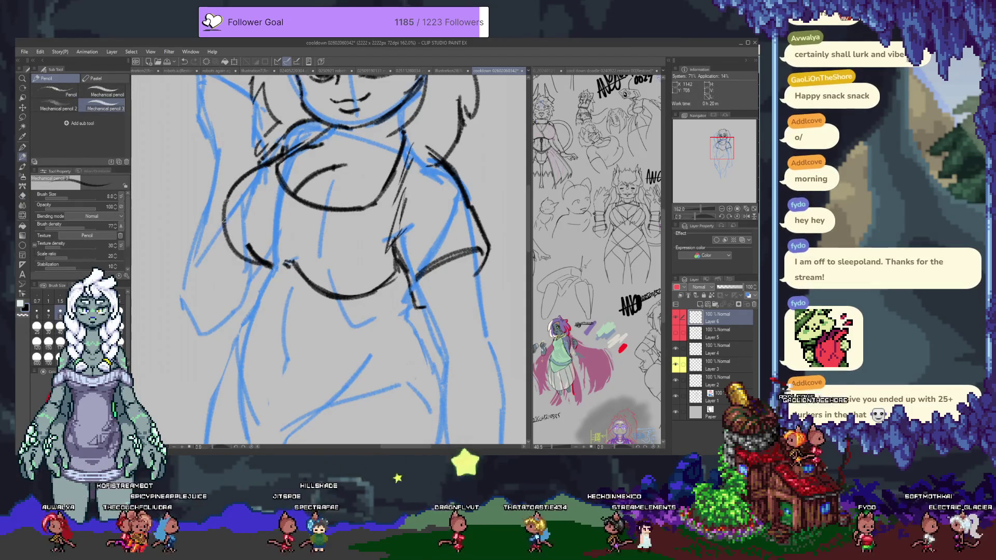
{"action": "key", "text": "e"}
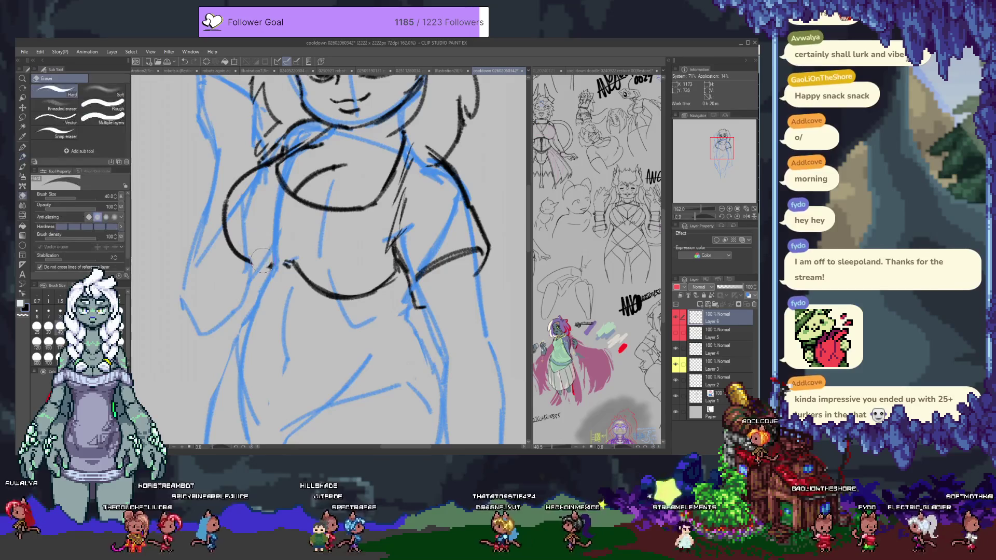
{"action": "mouse_move", "coordinate": [275, 262]}
{"action": "left_mouse_down"}
{"action": "mouse_move", "coordinate": [311, 288]}
{"action": "mouse_move", "coordinate": [353, 296]}
{"action": "mouse_move", "coordinate": [394, 278]}
{"action": "mouse_move", "coordinate": [375, 257]}
{"action": "left_mouse_up"}
{"action": "key", "text": "p"}
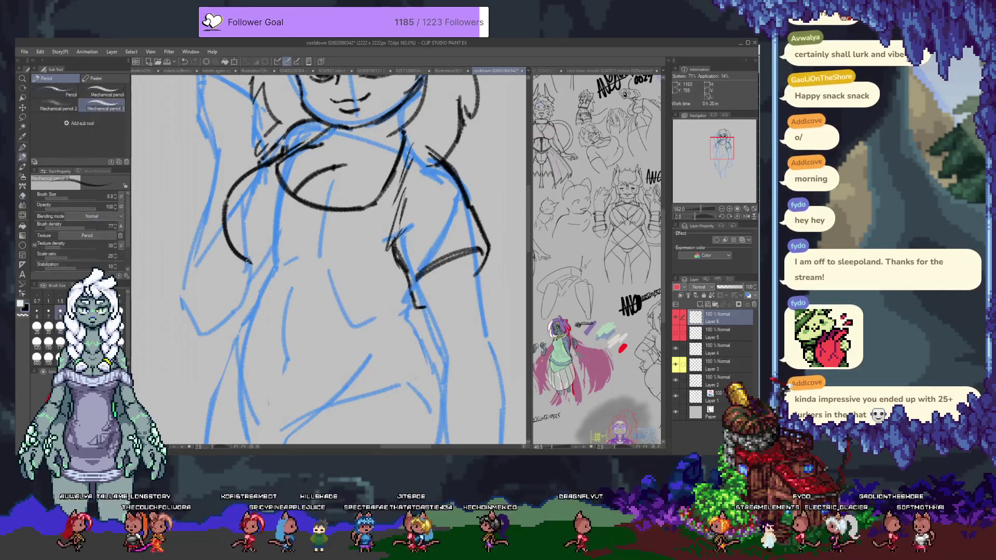
{"action": "left_click_drag", "start_coordinate": [250, 262], "coordinate": [268, 266]}
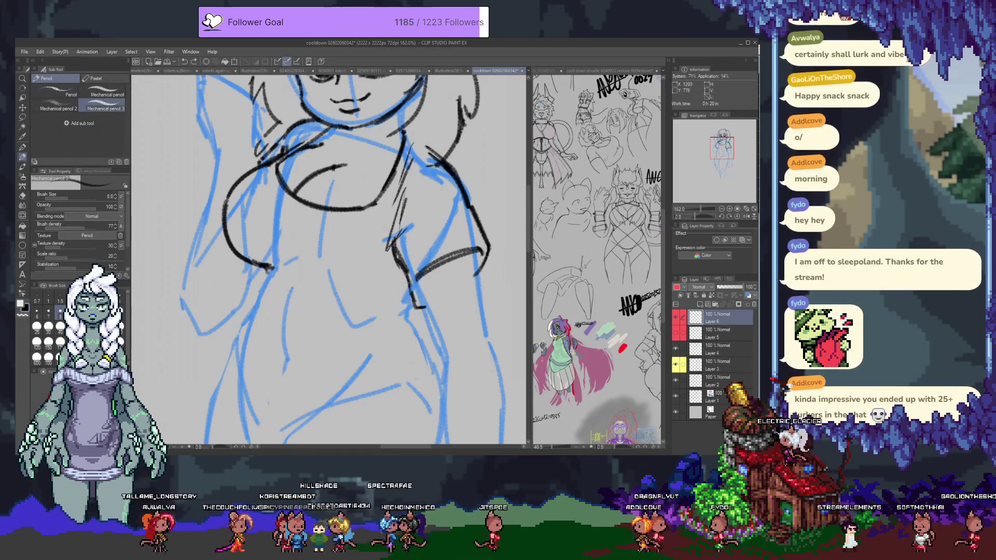
{"action": "key", "text": "ctrl+z"}
{"action": "left_click_drag", "start_coordinate": [268, 269], "coordinate": [251, 288]}
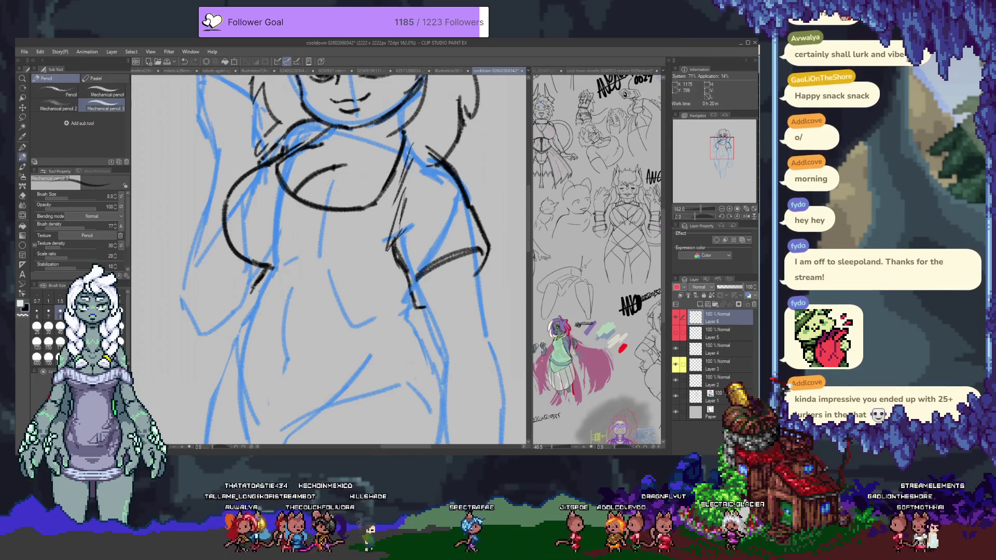
Extend the belly line and draw the curve sweeping from the chest toward the belly.
{"action": "left_click_drag", "start_coordinate": [356, 335], "coordinate": [413, 323]}
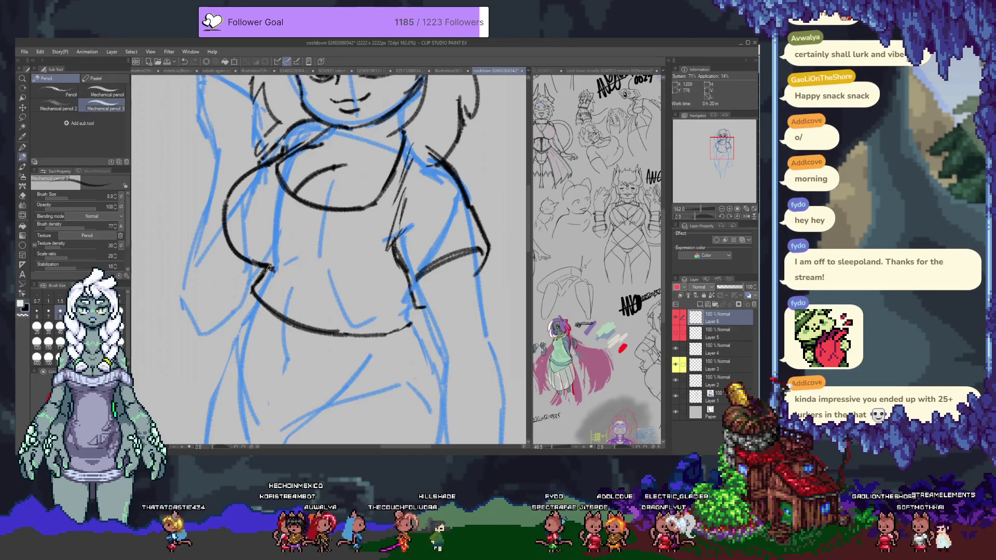
{"action": "mouse_move", "coordinate": [274, 268]}
{"action": "left_mouse_down"}
{"action": "mouse_move", "coordinate": [312, 298]}
{"action": "mouse_move", "coordinate": [373, 293]}
{"action": "mouse_move", "coordinate": [389, 271]}
{"action": "mouse_move", "coordinate": [348, 300]}
{"action": "left_mouse_up"}
{"action": "key", "text": "e"}
{"action": "left_click_drag", "start_coordinate": [280, 269], "coordinate": [292, 268]}
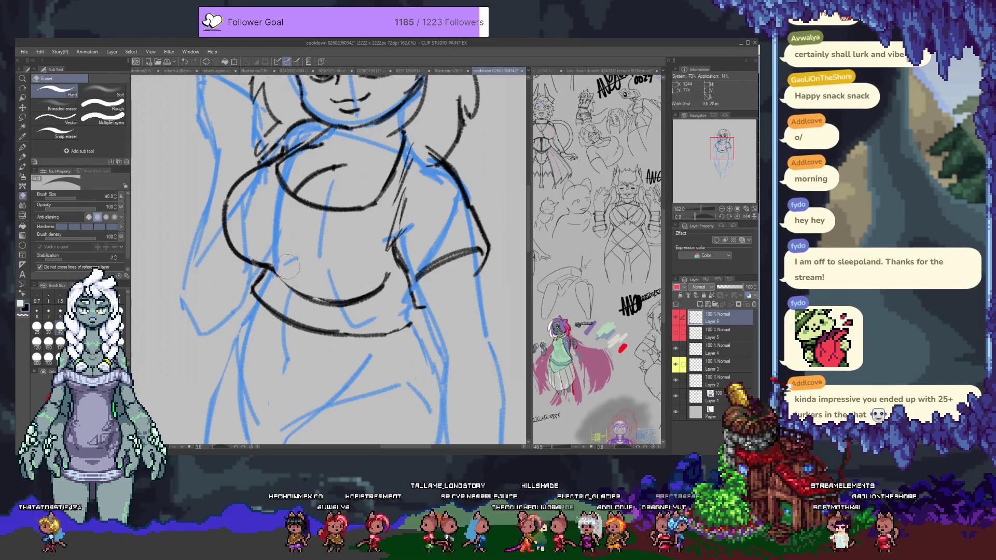
{"action": "key", "text": "p"}
{"action": "left_click_drag", "start_coordinate": [271, 267], "coordinate": [278, 280]}
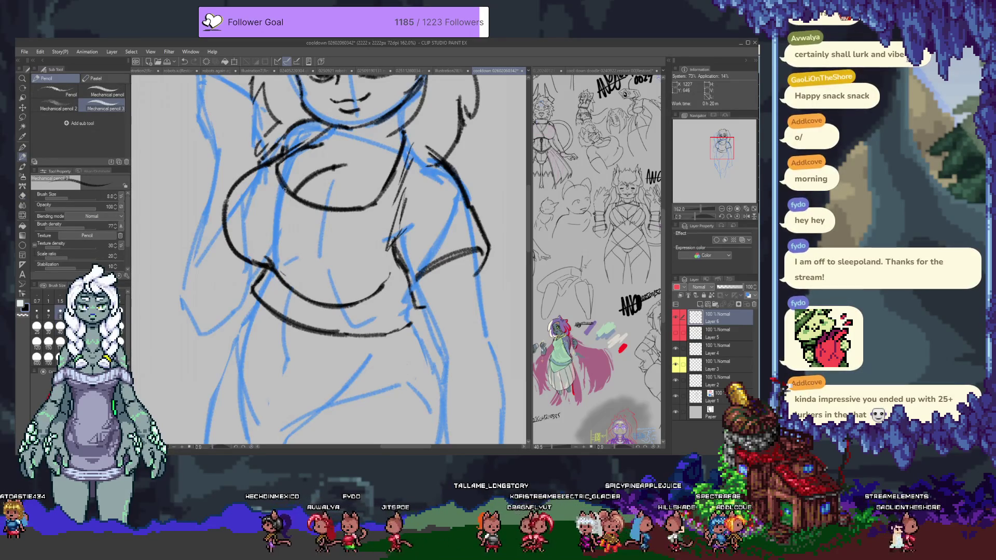
Erase the sleeve-cuff line and make Layer 2 the active layer.
{"action": "left_click_drag", "start_coordinate": [420, 260], "coordinate": [451, 363]}
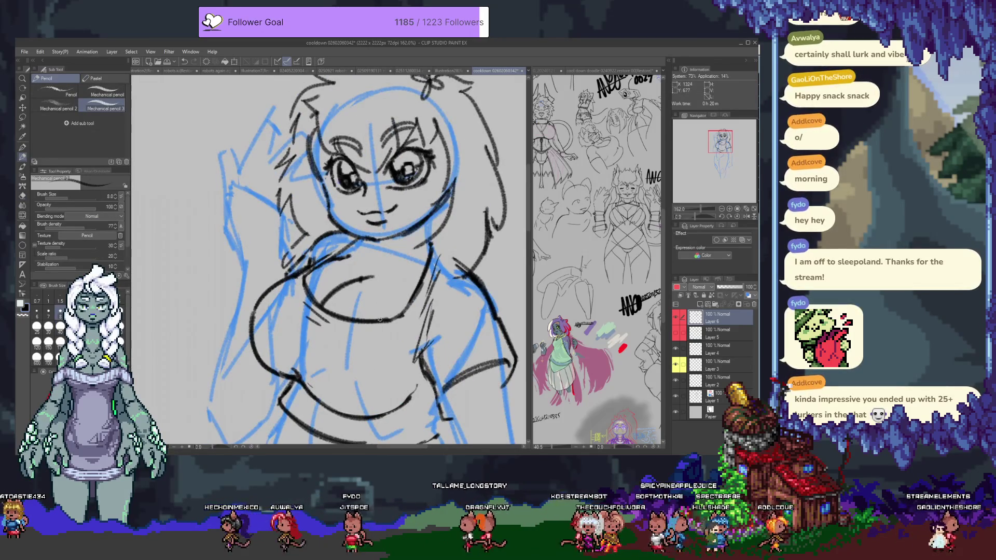
{"action": "scroll", "coordinate": [330, 234], "scroll_direction": "down", "scroll_amount": 5}
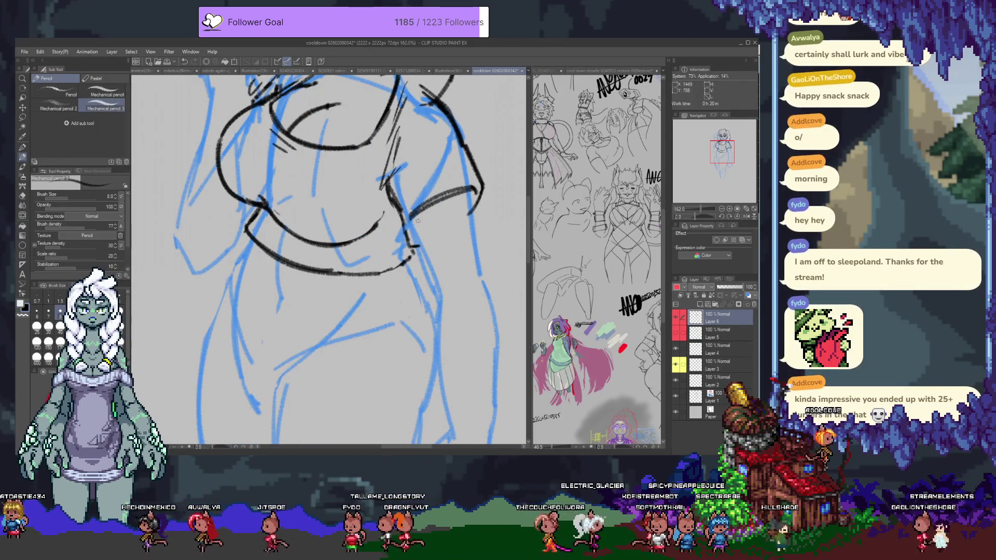
{"action": "key", "text": "e"}
{"action": "left_click_drag", "start_coordinate": [428, 206], "coordinate": [459, 191]}
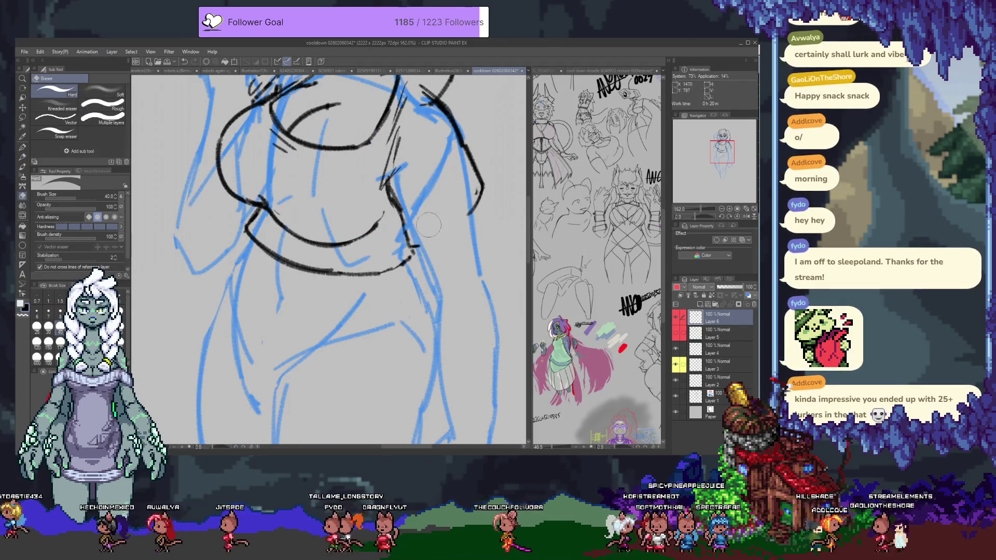
{"action": "key", "text": "p"}
{"action": "left_click_drag", "start_coordinate": [329, 159], "coordinate": [332, 275]}
{"action": "left_click", "coordinate": [358, 150], "text": "ctrl+shift"}
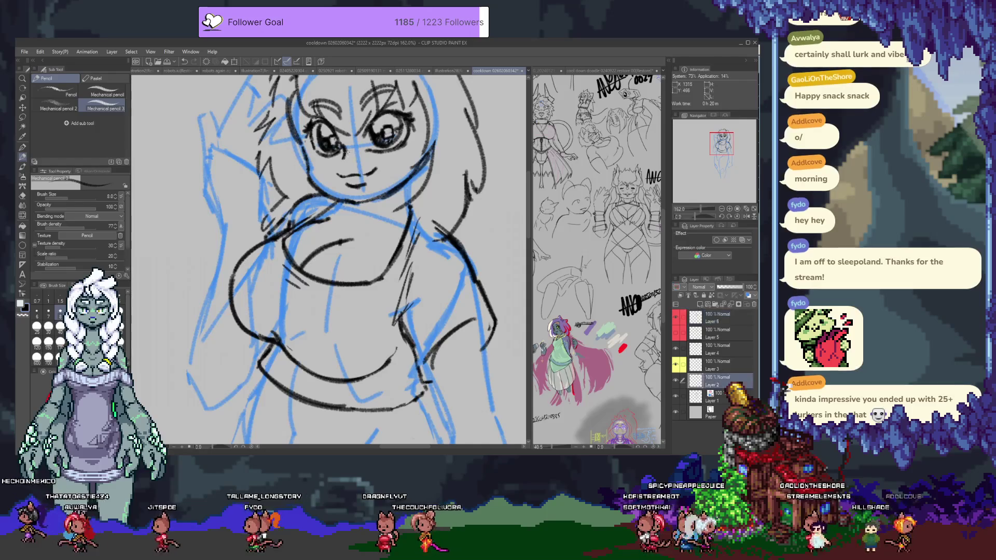
Draw a small nose mark between the eyes with the pencil.
{"action": "key", "text": "e"}
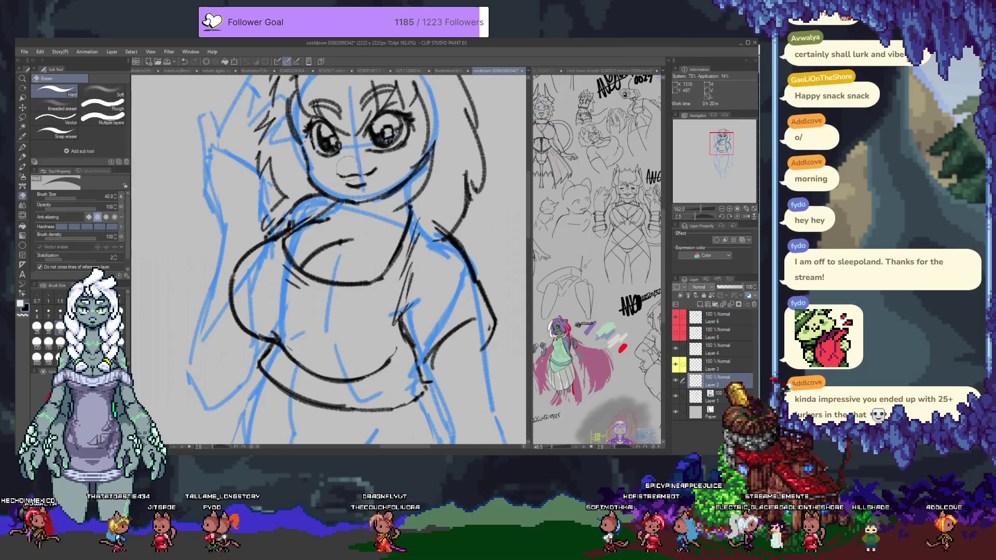
{"action": "key", "text": "p"}
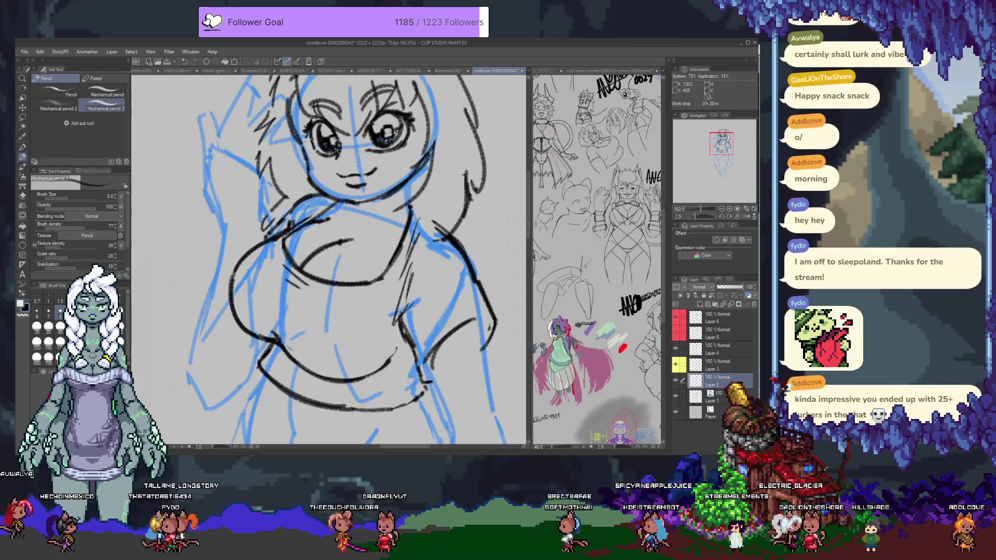
{"action": "left_click_drag", "start_coordinate": [338, 151], "coordinate": [355, 147]}
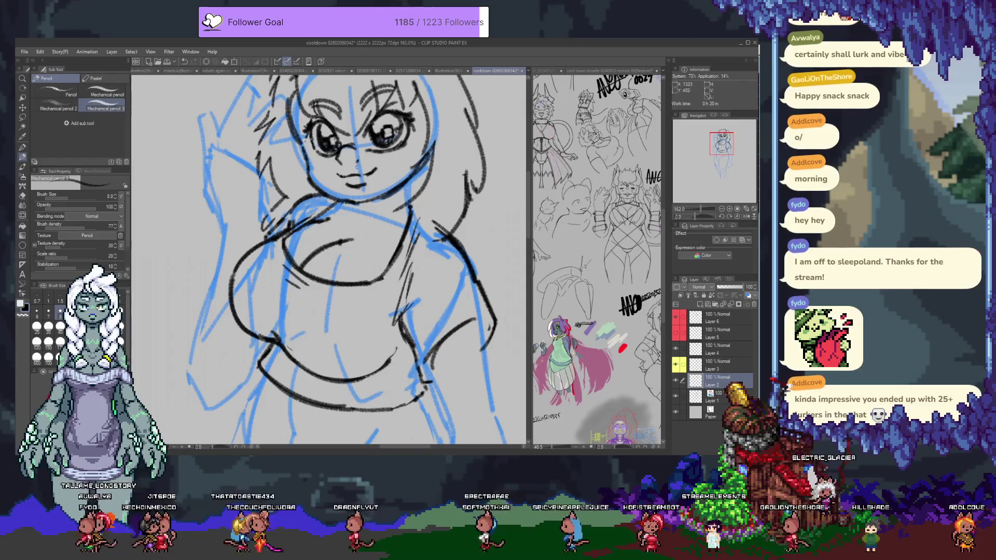
On Layer 4, add hair strands to the left of the face, redoing the first one.
{"action": "left_click_drag", "start_coordinate": [346, 148], "coordinate": [327, 223]}
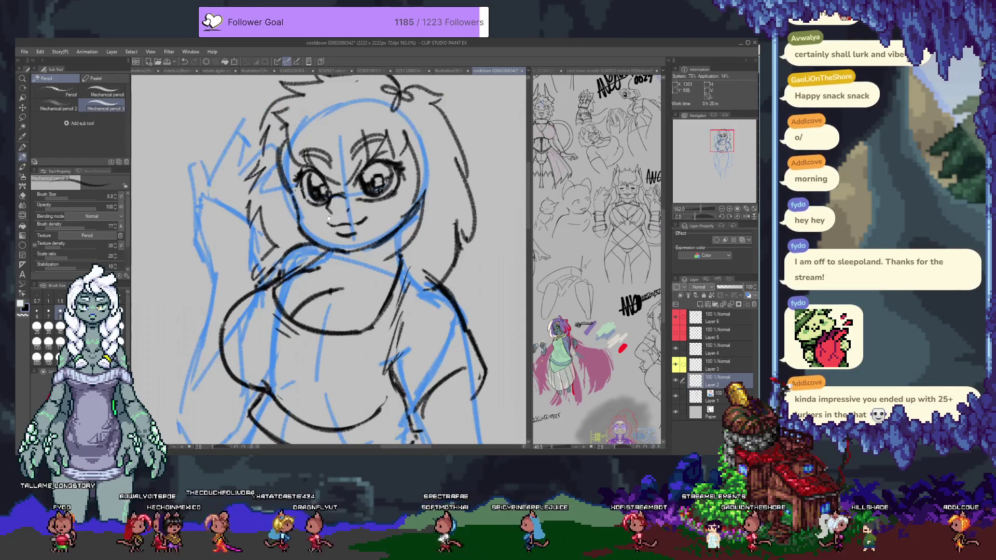
{"action": "key", "text": "alt+bracketright"}
{"action": "key", "text": "alt+bracketright"}
{"action": "key", "text": "e"}
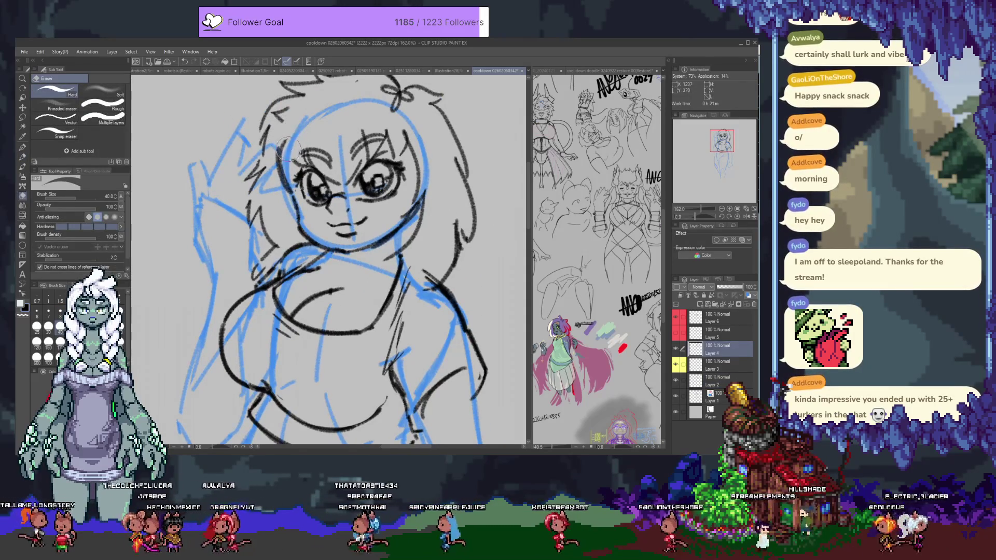
{"action": "key", "text": "p"}
{"action": "left_click_drag", "start_coordinate": [272, 133], "coordinate": [285, 181]}
{"action": "key", "text": "ctrl+z"}
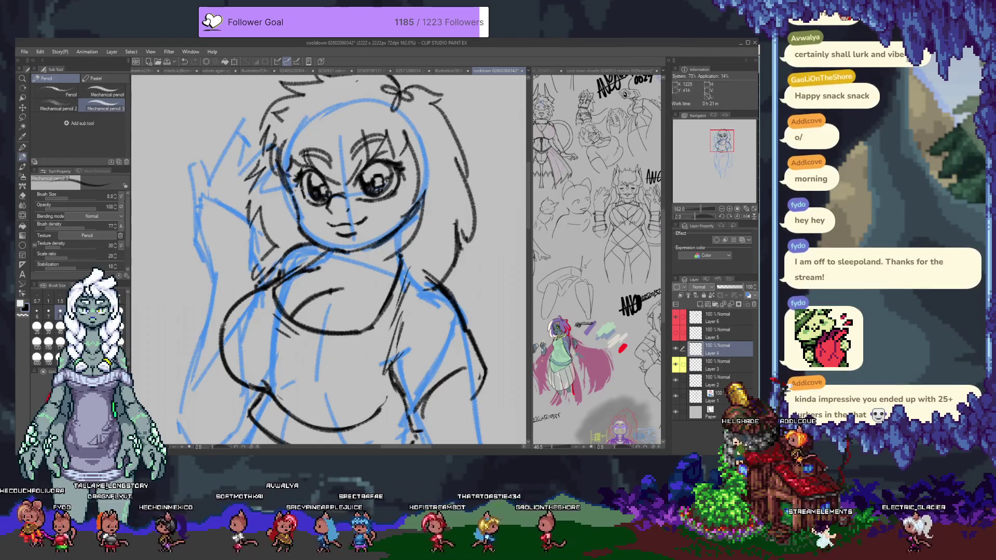
{"action": "mouse_move", "coordinate": [274, 171]}
{"action": "left_mouse_down"}
{"action": "mouse_move", "coordinate": [262, 216]}
{"action": "mouse_move", "coordinate": [270, 223]}
{"action": "left_mouse_up"}
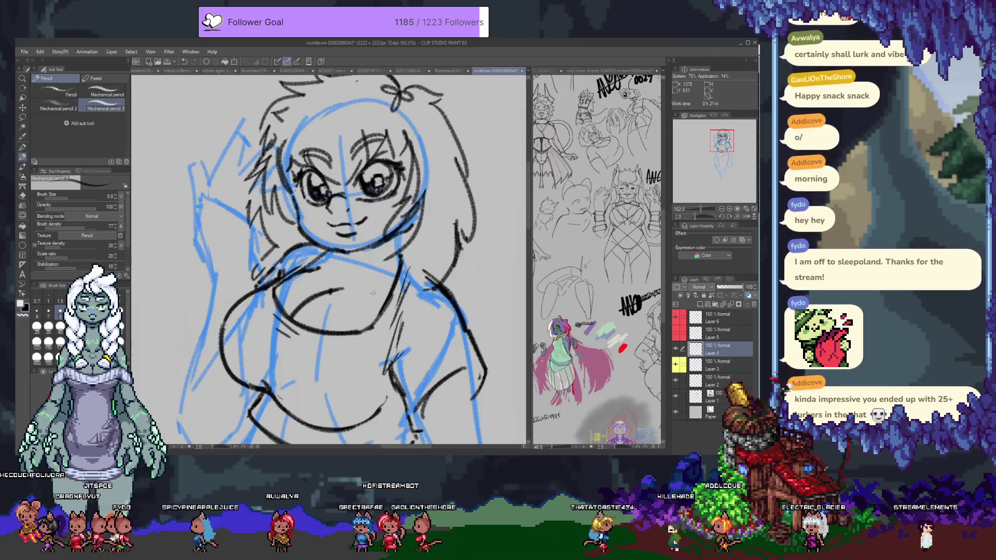
{"action": "scroll", "coordinate": [393, 341], "scroll_direction": "down", "scroll_amount": 5}
{"action": "scroll", "coordinate": [309, 181], "scroll_direction": "up", "scroll_amount": 4}
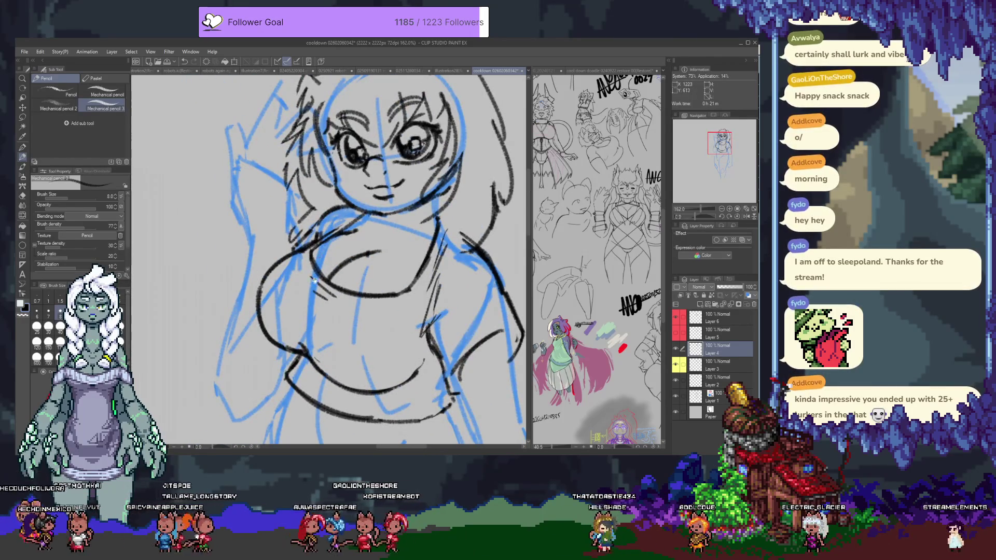
{"action": "scroll", "coordinate": [315, 266], "scroll_direction": "down", "scroll_amount": 4}
On Layer 6, add a short line near the sleeve, then add a new layer above it.
{"action": "key", "text": "alt+bracketright"}
{"action": "key", "text": "alt+bracketright"}
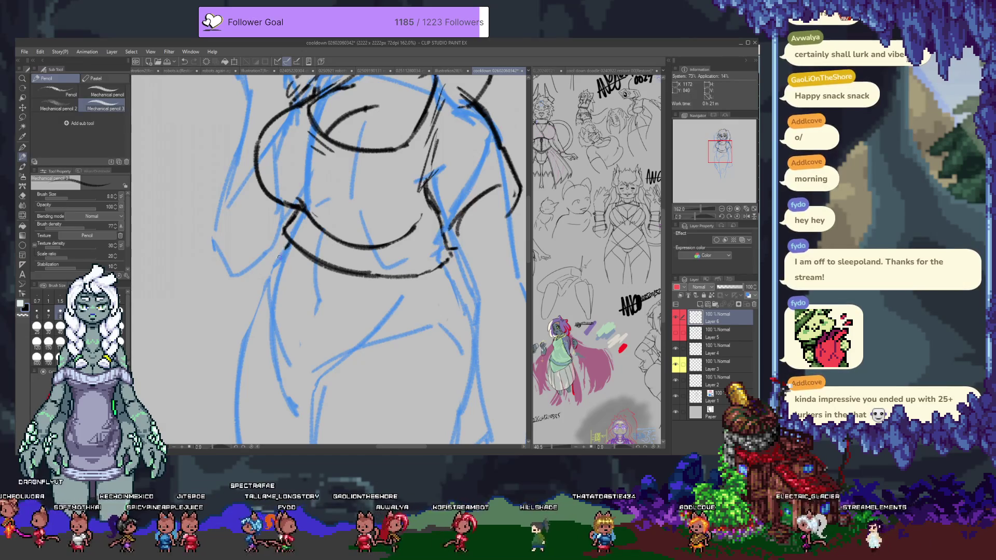
{"action": "scroll", "coordinate": [396, 221], "scroll_direction": "down", "scroll_amount": 2}
{"action": "left_click_drag", "start_coordinate": [396, 222], "coordinate": [399, 235]}
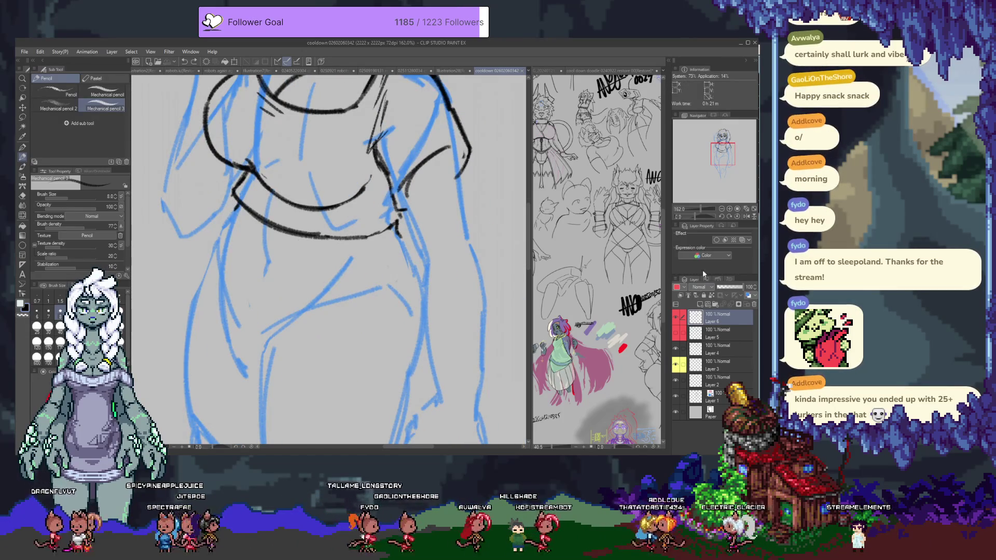
{"action": "left_click", "coordinate": [699, 305]}
Erase the old left-hip stroke and redraw the curved skirt hem and left hip line.
{"action": "scroll", "coordinate": [261, 209], "scroll_direction": "up", "scroll_amount": 1}
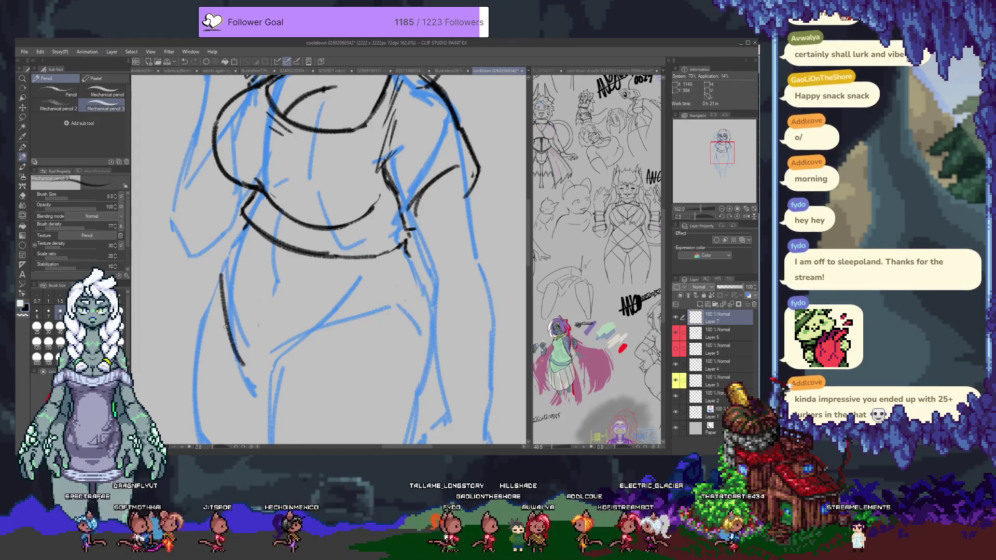
{"action": "mouse_move", "coordinate": [262, 398]}
{"action": "left_mouse_down"}
{"action": "mouse_move", "coordinate": [239, 358]}
{"action": "mouse_move", "coordinate": [222, 282]}
{"action": "left_mouse_up"}
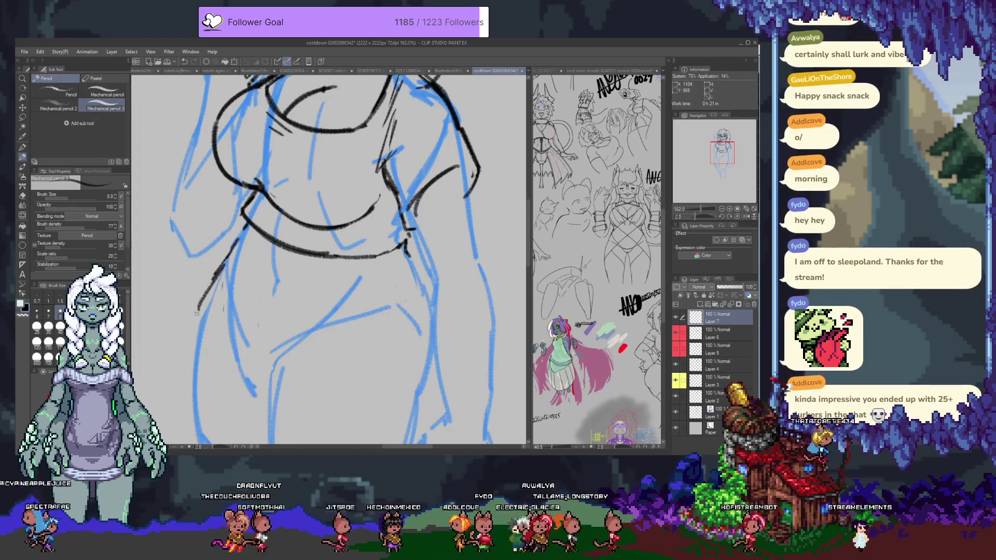
{"action": "scroll", "coordinate": [218, 255], "scroll_direction": "down", "scroll_amount": 2}
{"action": "left_click_drag", "start_coordinate": [217, 255], "coordinate": [233, 212]}
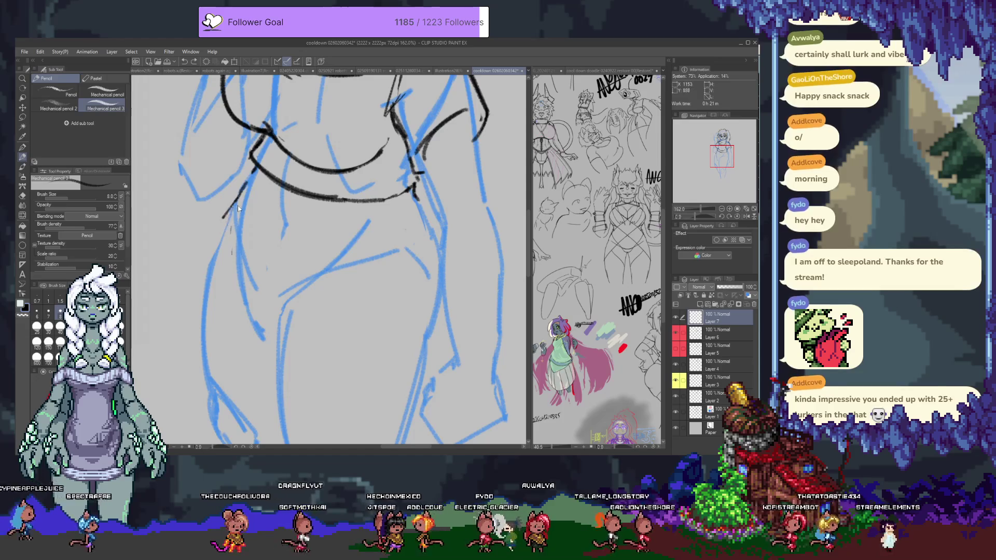
{"action": "left_click_drag", "start_coordinate": [203, 267], "coordinate": [318, 389]}
{"action": "key", "text": "ctrl+z"}
{"action": "mouse_move", "coordinate": [211, 267]}
{"action": "left_mouse_down"}
{"action": "mouse_move", "coordinate": [283, 358]}
{"action": "mouse_move", "coordinate": [378, 382]}
{"action": "mouse_move", "coordinate": [428, 358]}
{"action": "mouse_move", "coordinate": [369, 387]}
{"action": "left_mouse_up"}
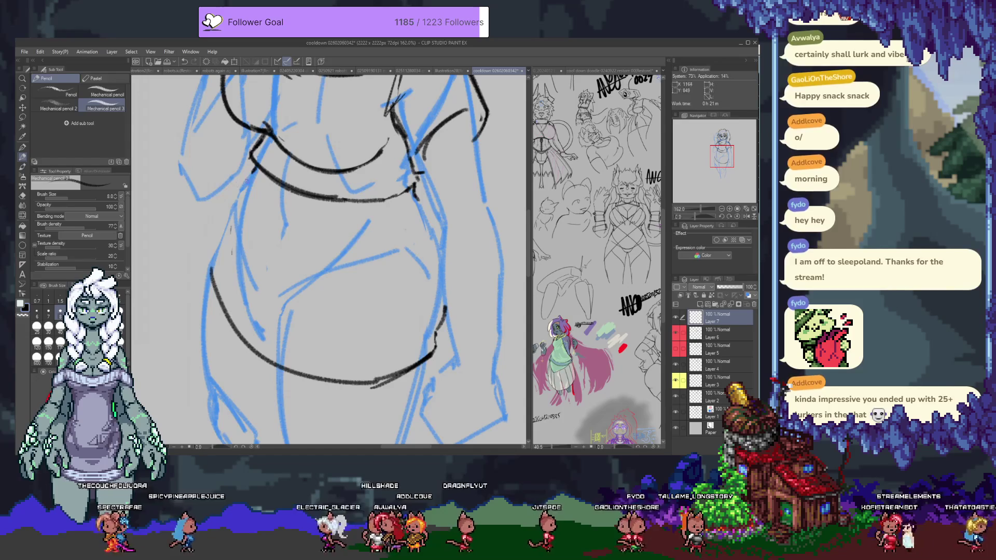
{"action": "left_click_drag", "start_coordinate": [207, 263], "coordinate": [234, 193]}
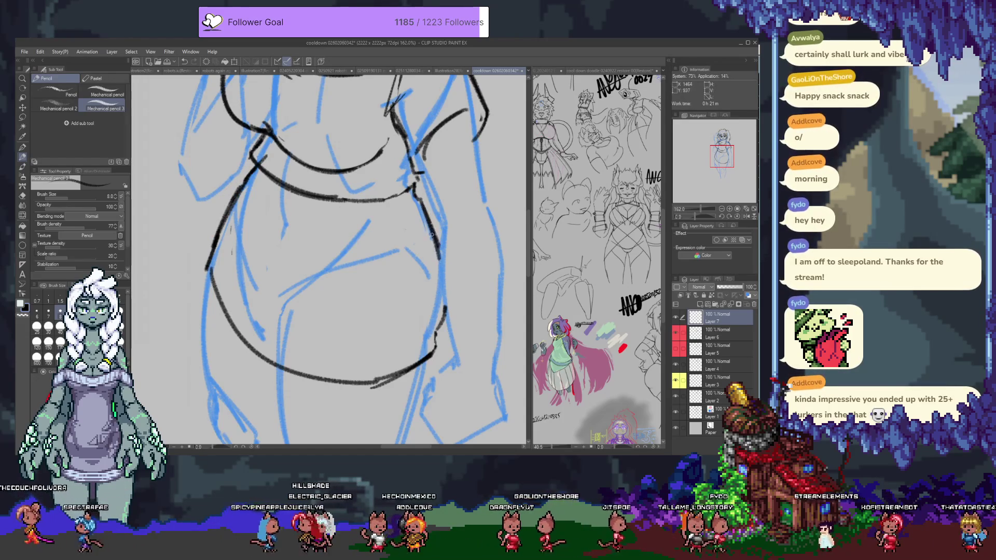
Zoom out, hide and reshow the blue sketch layer to check the lines, then add a new layer.
{"action": "scroll", "coordinate": [336, 375], "scroll_direction": "up", "scroll_amount": 5}
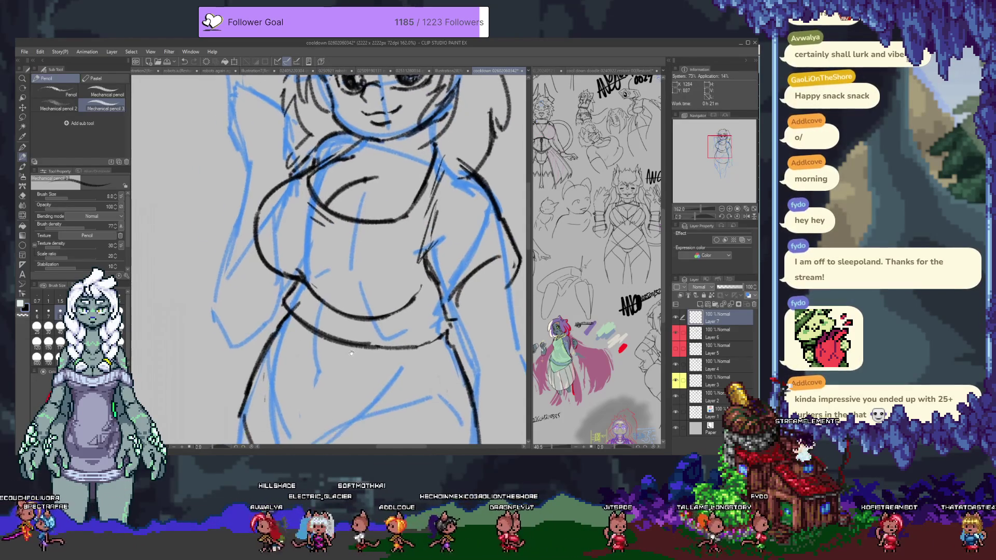
{"action": "key", "text": "ctrl+minus"}
{"action": "key", "text": "ctrl+minus"}
{"action": "key", "text": "ctrl+minus"}
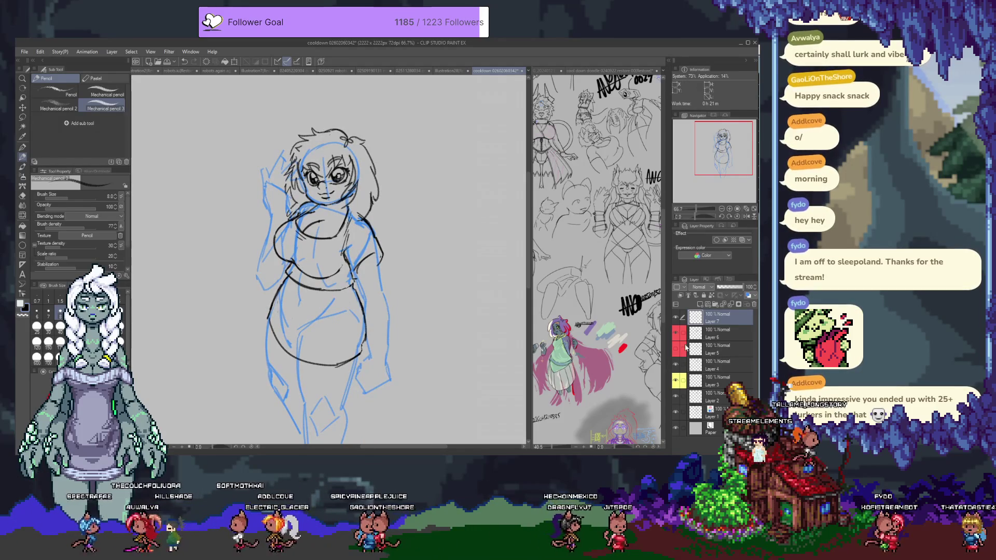
{"action": "left_click", "coordinate": [675, 412]}
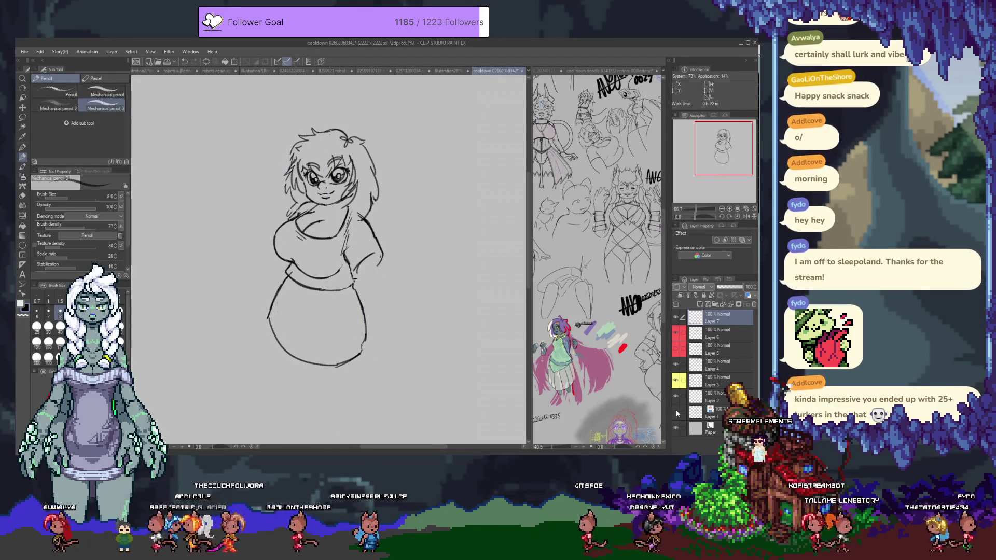
{"action": "left_click", "coordinate": [675, 413]}
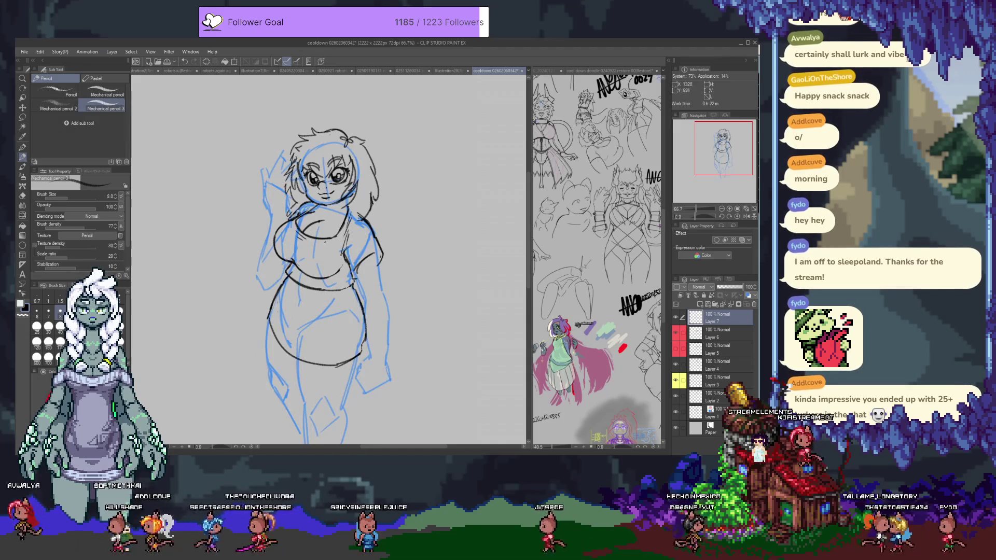
{"action": "scroll", "coordinate": [299, 260], "scroll_direction": "up", "scroll_amount": 3}
{"action": "scroll", "coordinate": [207, 179], "scroll_direction": "up", "scroll_amount": 3}
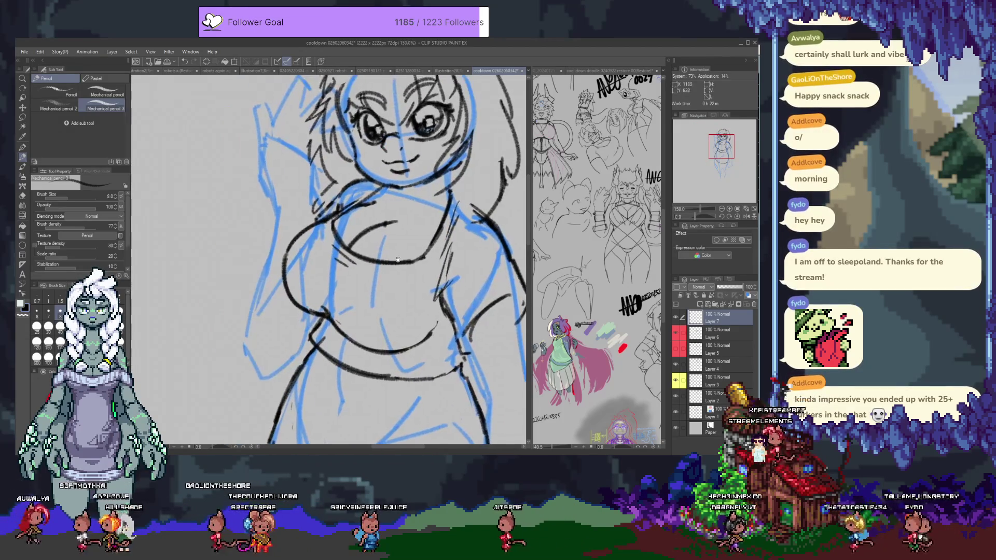
{"action": "left_click", "coordinate": [681, 294]}
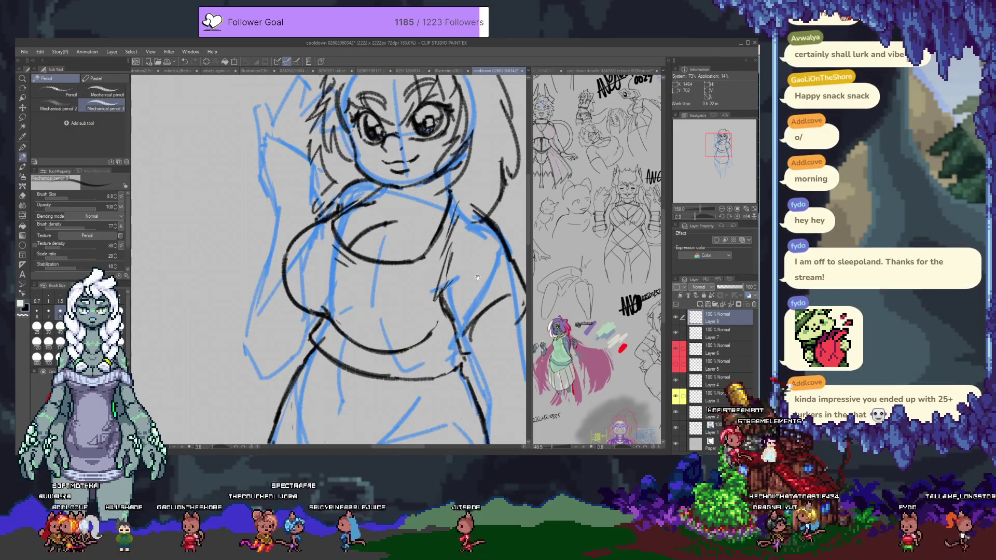
Ink the left torso, long left-side line and lower-arm curve, undoing a stray short stroke.
{"action": "scroll", "coordinate": [330, 259], "scroll_direction": "up", "scroll_amount": 2}
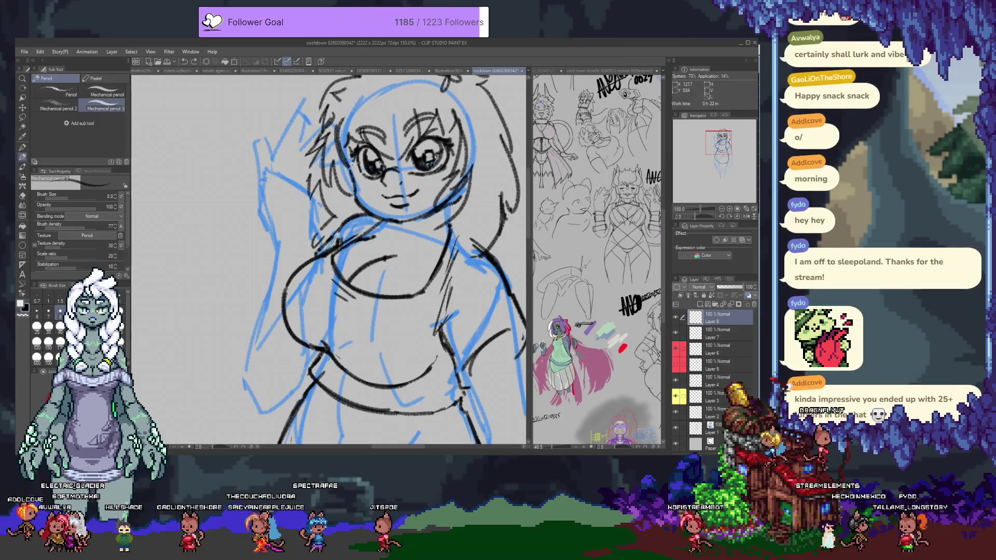
{"action": "left_click_drag", "start_coordinate": [314, 260], "coordinate": [258, 332]}
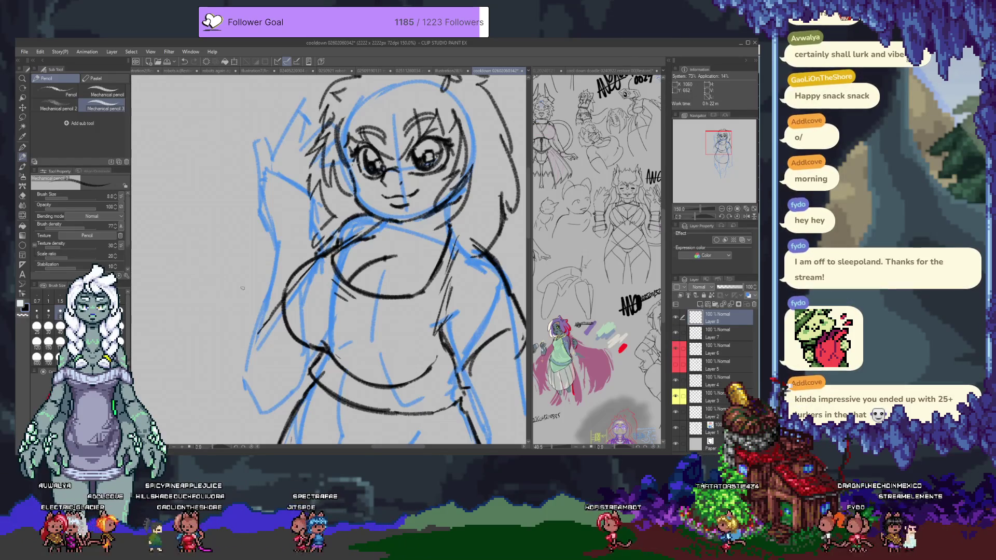
{"action": "left_click_drag", "start_coordinate": [241, 235], "coordinate": [264, 408]}
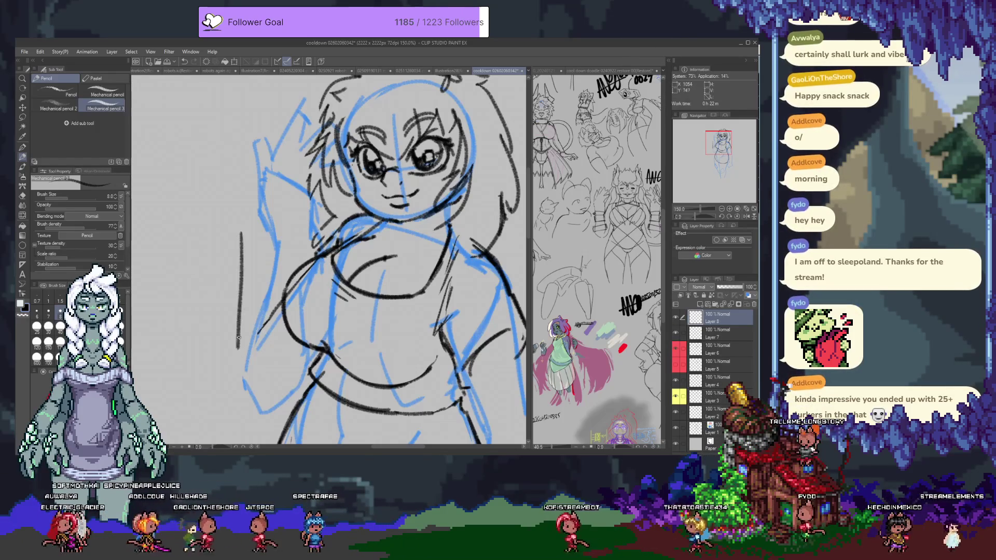
{"action": "left_click_drag", "start_coordinate": [238, 366], "coordinate": [280, 405]}
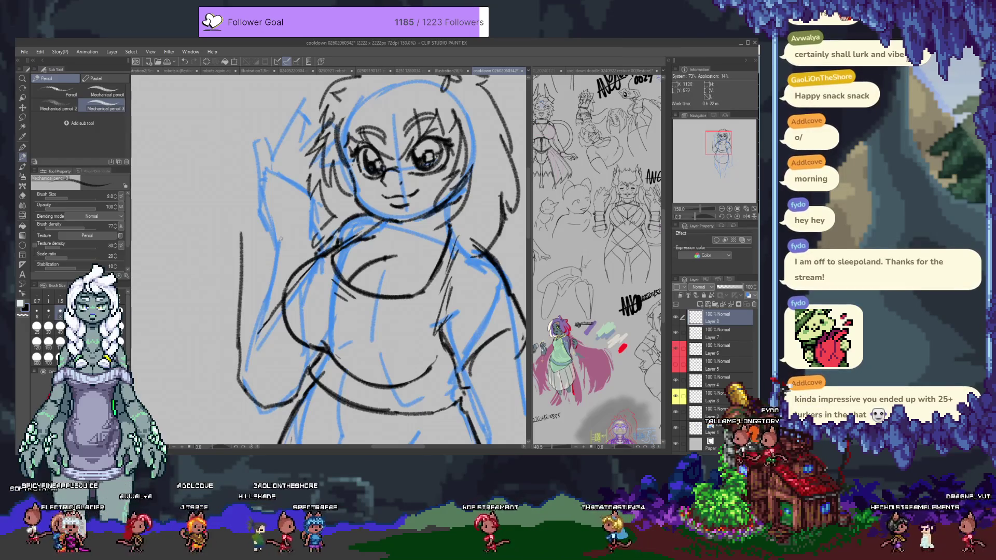
{"action": "left_click_drag", "start_coordinate": [283, 240], "coordinate": [291, 308]}
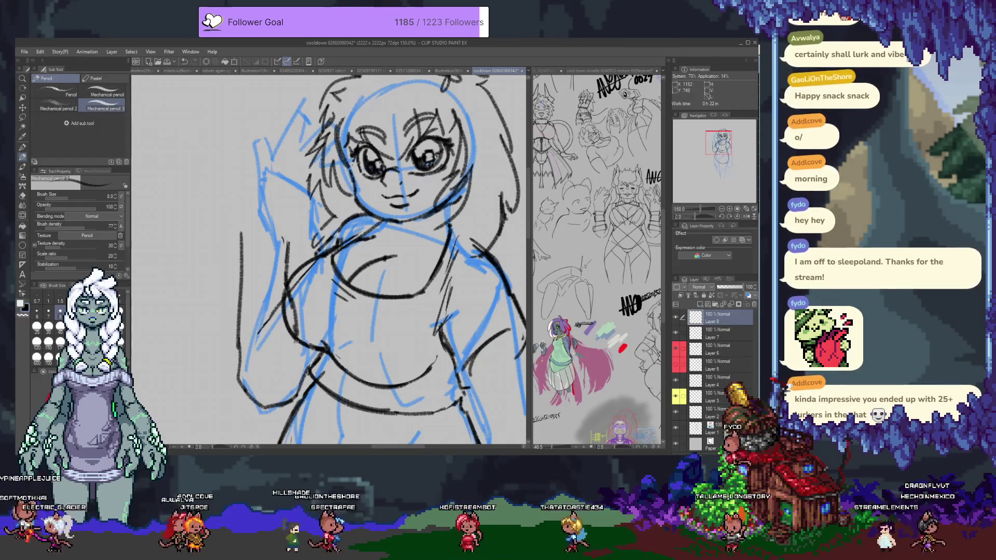
{"action": "key", "text": "e"}
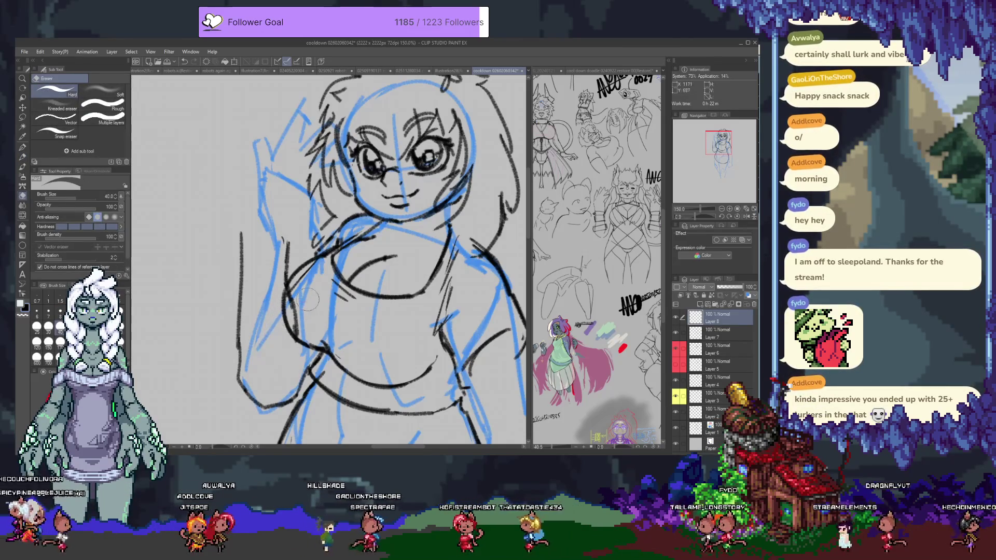
{"action": "key", "text": "p"}
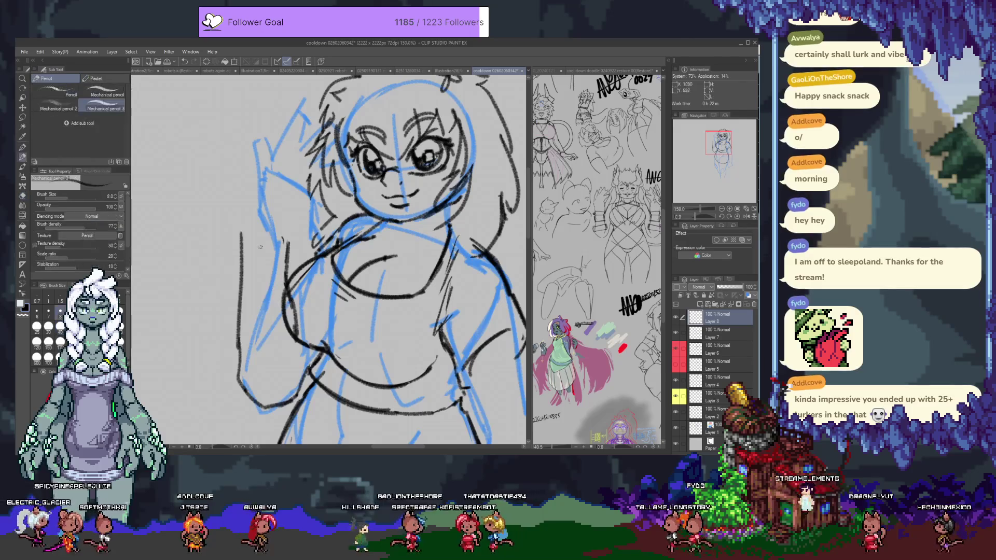
{"action": "scroll", "coordinate": [270, 327], "scroll_direction": "up", "scroll_amount": 2}
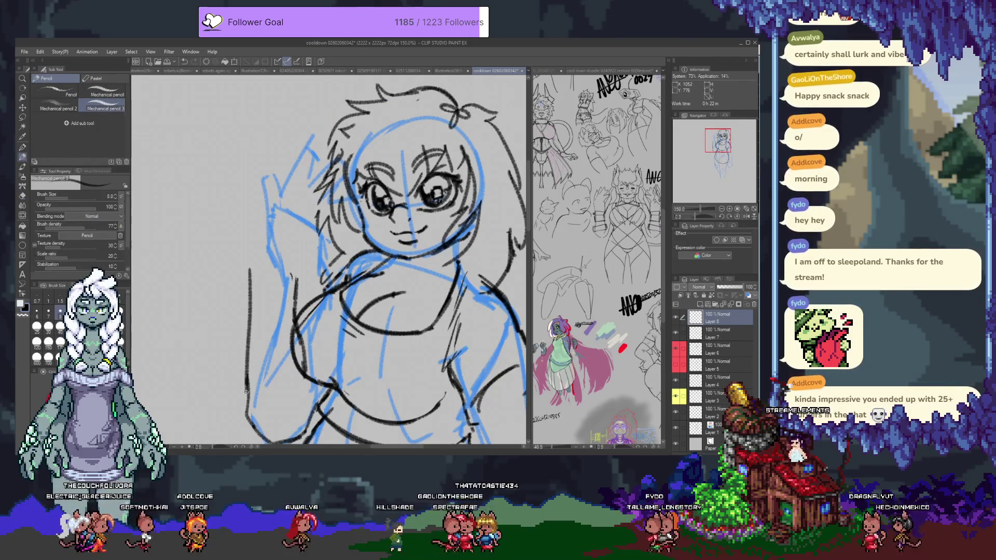
{"action": "scroll", "coordinate": [291, 297], "scroll_direction": "up", "scroll_amount": 1}
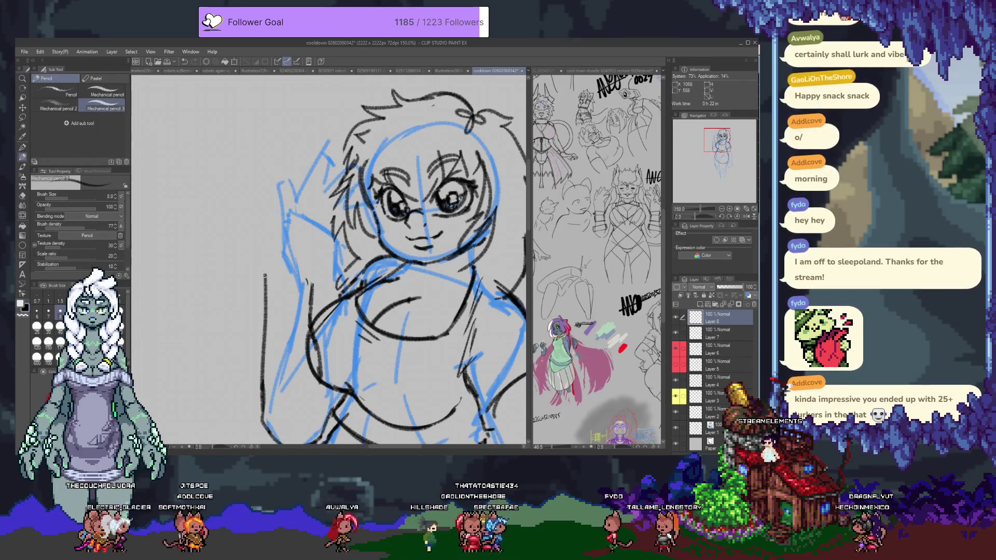
{"action": "left_click_drag", "start_coordinate": [265, 273], "coordinate": [303, 288]}
{"action": "key", "text": "ctrl+z"}
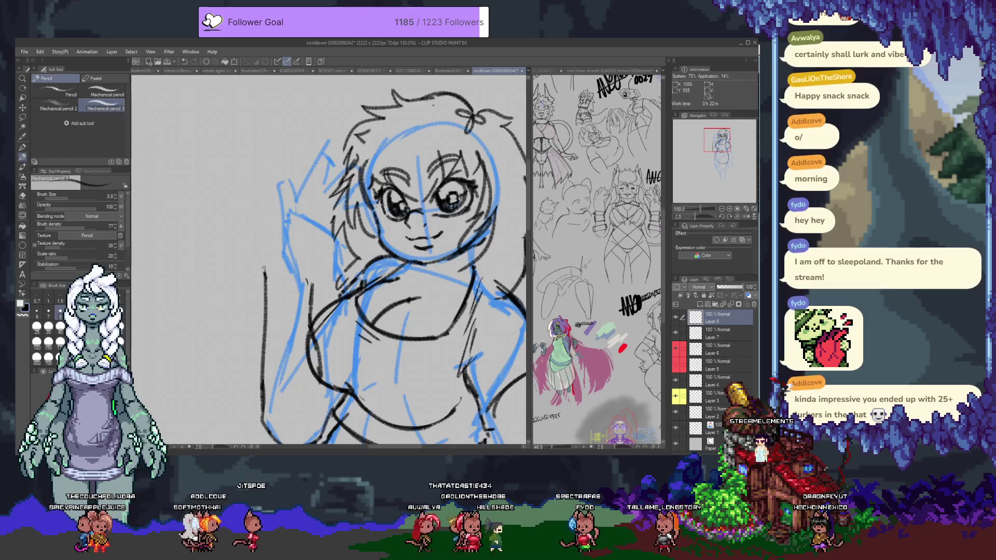
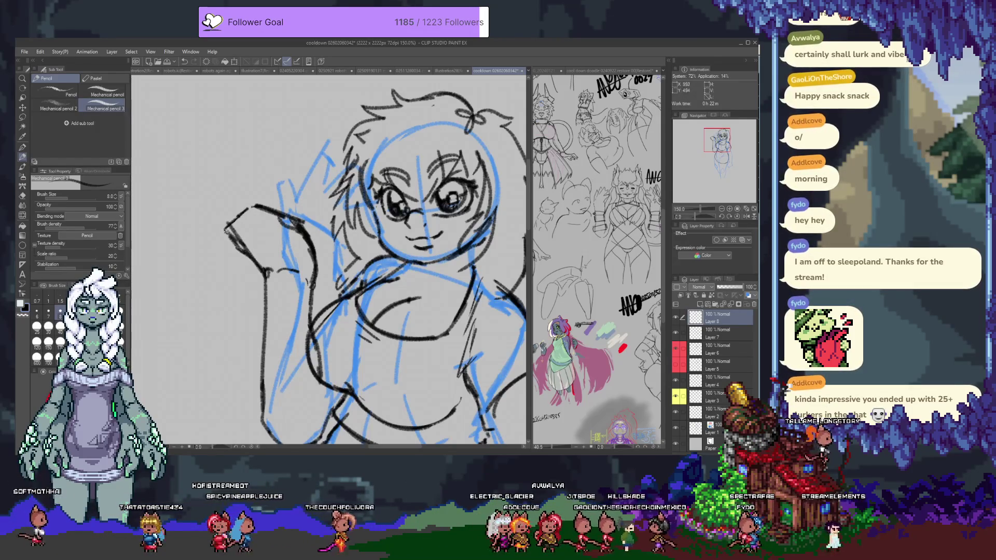
Draw the first black pencil strokes of the raised arm toward the hand, undoing misplaced ones.
{"action": "mouse_move", "coordinate": [228, 228]}
{"action": "left_mouse_down"}
{"action": "mouse_move", "coordinate": [197, 182]}
{"action": "mouse_move", "coordinate": [210, 183]}
{"action": "left_mouse_up"}
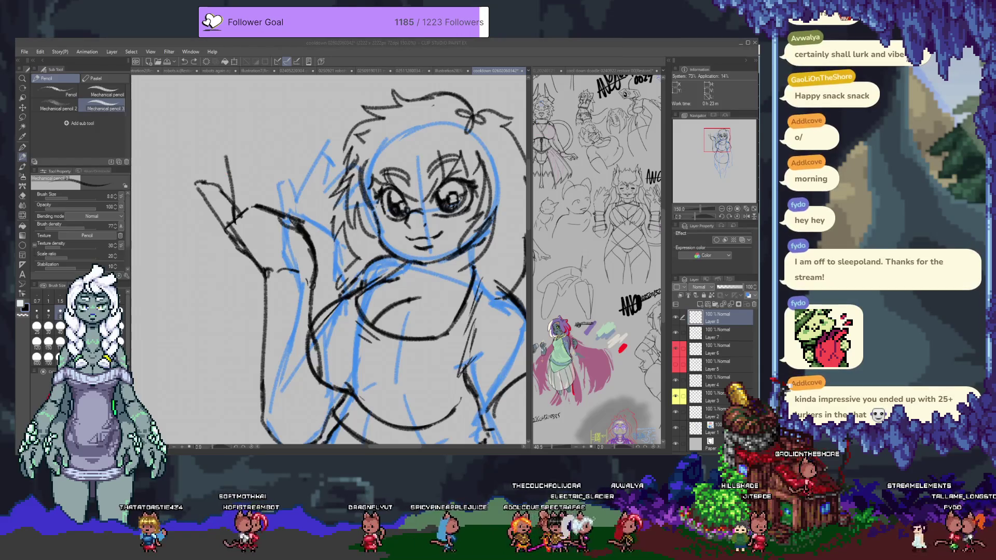
{"action": "left_click", "coordinate": [251, 178]}
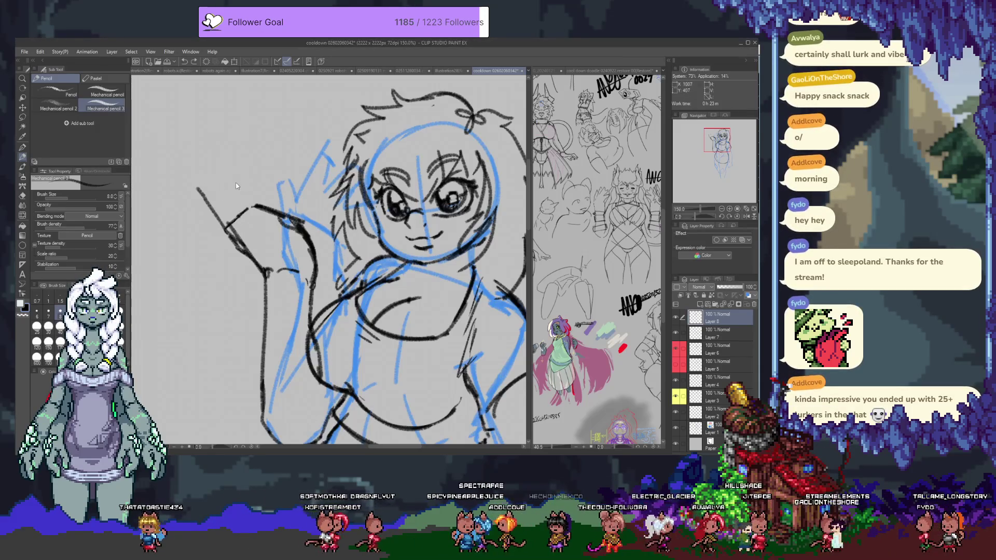
{"action": "mouse_move", "coordinate": [236, 243]}
{"action": "left_mouse_down"}
{"action": "mouse_move", "coordinate": [222, 188]}
{"action": "mouse_move", "coordinate": [230, 180]}
{"action": "left_mouse_up"}
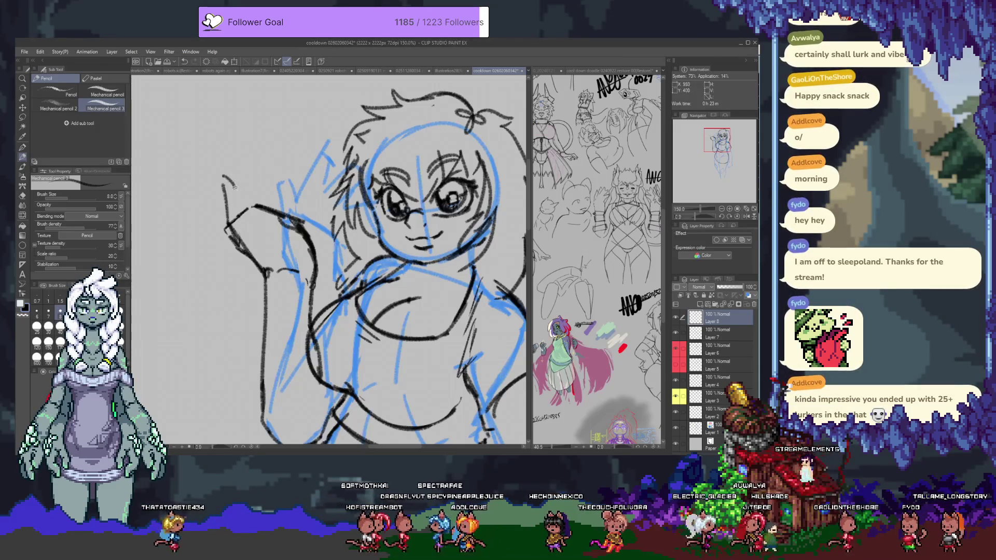
{"action": "mouse_move", "coordinate": [234, 220]}
{"action": "left_mouse_down"}
{"action": "mouse_move", "coordinate": [255, 142]}
{"action": "mouse_move", "coordinate": [266, 149]}
{"action": "left_mouse_up"}
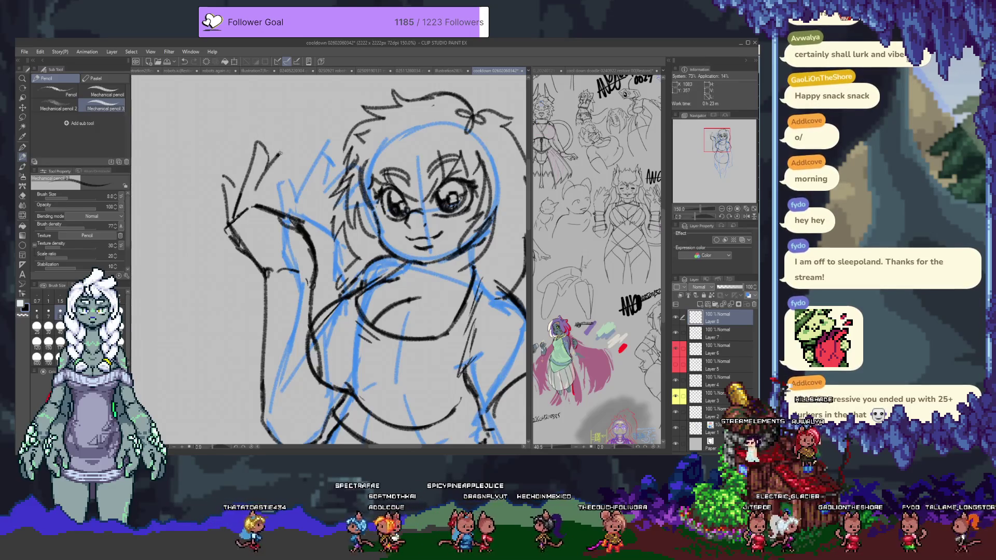
{"action": "key", "text": "ctrl+z"}
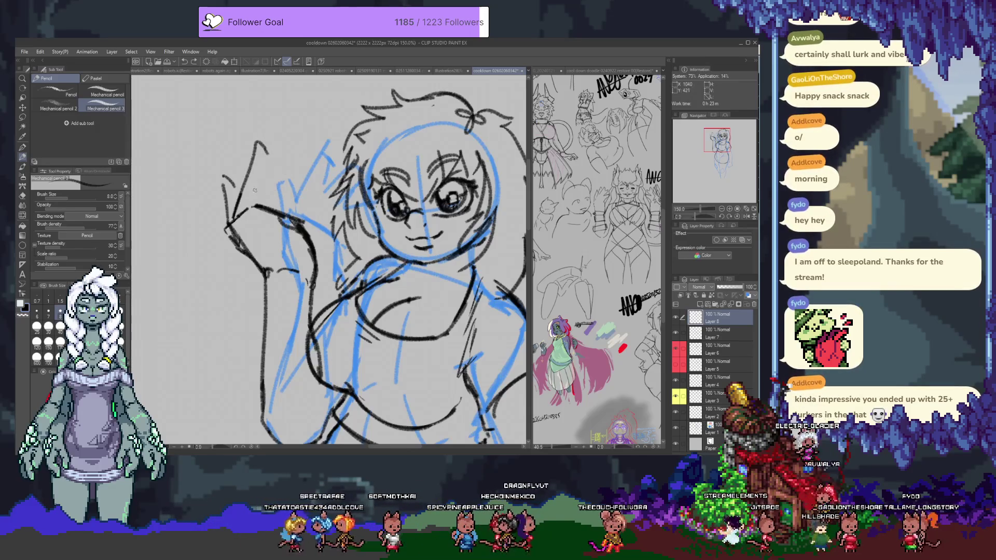
{"action": "left_click_drag", "start_coordinate": [268, 154], "coordinate": [267, 171]}
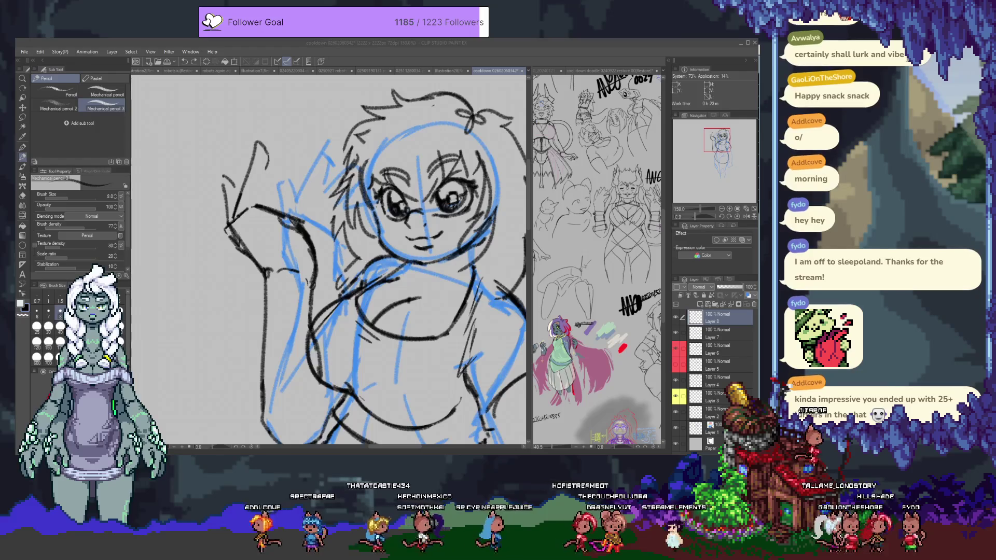
{"action": "key", "text": "ctrl+z"}
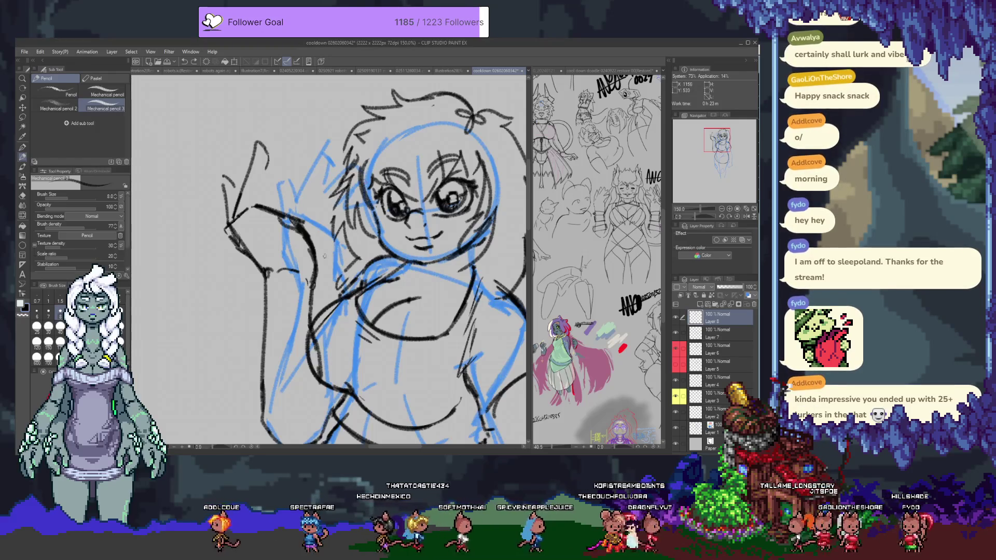
{"action": "left_click_drag", "start_coordinate": [263, 150], "coordinate": [272, 171]}
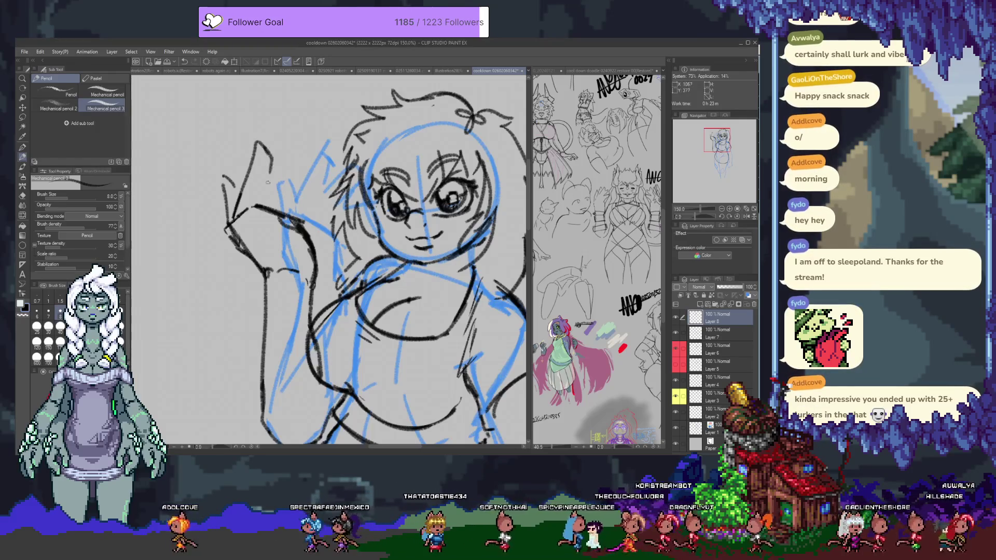
Erase stray arm and torso strokes and redraw a black line along the raised arm.
{"action": "key", "text": "e"}
{"action": "mouse_move", "coordinate": [283, 215]}
{"action": "left_mouse_down"}
{"action": "mouse_move", "coordinate": [303, 229]}
{"action": "mouse_move", "coordinate": [299, 290]}
{"action": "left_mouse_up"}
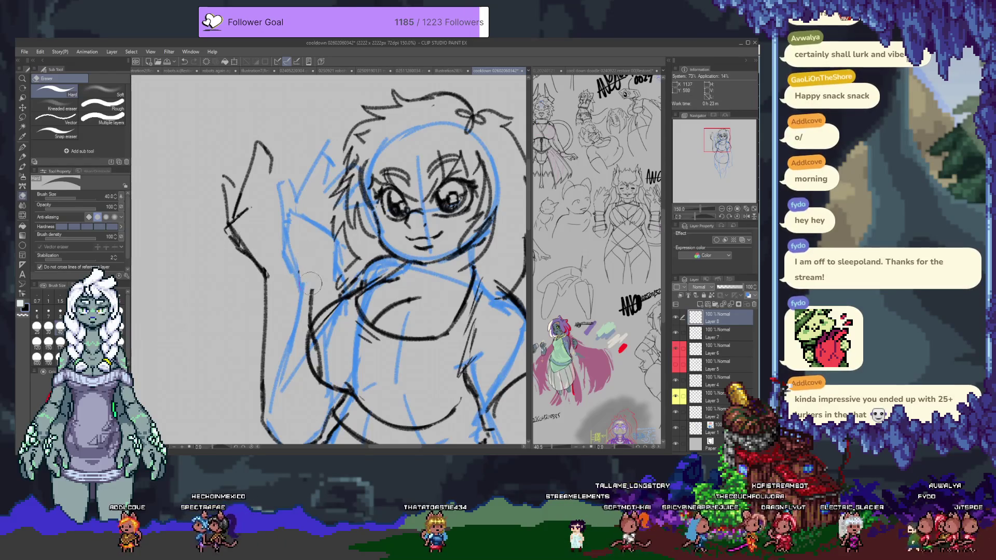
{"action": "key", "text": "p"}
{"action": "key", "text": "p"}
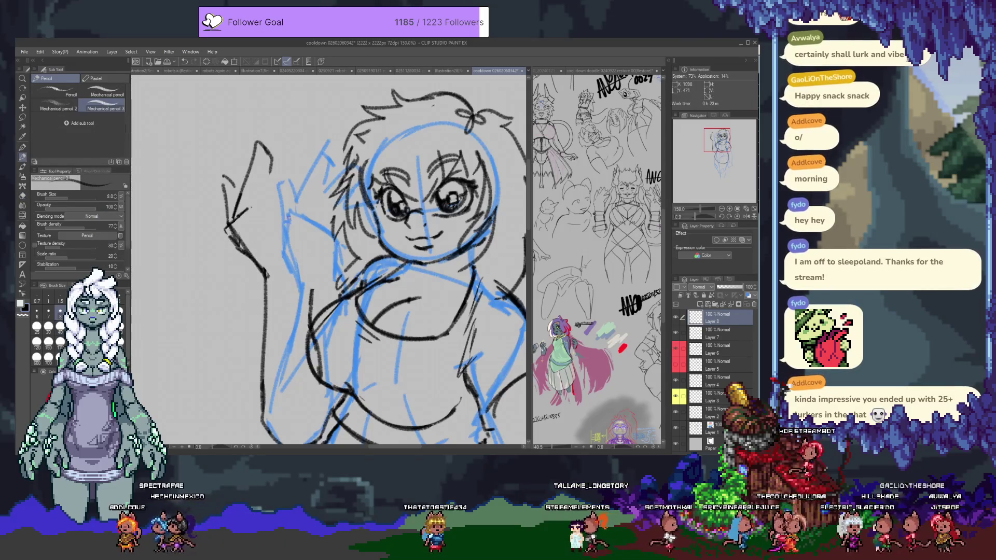
{"action": "left_click_drag", "start_coordinate": [297, 226], "coordinate": [244, 207]}
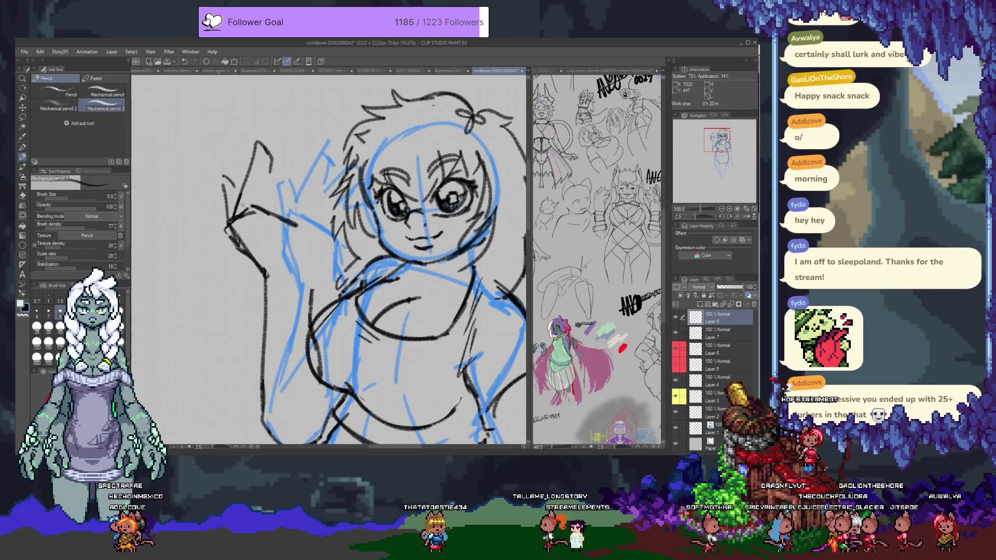
{"action": "key", "text": "e"}
{"action": "mouse_move", "coordinate": [267, 147]}
{"action": "left_mouse_down"}
{"action": "mouse_move", "coordinate": [238, 176]}
{"action": "mouse_move", "coordinate": [226, 218]}
{"action": "mouse_move", "coordinate": [229, 202]}
{"action": "left_mouse_up"}
{"action": "left_click_drag", "start_coordinate": [243, 251], "coordinate": [267, 274]}
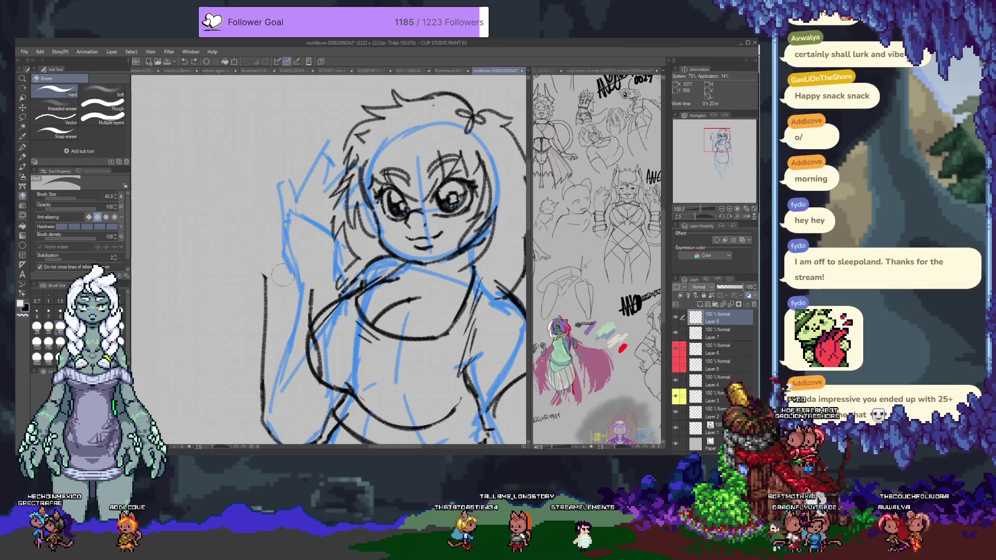
{"action": "key", "text": "p"}
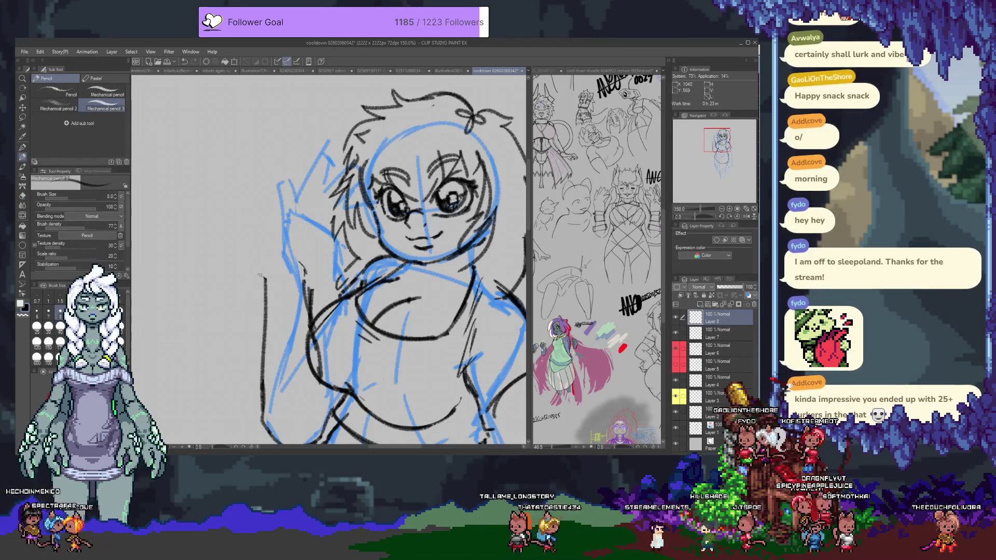
Redraw the arm's diagonal line and its left edge curving up toward the hand.
{"action": "mouse_move", "coordinate": [225, 241]}
{"action": "left_mouse_down"}
{"action": "mouse_move", "coordinate": [265, 275]}
{"action": "mouse_move", "coordinate": [311, 287]}
{"action": "left_mouse_up"}
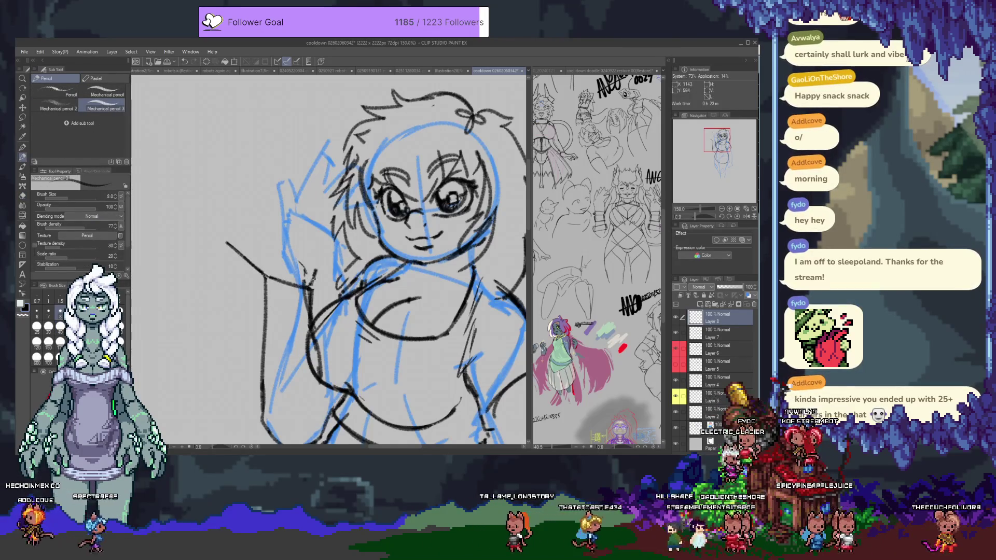
{"action": "mouse_move", "coordinate": [226, 241]}
{"action": "left_mouse_down"}
{"action": "mouse_move", "coordinate": [227, 217]}
{"action": "mouse_move", "coordinate": [299, 248]}
{"action": "mouse_move", "coordinate": [313, 285]}
{"action": "left_mouse_up"}
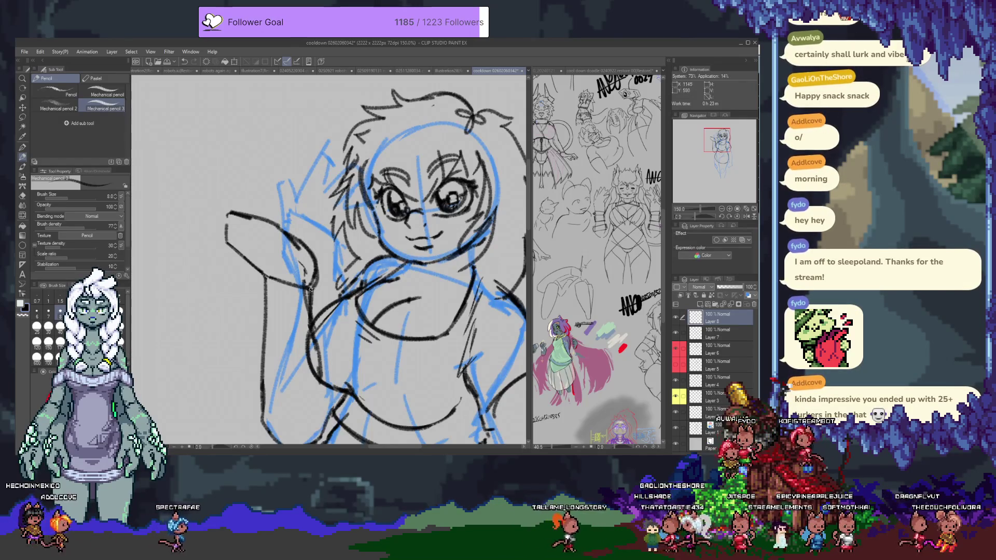
{"action": "mouse_move", "coordinate": [231, 244]}
{"action": "left_mouse_down"}
{"action": "mouse_move", "coordinate": [229, 175]}
{"action": "mouse_move", "coordinate": [254, 200]}
{"action": "mouse_move", "coordinate": [203, 199]}
{"action": "mouse_move", "coordinate": [241, 132]}
{"action": "left_mouse_up"}
{"action": "key", "text": "ctrl+z"}
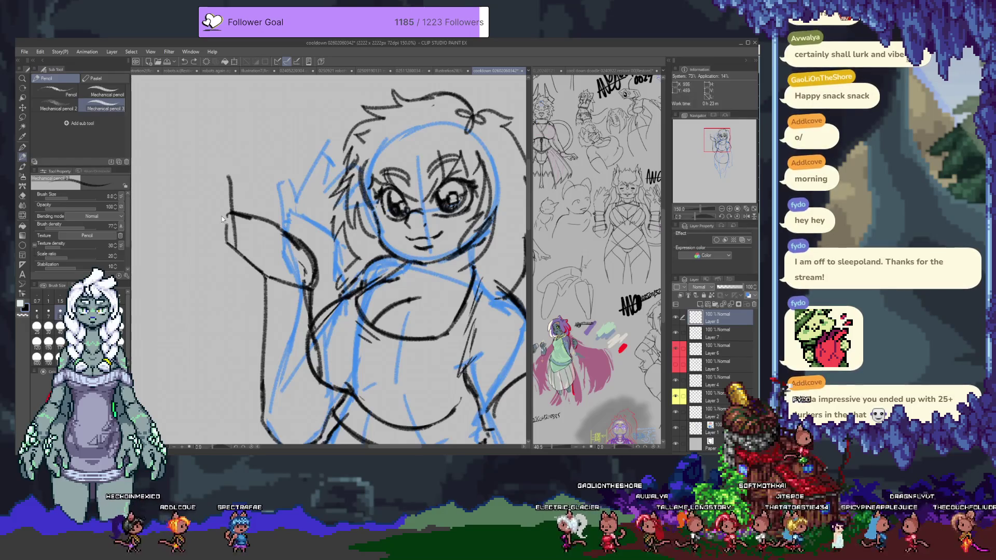
{"action": "left_click_drag", "start_coordinate": [207, 194], "coordinate": [239, 140]}
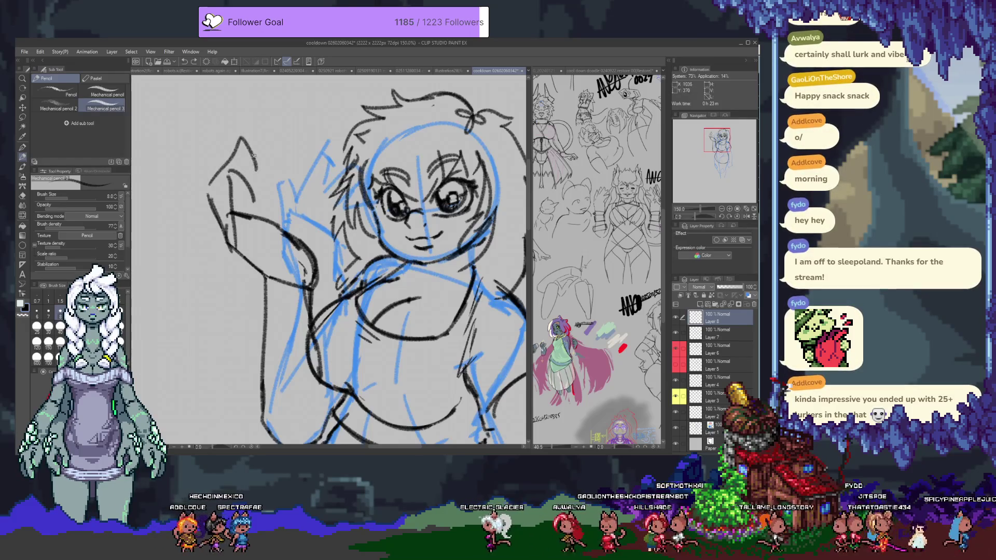
Sketch the spread fingers of the raised hand, undoing and redrawing failed finger strokes.
{"action": "mouse_move", "coordinate": [239, 196]}
{"action": "left_mouse_down"}
{"action": "mouse_move", "coordinate": [253, 167]}
{"action": "mouse_move", "coordinate": [284, 146]}
{"action": "mouse_move", "coordinate": [278, 180]}
{"action": "mouse_move", "coordinate": [283, 149]}
{"action": "mouse_move", "coordinate": [294, 197]}
{"action": "left_mouse_up"}
{"action": "key", "text": "ctrl+z"}
{"action": "mouse_move", "coordinate": [295, 152]}
{"action": "left_mouse_down"}
{"action": "mouse_move", "coordinate": [310, 156]}
{"action": "mouse_move", "coordinate": [308, 199]}
{"action": "left_mouse_up"}
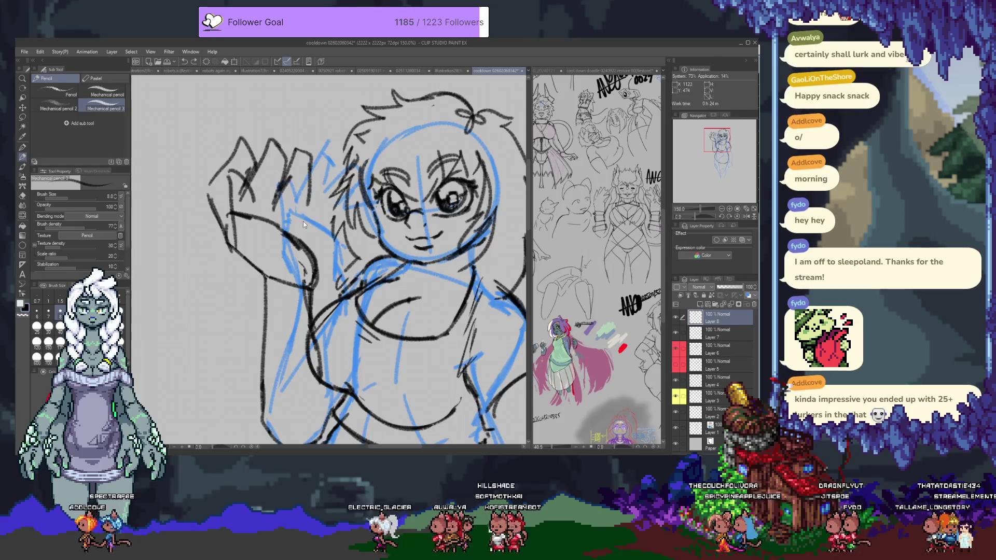
{"action": "key", "text": "ctrl+z"}
{"action": "key", "text": "ctrl+z"}
{"action": "mouse_move", "coordinate": [210, 192]}
{"action": "left_mouse_down"}
{"action": "mouse_move", "coordinate": [250, 159]}
{"action": "mouse_move", "coordinate": [245, 223]}
{"action": "left_mouse_up"}
{"action": "key", "text": "ctrl+z"}
{"action": "mouse_move", "coordinate": [253, 156]}
{"action": "left_mouse_down"}
{"action": "mouse_move", "coordinate": [284, 154]}
{"action": "mouse_move", "coordinate": [280, 169]}
{"action": "left_mouse_up"}
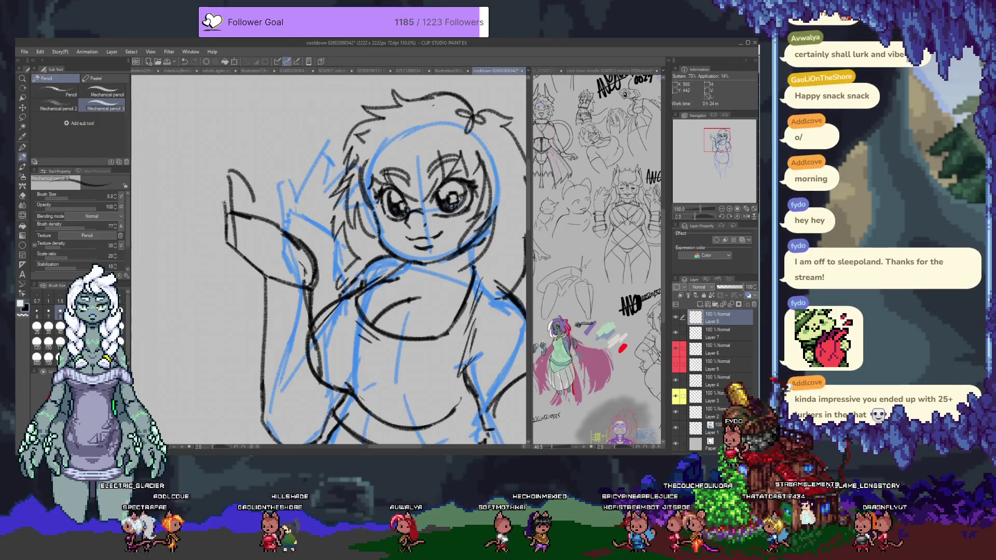
{"action": "mouse_move", "coordinate": [227, 174]}
{"action": "left_mouse_down"}
{"action": "mouse_move", "coordinate": [247, 174]}
{"action": "mouse_move", "coordinate": [257, 135]}
{"action": "left_mouse_up"}
{"action": "key", "text": "ctrl+z"}
{"action": "left_click_drag", "start_coordinate": [230, 171], "coordinate": [249, 173]}
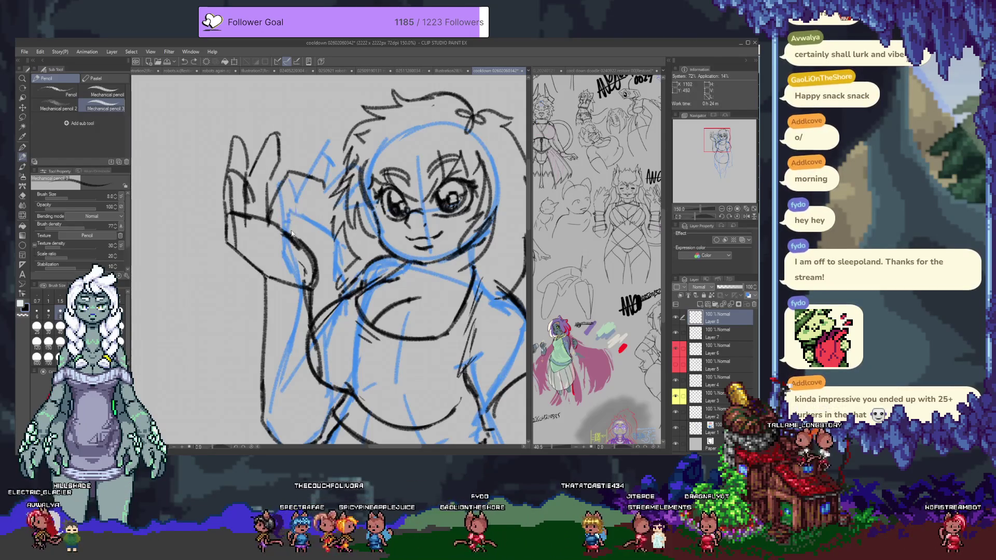
Reinforce the black arm lines below the hand with short darkening strokes.
{"action": "left_click_drag", "start_coordinate": [292, 205], "coordinate": [294, 228]}
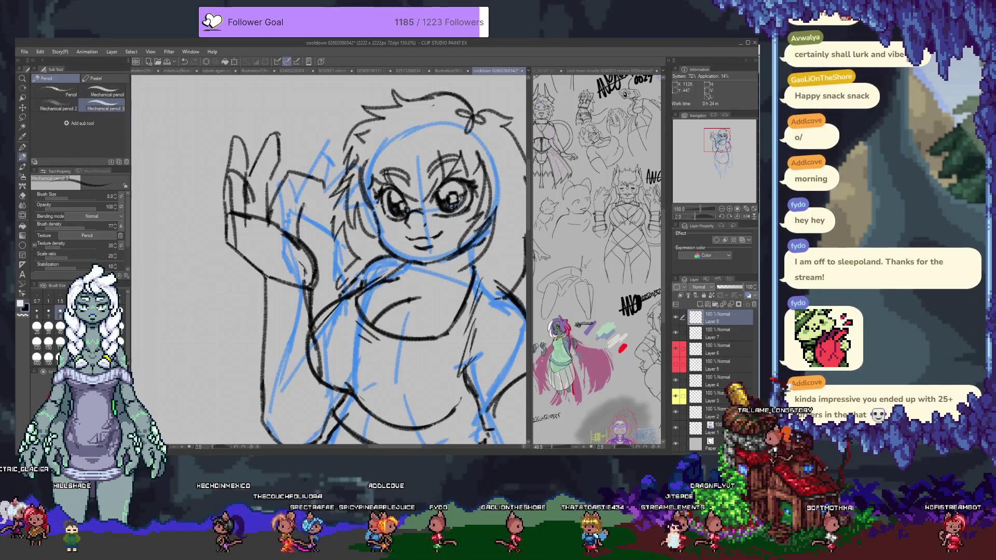
{"action": "mouse_move", "coordinate": [324, 184]}
{"action": "left_mouse_down"}
{"action": "mouse_move", "coordinate": [296, 197]}
{"action": "mouse_move", "coordinate": [327, 205]}
{"action": "mouse_move", "coordinate": [332, 243]}
{"action": "left_mouse_up"}
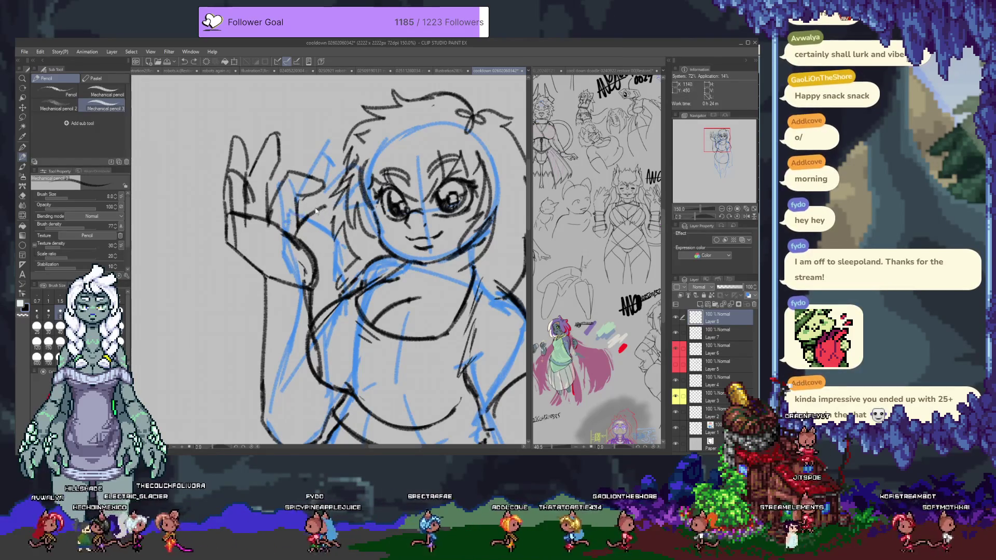
{"action": "mouse_move", "coordinate": [288, 220]}
{"action": "left_mouse_down"}
{"action": "mouse_move", "coordinate": [314, 202]}
{"action": "mouse_move", "coordinate": [323, 231]}
{"action": "left_mouse_up"}
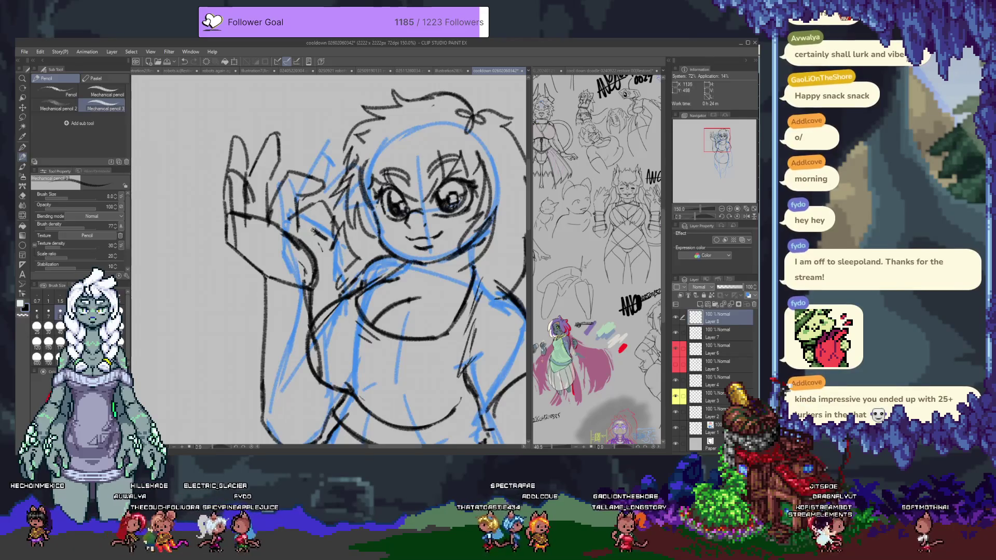
{"action": "left_click_drag", "start_coordinate": [231, 215], "coordinate": [268, 222]}
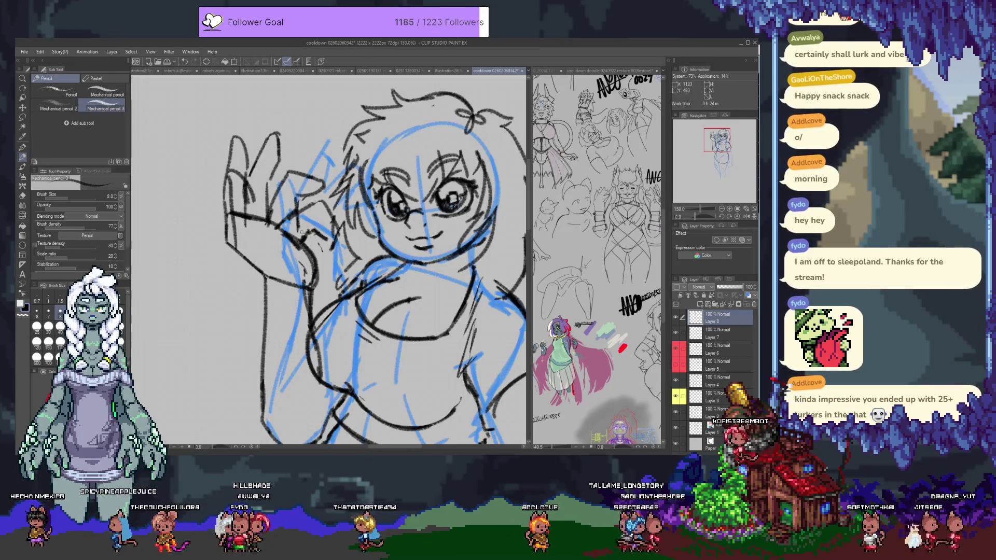
{"action": "scroll", "coordinate": [330, 259], "scroll_direction": "down", "scroll_amount": 5}
Tint the hand sketch layer magenta as a guide and add a new empty layer above it.
{"action": "left_click_drag", "start_coordinate": [264, 209], "coordinate": [306, 291]}
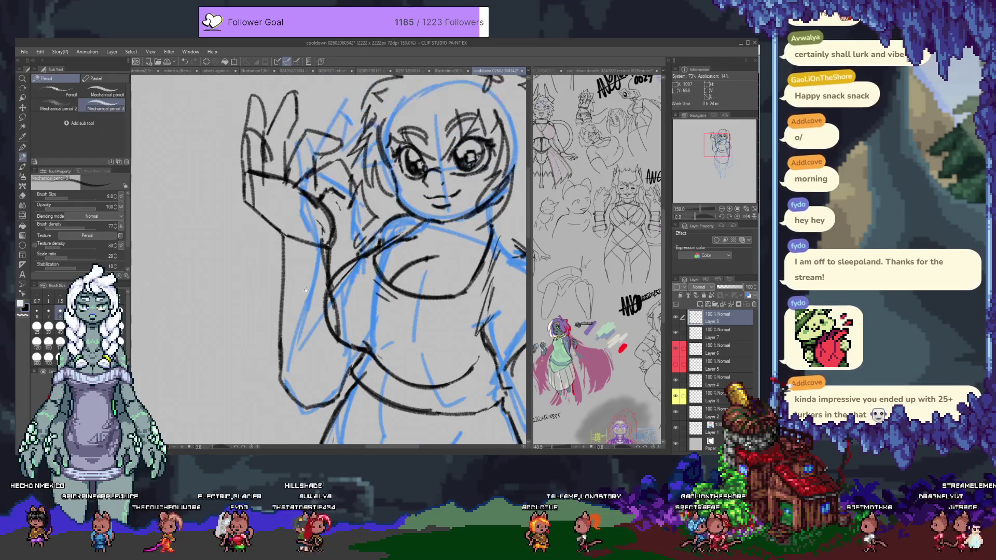
{"action": "left_click", "coordinate": [747, 296]}
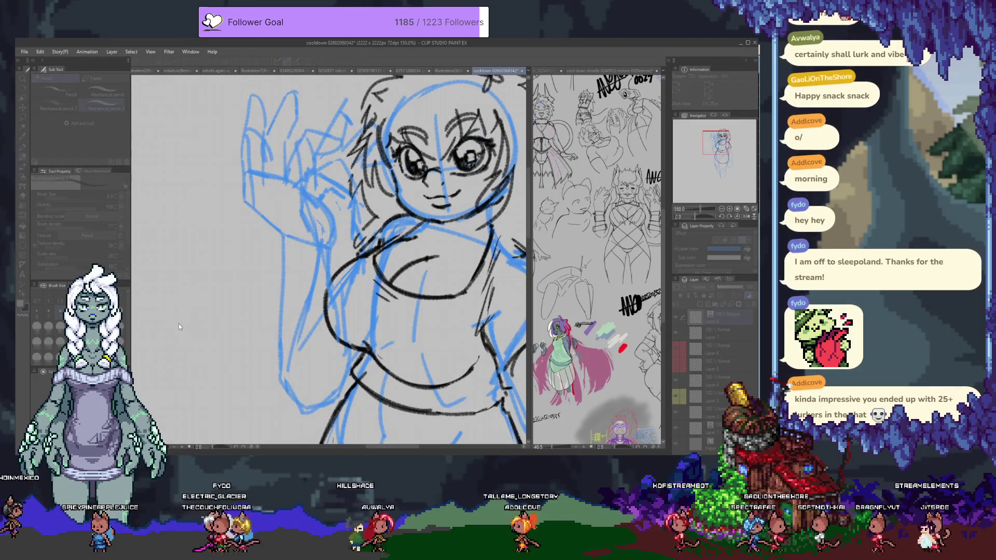
{"action": "key", "text": "ctrl+v"}
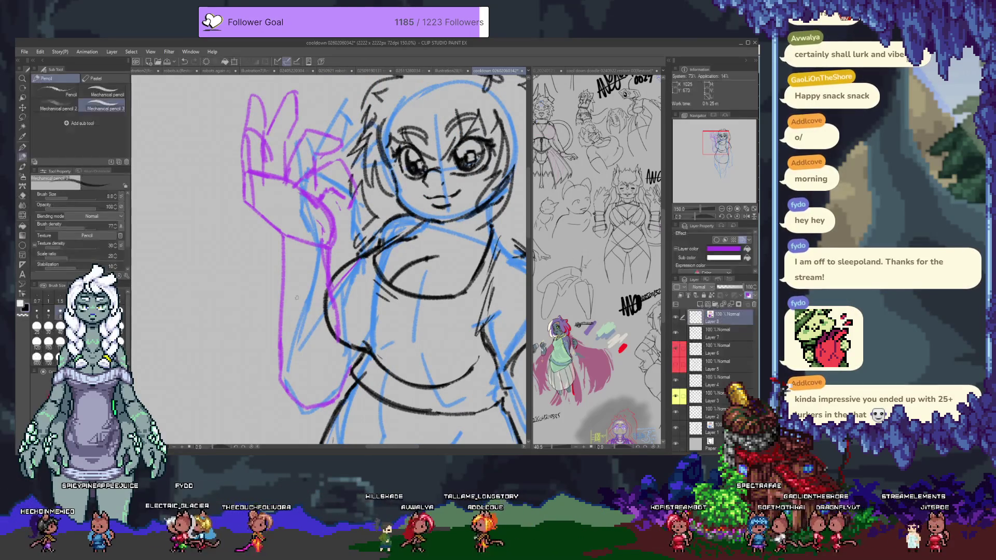
{"action": "left_click", "coordinate": [700, 306]}
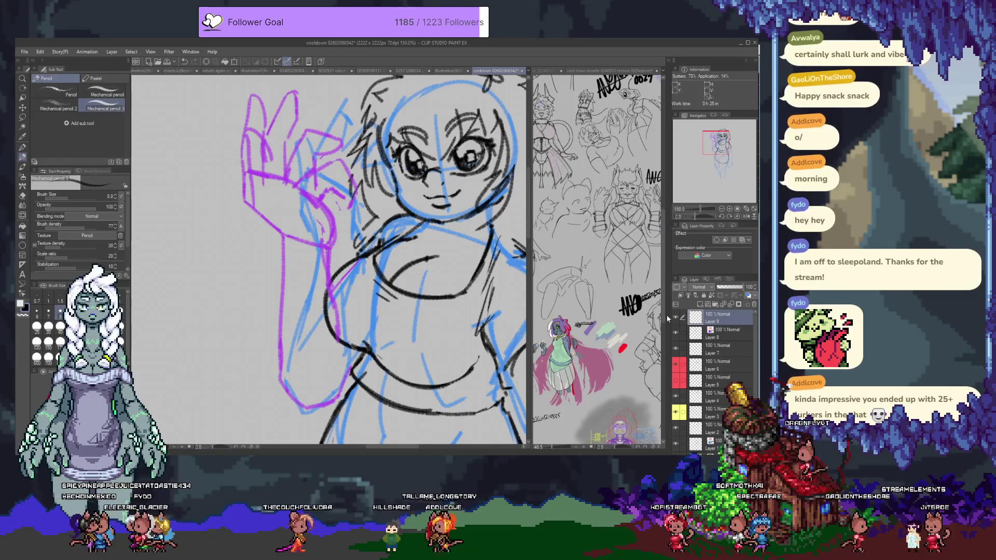
{"action": "scroll", "coordinate": [349, 266], "scroll_direction": "up", "scroll_amount": 4}
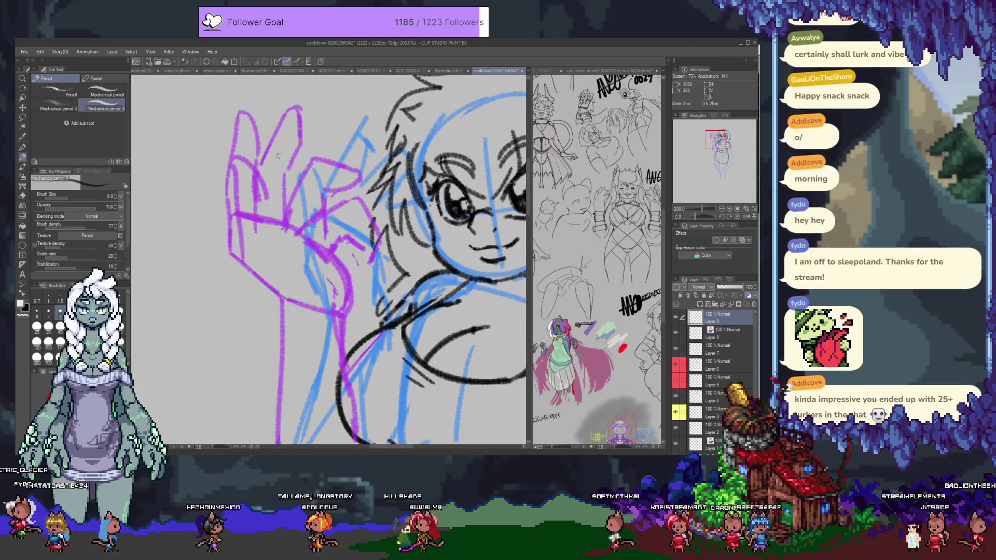
Trace black finger outlines and fingertips over the purple hand sketch.
{"action": "left_click_drag", "start_coordinate": [259, 163], "coordinate": [289, 109]}
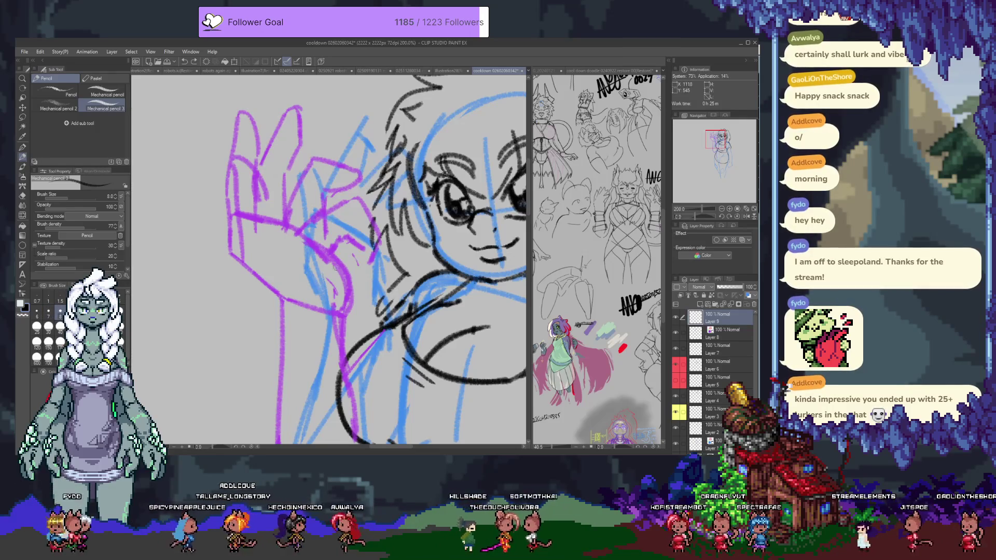
{"action": "left_click_drag", "start_coordinate": [257, 166], "coordinate": [287, 108]}
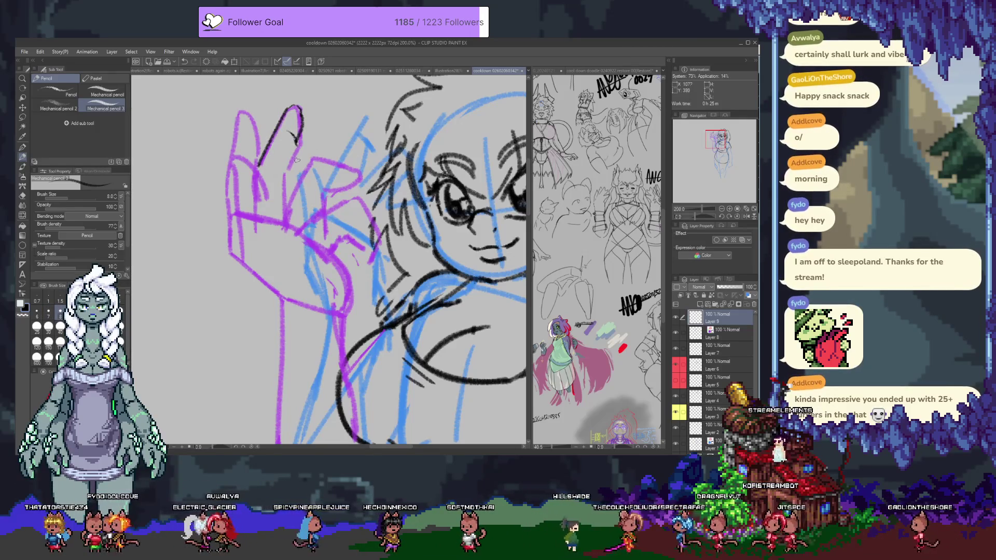
{"action": "left_click_drag", "start_coordinate": [273, 138], "coordinate": [293, 139]}
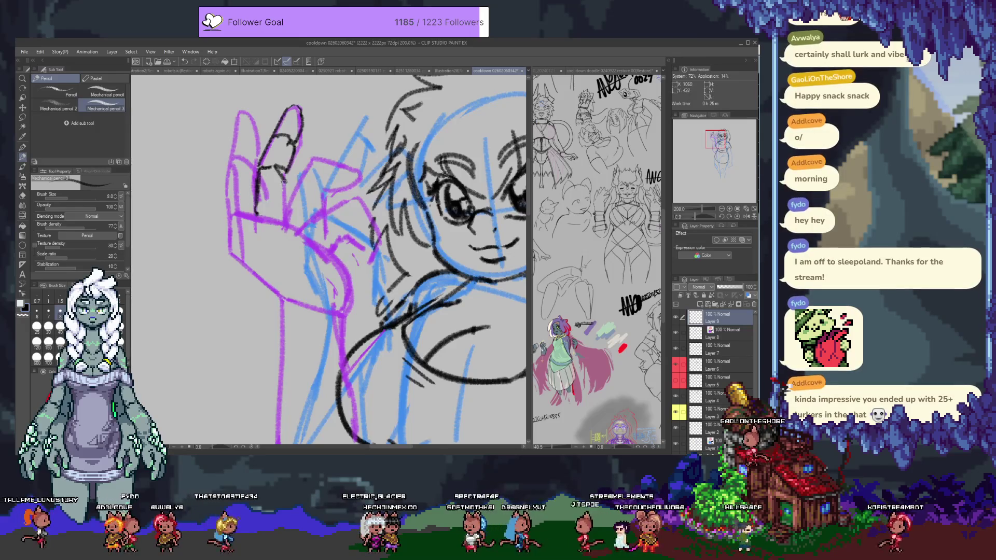
{"action": "mouse_move", "coordinate": [282, 220]}
{"action": "left_mouse_down"}
{"action": "mouse_move", "coordinate": [299, 174]}
{"action": "mouse_move", "coordinate": [322, 201]}
{"action": "mouse_move", "coordinate": [311, 228]}
{"action": "mouse_move", "coordinate": [349, 233]}
{"action": "mouse_move", "coordinate": [356, 213]}
{"action": "mouse_move", "coordinate": [363, 242]}
{"action": "left_mouse_up"}
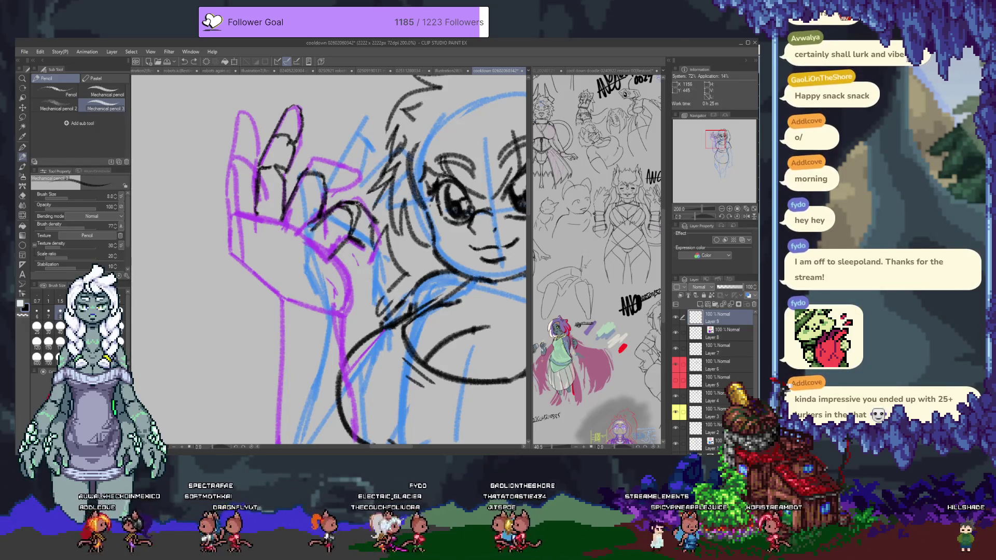
{"action": "left_click_drag", "start_coordinate": [358, 202], "coordinate": [372, 232]}
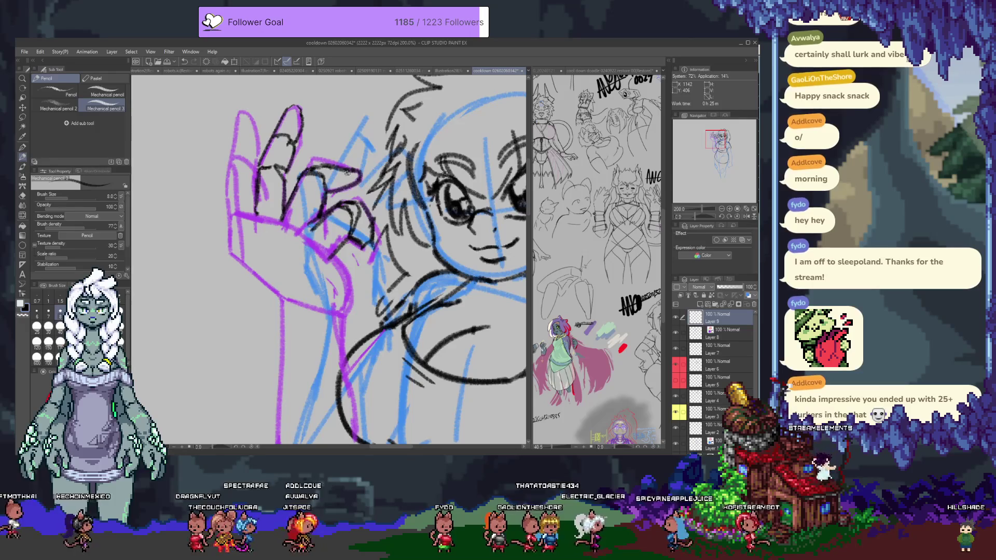
{"action": "left_click_drag", "start_coordinate": [346, 177], "coordinate": [365, 209]}
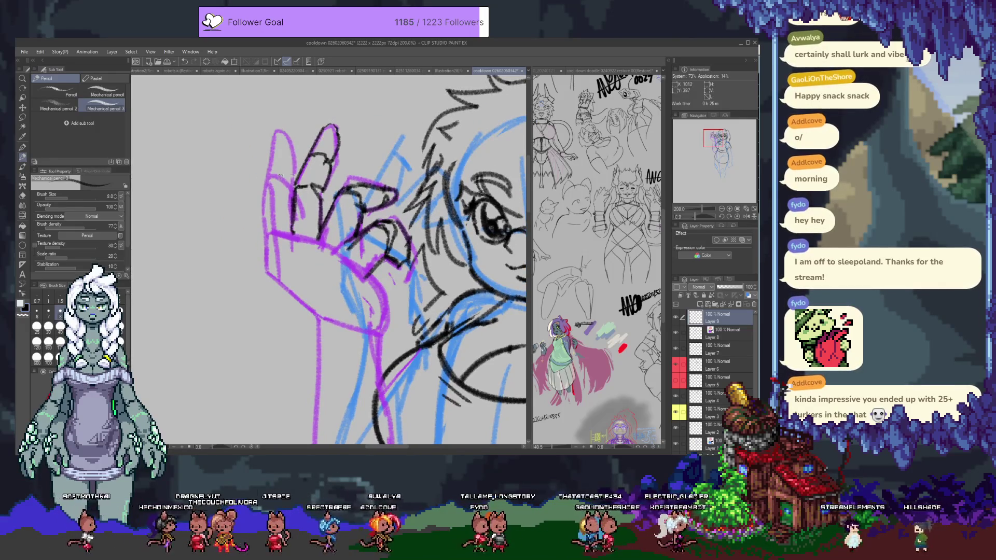
Ink the hand's left and lower edges and finger lines, undoing a bad lower-palm stroke.
{"action": "left_click_drag", "start_coordinate": [264, 197], "coordinate": [266, 236]}
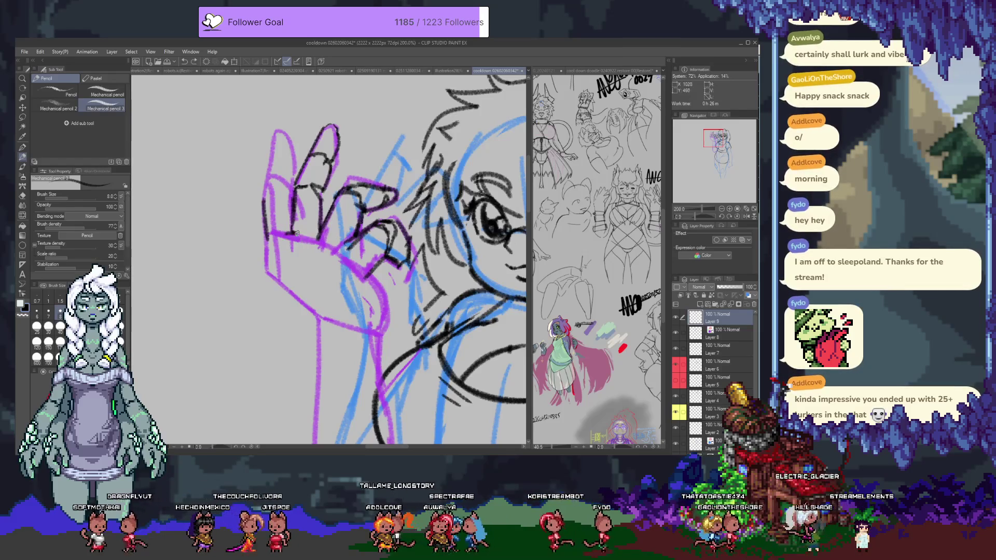
{"action": "mouse_move", "coordinate": [284, 254]}
{"action": "left_mouse_down"}
{"action": "mouse_move", "coordinate": [322, 241]}
{"action": "mouse_move", "coordinate": [326, 259]}
{"action": "left_mouse_up"}
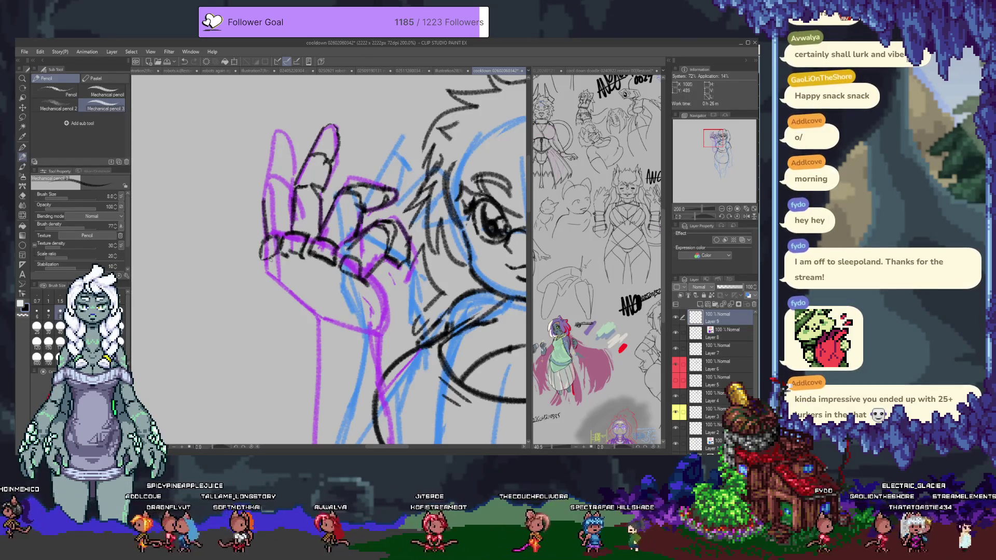
{"action": "scroll", "coordinate": [338, 319], "scroll_direction": "up", "scroll_amount": 3}
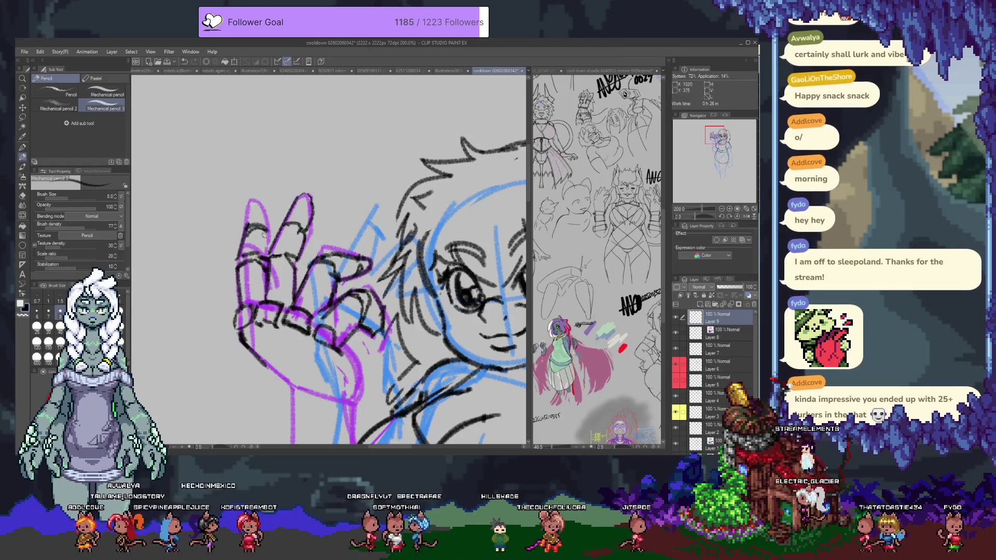
{"action": "mouse_move", "coordinate": [249, 218]}
{"action": "left_mouse_down"}
{"action": "mouse_move", "coordinate": [253, 194]}
{"action": "mouse_move", "coordinate": [270, 217]}
{"action": "mouse_move", "coordinate": [259, 221]}
{"action": "left_mouse_up"}
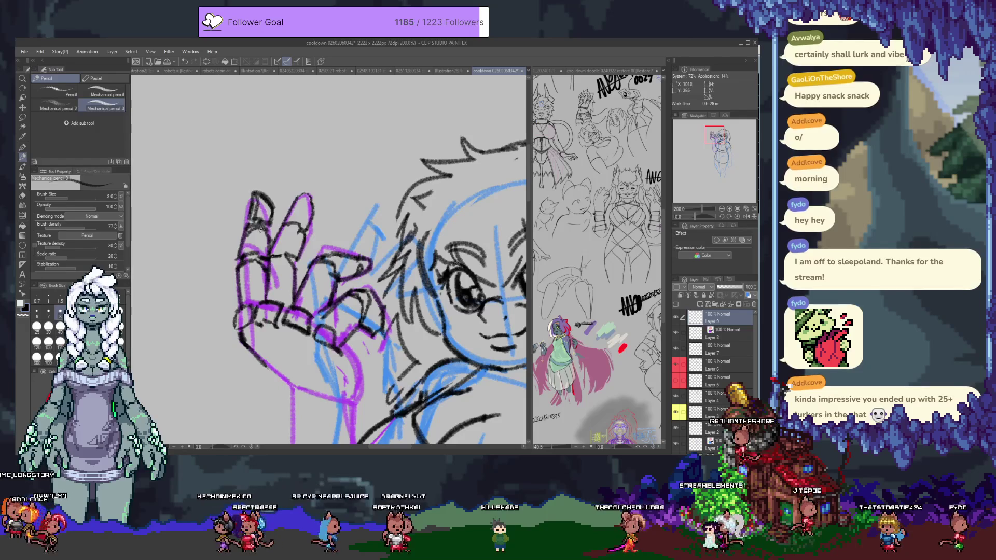
{"action": "key", "text": "e"}
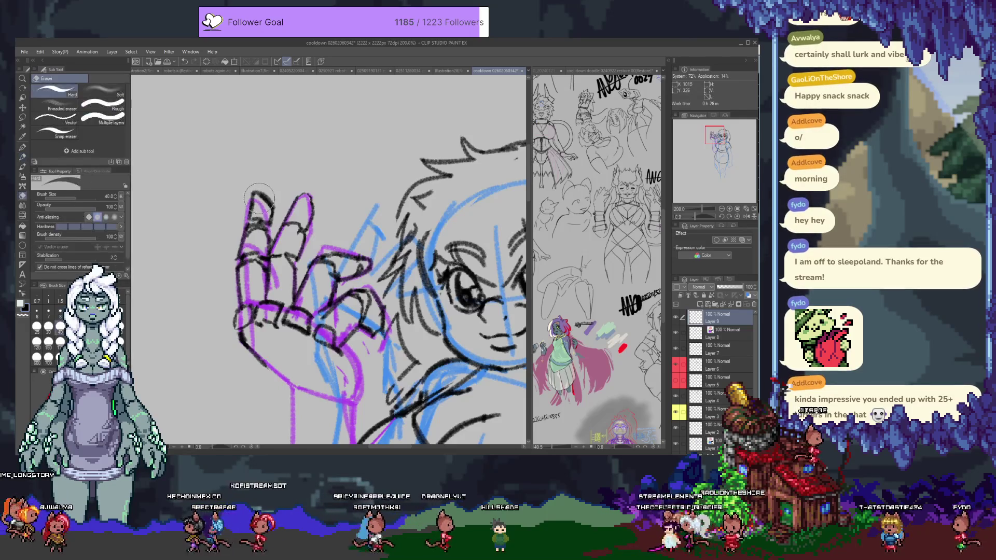
{"action": "key", "text": "p"}
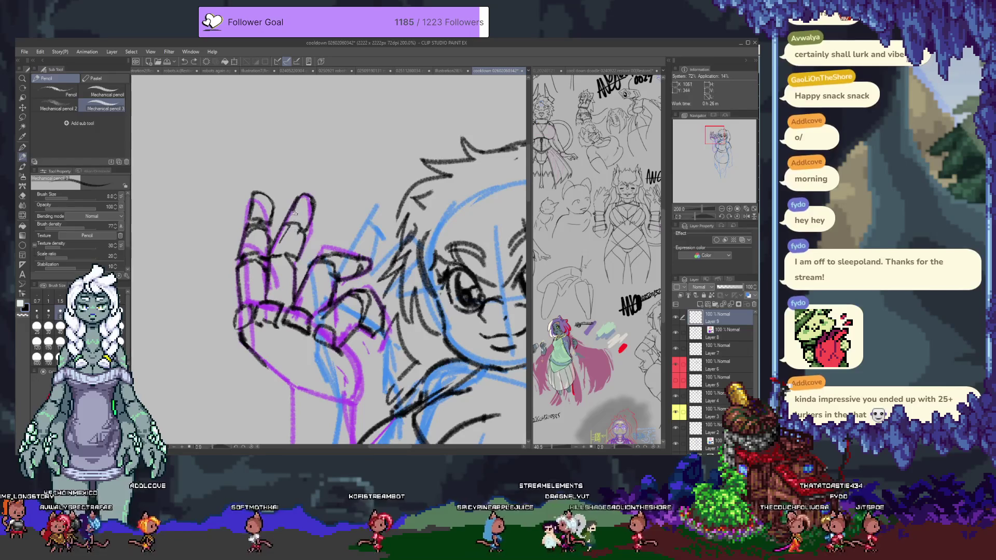
{"action": "left_click_drag", "start_coordinate": [270, 257], "coordinate": [276, 290]}
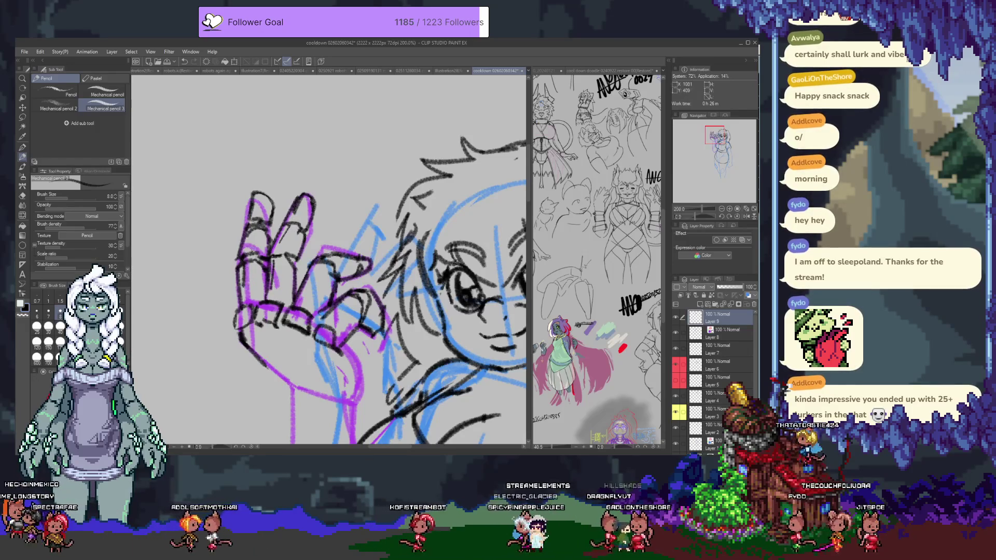
{"action": "left_click_drag", "start_coordinate": [311, 335], "coordinate": [291, 258]}
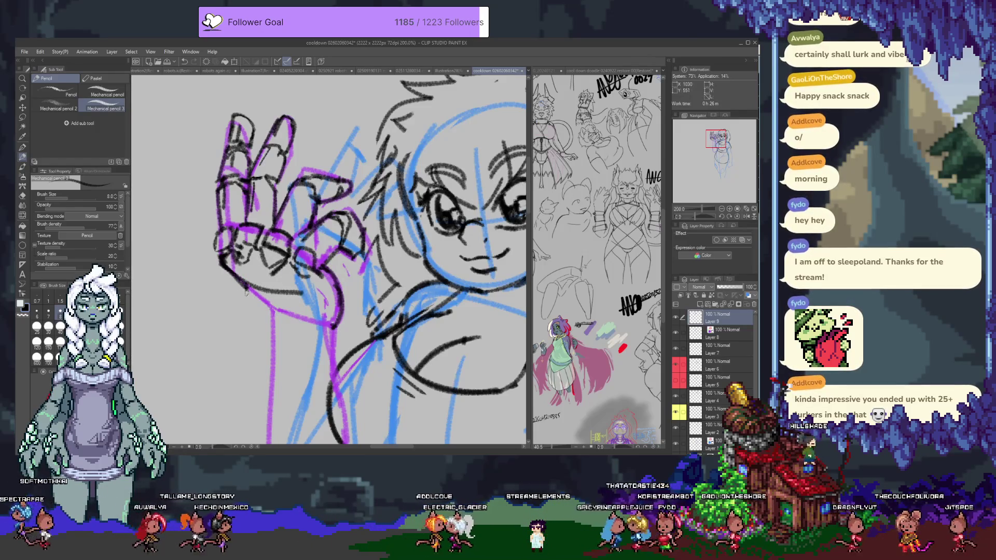
{"action": "key", "text": "ctrl+z"}
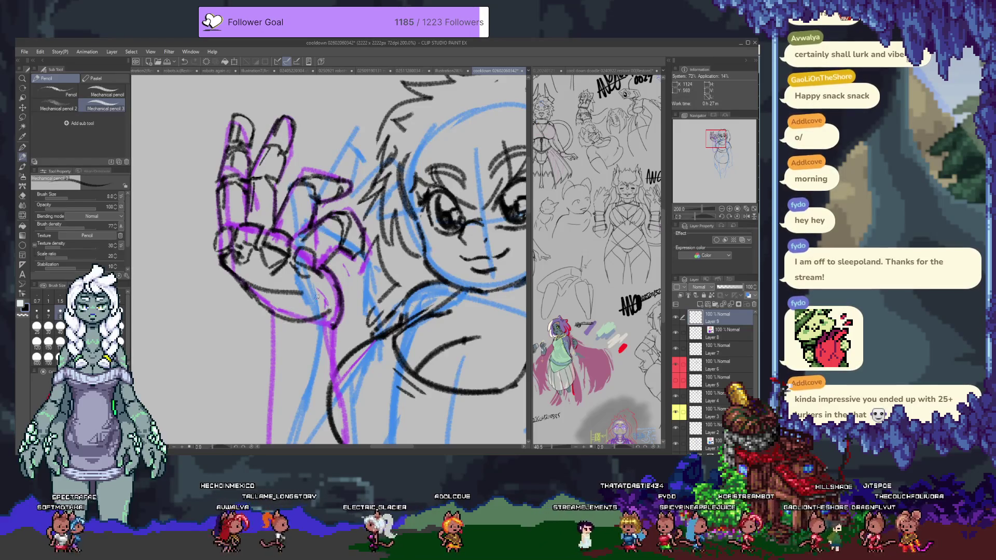
{"action": "mouse_move", "coordinate": [322, 317]}
{"action": "left_mouse_down"}
{"action": "mouse_move", "coordinate": [282, 272]}
{"action": "mouse_move", "coordinate": [274, 238]}
{"action": "left_mouse_up"}
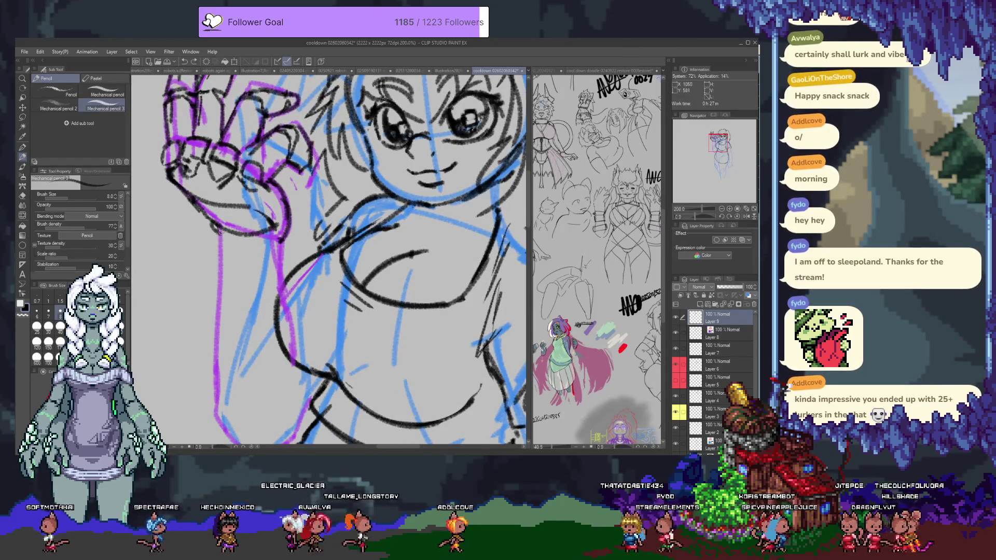
Ink the wrist outline and its right edge, then redraw the arm's long left edge.
{"action": "mouse_move", "coordinate": [218, 234]}
{"action": "left_mouse_down"}
{"action": "mouse_move", "coordinate": [244, 243]}
{"action": "mouse_move", "coordinate": [281, 222]}
{"action": "mouse_move", "coordinate": [302, 164]}
{"action": "left_mouse_up"}
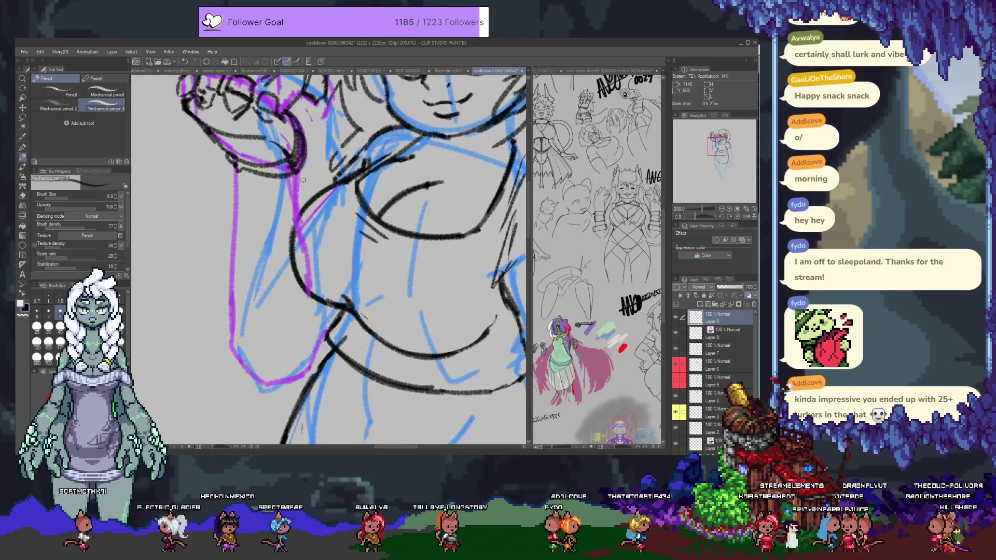
{"action": "left_click_drag", "start_coordinate": [303, 178], "coordinate": [296, 217]}
{"action": "left_click_drag", "start_coordinate": [236, 171], "coordinate": [230, 303]}
{"action": "key", "text": "ctrl+z"}
{"action": "mouse_move", "coordinate": [237, 171]}
{"action": "left_mouse_down"}
{"action": "mouse_move", "coordinate": [227, 336]}
{"action": "mouse_move", "coordinate": [259, 363]}
{"action": "mouse_move", "coordinate": [327, 303]}
{"action": "left_mouse_up"}
{"action": "key", "text": "ctrl+z"}
Redraw the forearm's lower left contour and ink the arm's inner edge line.
{"action": "left_click_drag", "start_coordinate": [248, 366], "coordinate": [306, 303]}
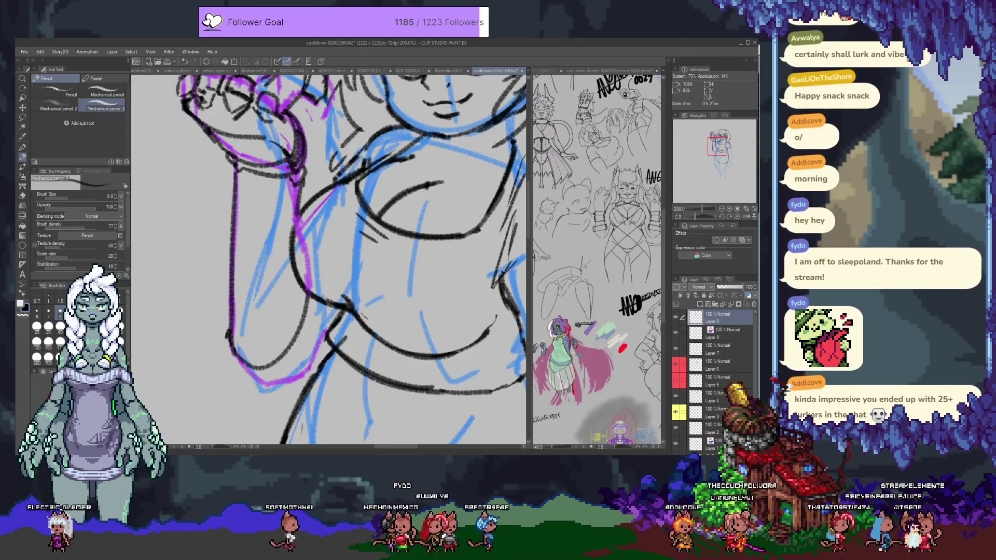
{"action": "key", "text": "ctrl+z"}
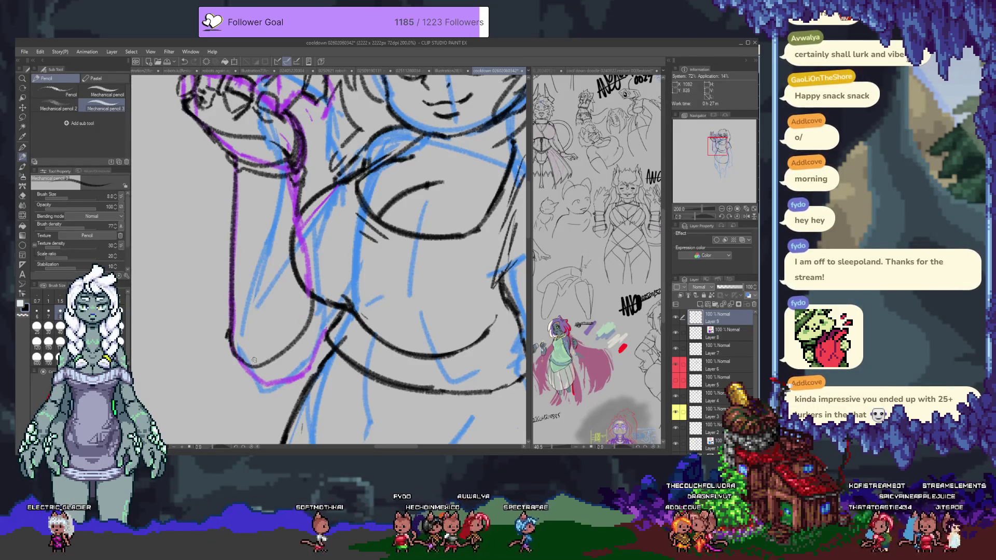
{"action": "left_click_drag", "start_coordinate": [239, 363], "coordinate": [314, 298]}
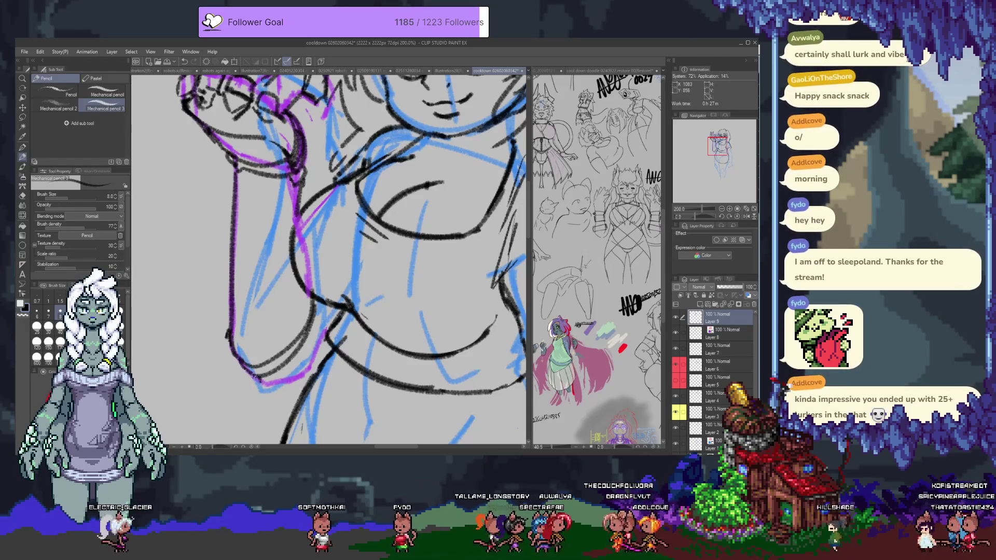
{"action": "left_click_drag", "start_coordinate": [317, 338], "coordinate": [320, 300]}
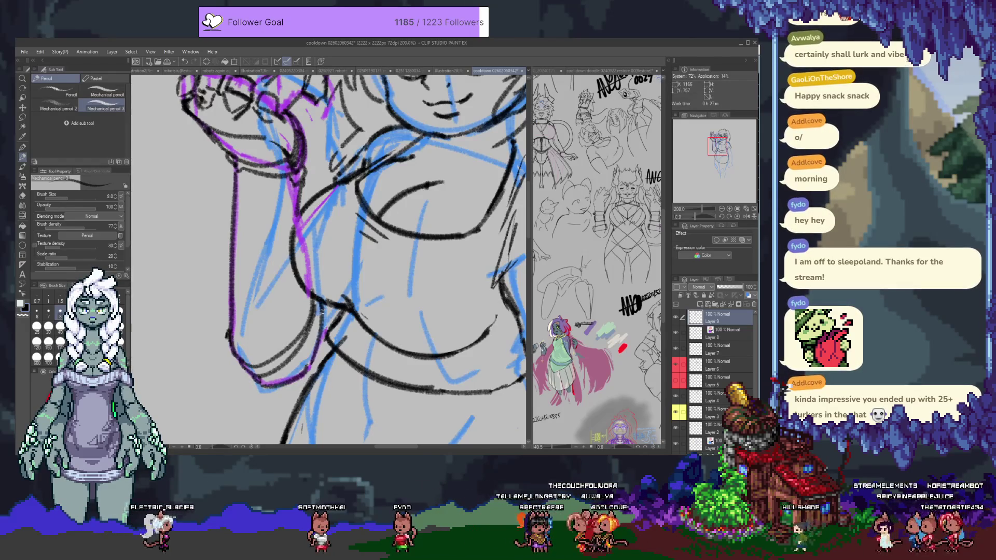
{"action": "scroll", "coordinate": [327, 259], "scroll_direction": "up", "scroll_amount": 3}
{"action": "mouse_move", "coordinate": [255, 235]}
{"action": "left_mouse_down"}
{"action": "mouse_move", "coordinate": [251, 357]}
{"action": "mouse_move", "coordinate": [311, 358]}
{"action": "left_mouse_up"}
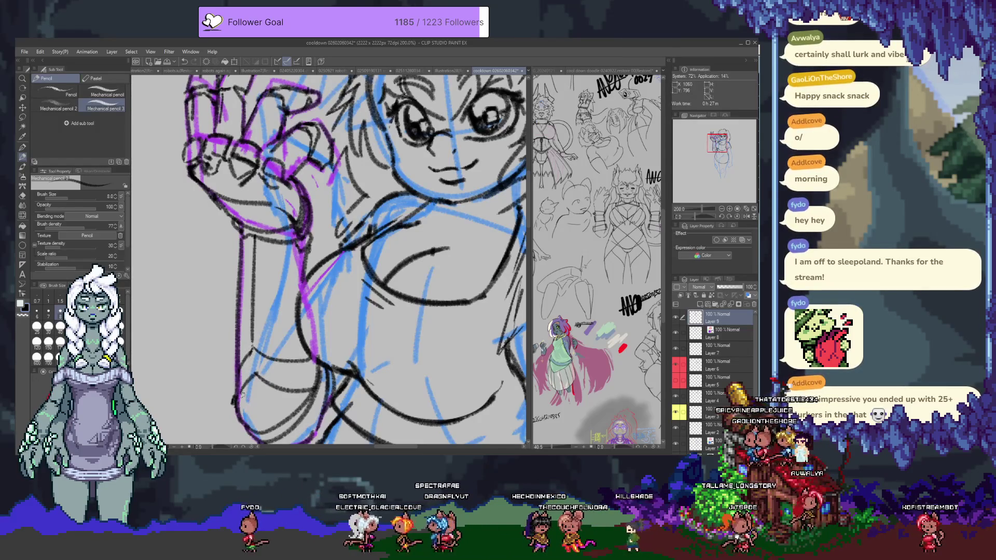
{"action": "scroll", "coordinate": [357, 210], "scroll_direction": "down", "scroll_amount": 3}
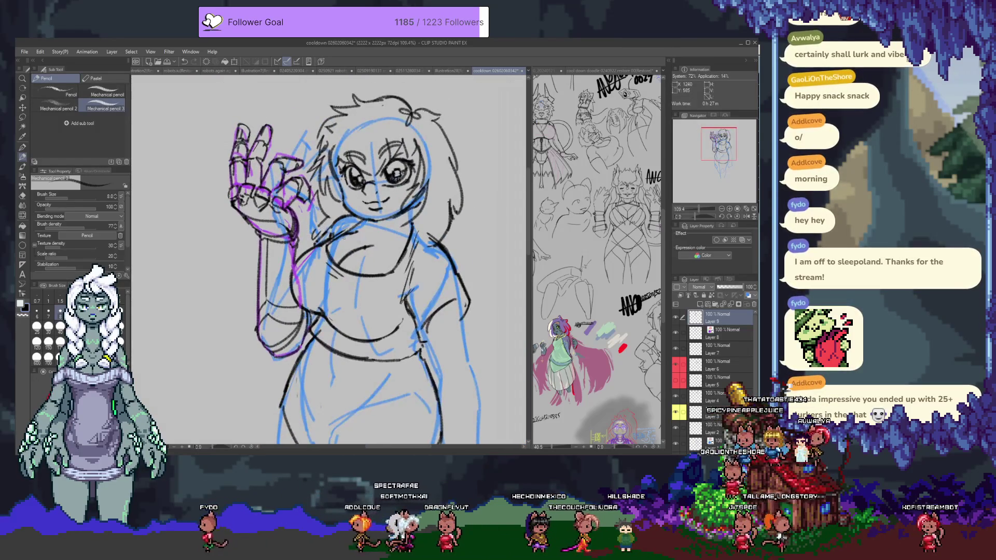
Frame the whole figure and make Layer 6 the active layer.
{"action": "left_click_drag", "start_coordinate": [315, 245], "coordinate": [303, 241]}
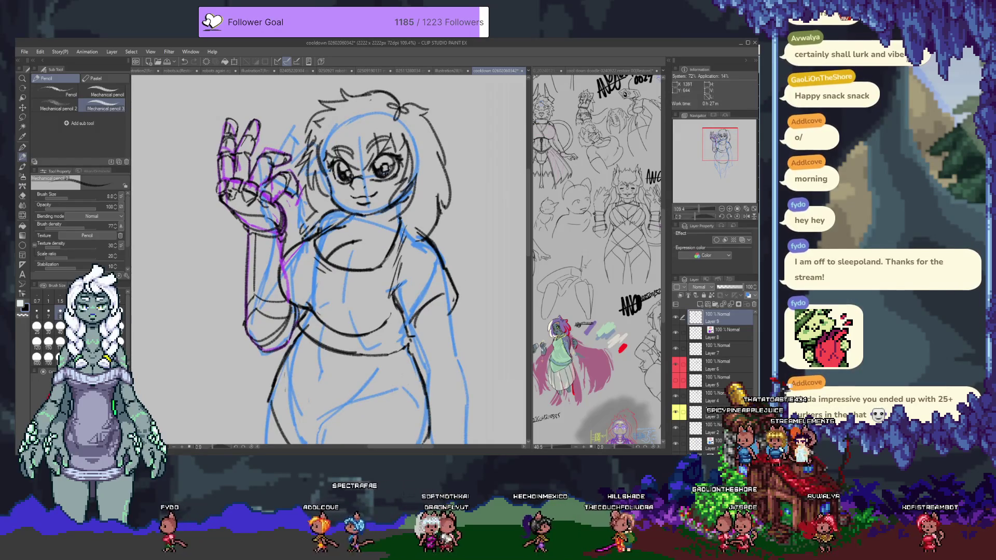
{"action": "scroll", "coordinate": [388, 255], "scroll_direction": "up", "scroll_amount": 1}
{"action": "scroll", "coordinate": [335, 268], "scroll_direction": "up", "scroll_amount": 1}
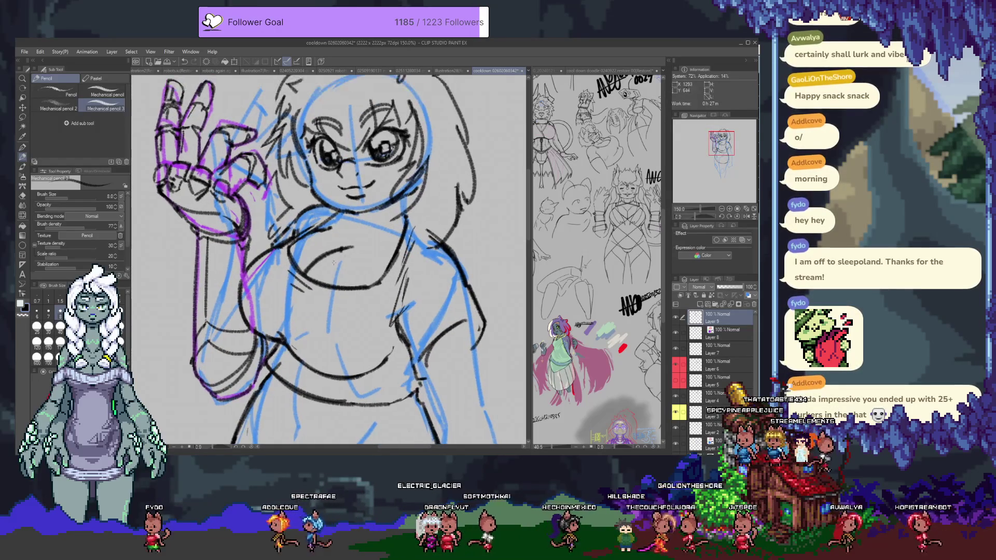
{"action": "left_click", "coordinate": [335, 267], "text": "ctrl+shift"}
{"action": "key", "text": "e"}
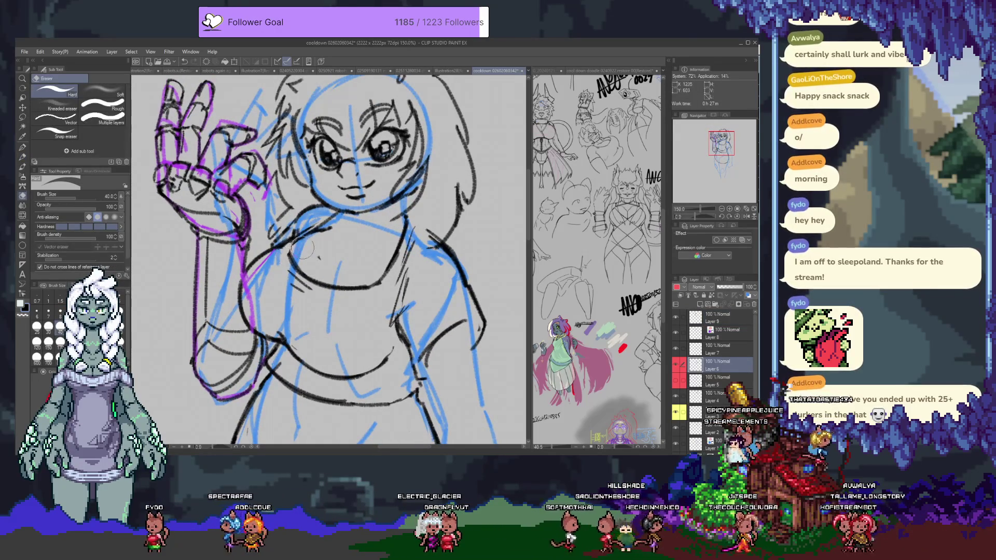
{"action": "key", "text": "p"}
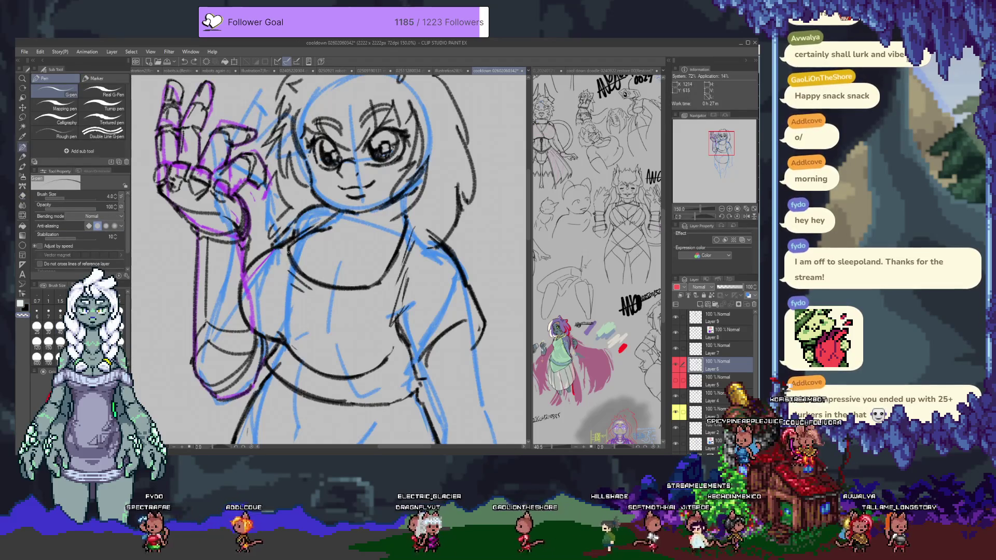
{"action": "key", "text": "p"}
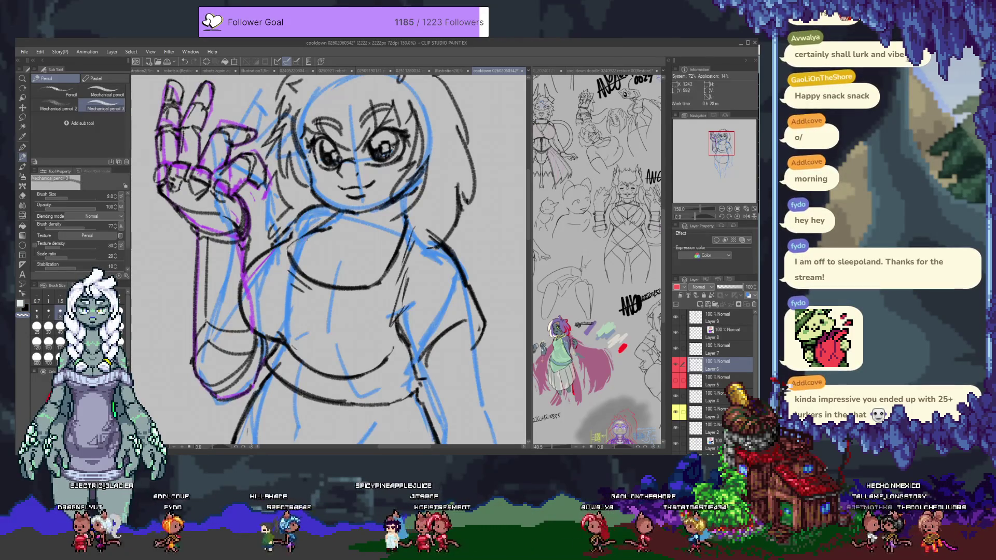
Erase stray strokes on the chest and draw a curved line across it.
{"action": "key", "text": "e"}
{"action": "left_click_drag", "start_coordinate": [294, 250], "coordinate": [318, 269]}
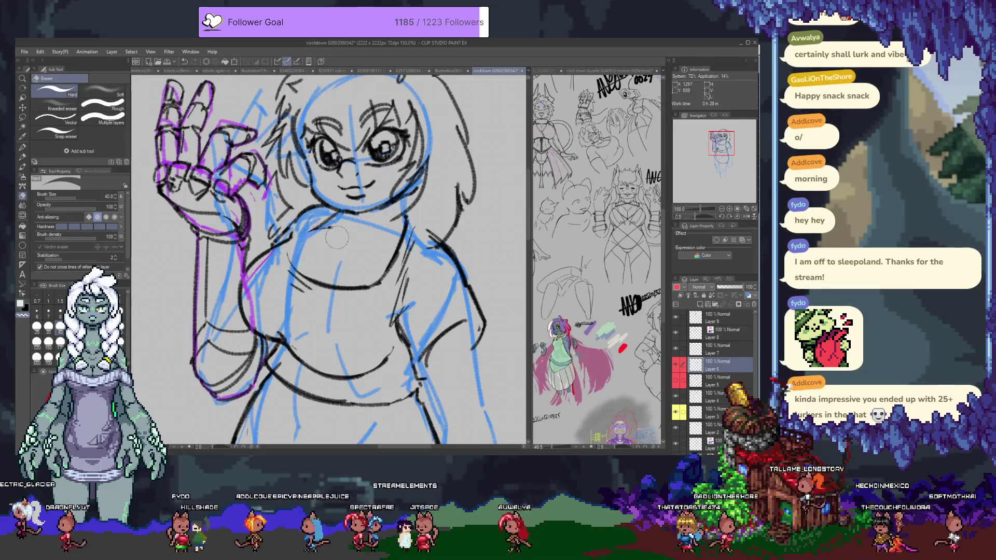
{"action": "key", "text": "p"}
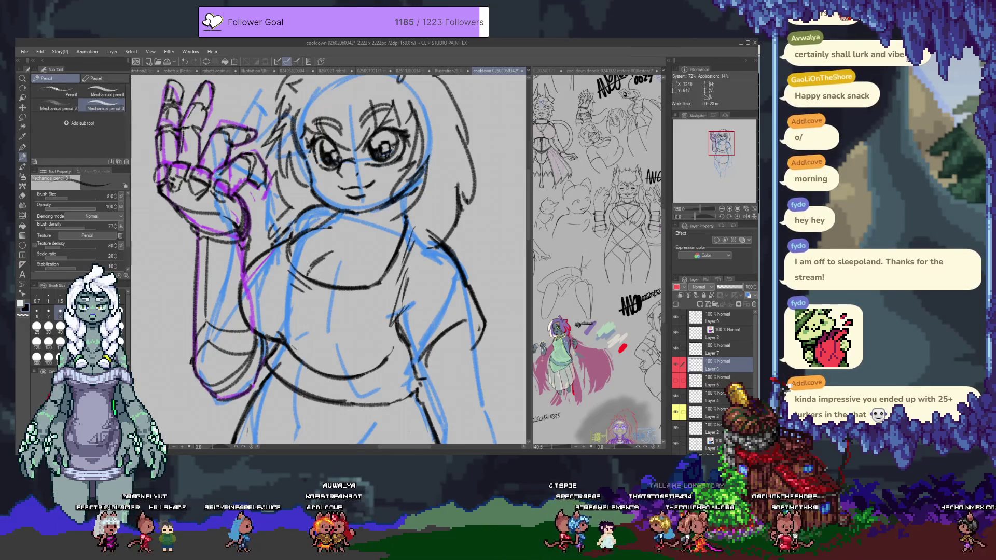
{"action": "left_click_drag", "start_coordinate": [300, 260], "coordinate": [336, 244]}
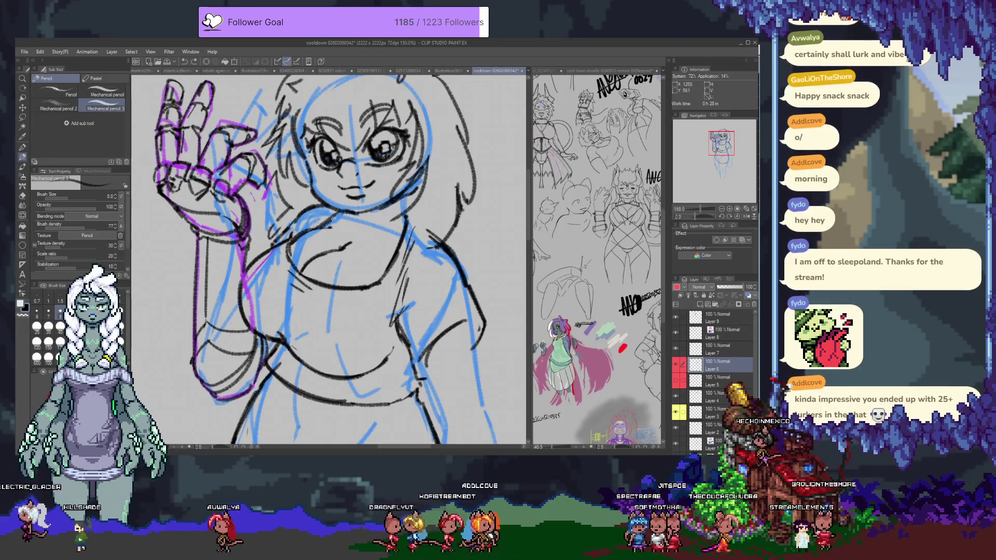
Extend the neck line under the chin and shade the choker band, then recentre the figure.
{"action": "scroll", "coordinate": [326, 223], "scroll_direction": "down", "scroll_amount": 2}
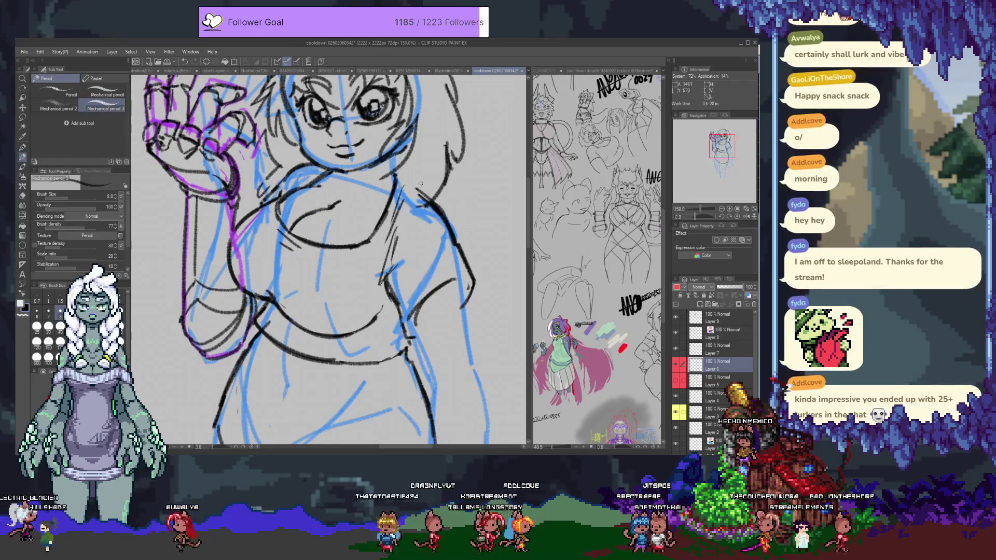
{"action": "scroll", "coordinate": [326, 259], "scroll_direction": "up", "scroll_amount": 3}
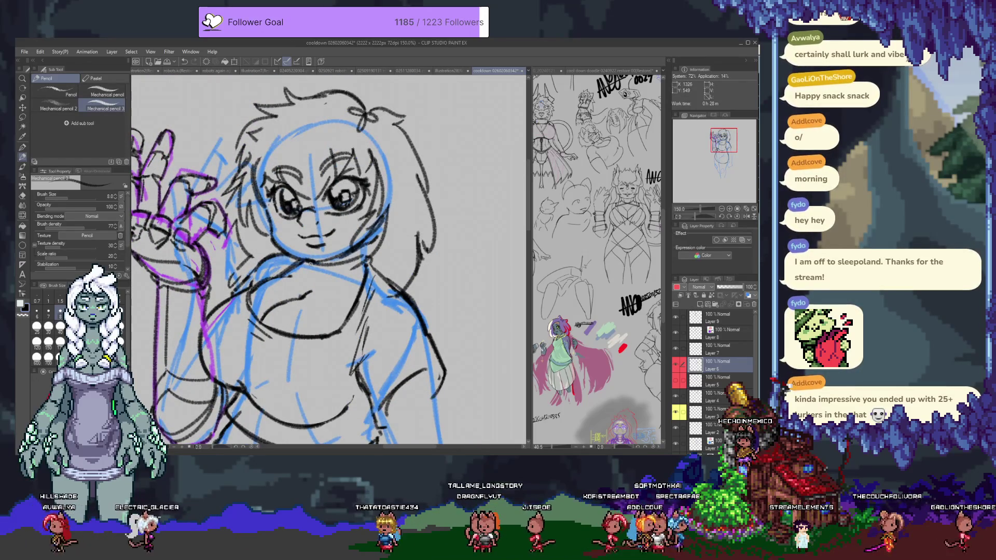
{"action": "left_click_drag", "start_coordinate": [306, 261], "coordinate": [366, 269]}
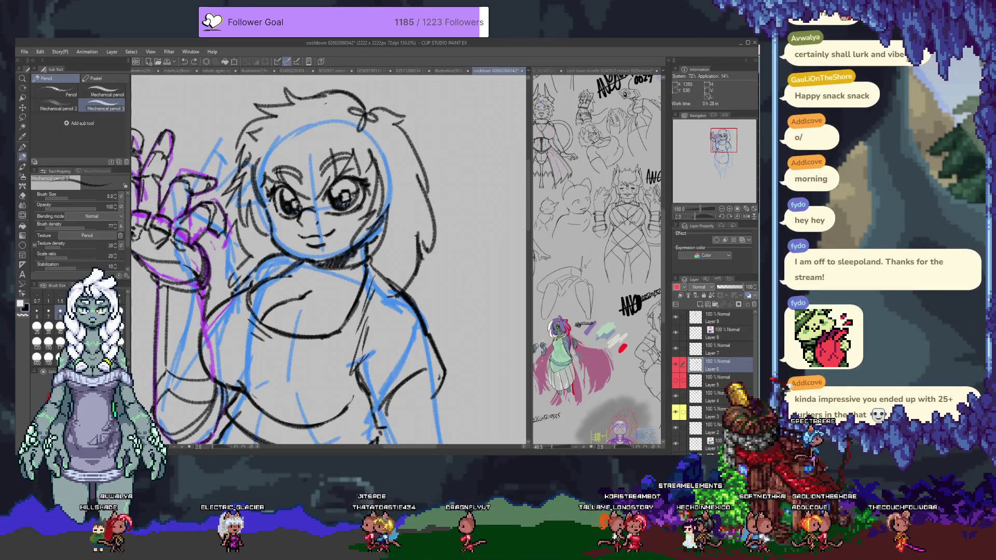
{"action": "left_click_drag", "start_coordinate": [333, 259], "coordinate": [364, 262]}
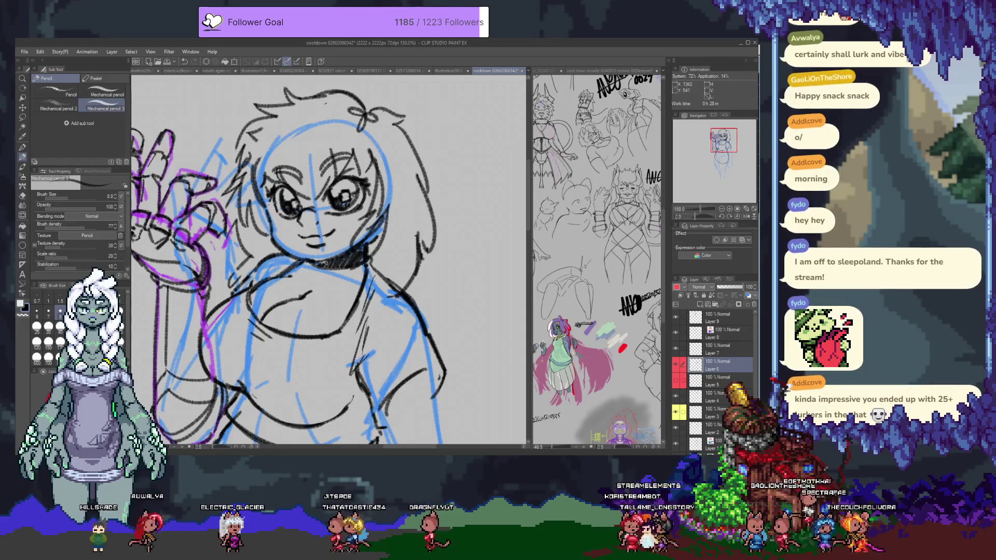
{"action": "mouse_move", "coordinate": [266, 337]}
{"action": "left_mouse_down"}
{"action": "mouse_move", "coordinate": [377, 280]}
{"action": "mouse_move", "coordinate": [258, 223]}
{"action": "left_mouse_up"}
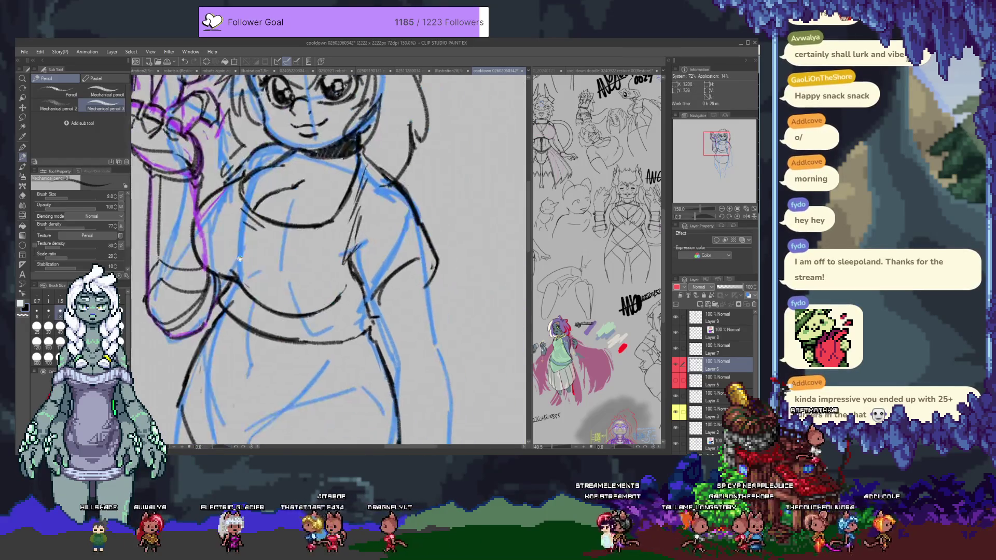
{"action": "scroll", "coordinate": [323, 269], "scroll_direction": "down", "scroll_amount": 4}
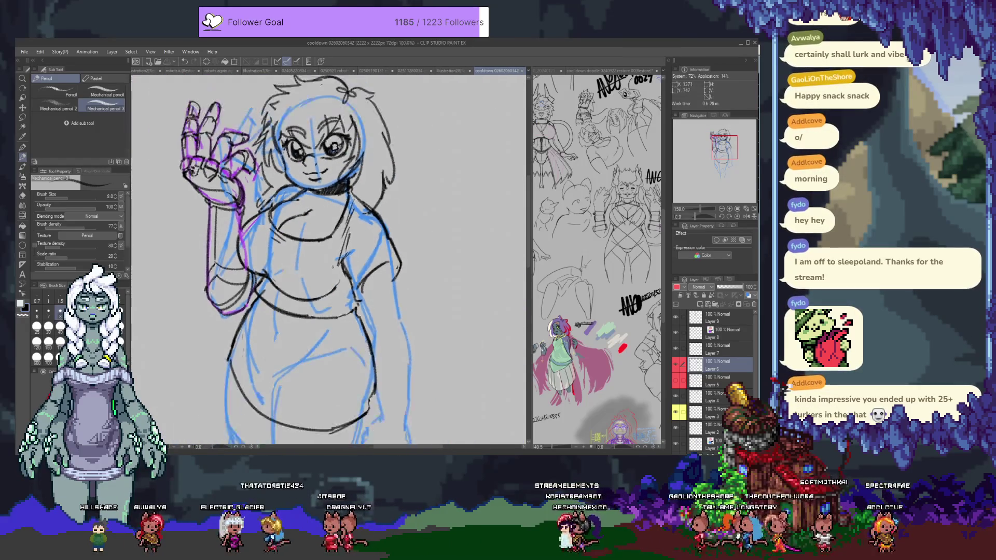
{"action": "left_click_drag", "start_coordinate": [365, 289], "coordinate": [358, 291]}
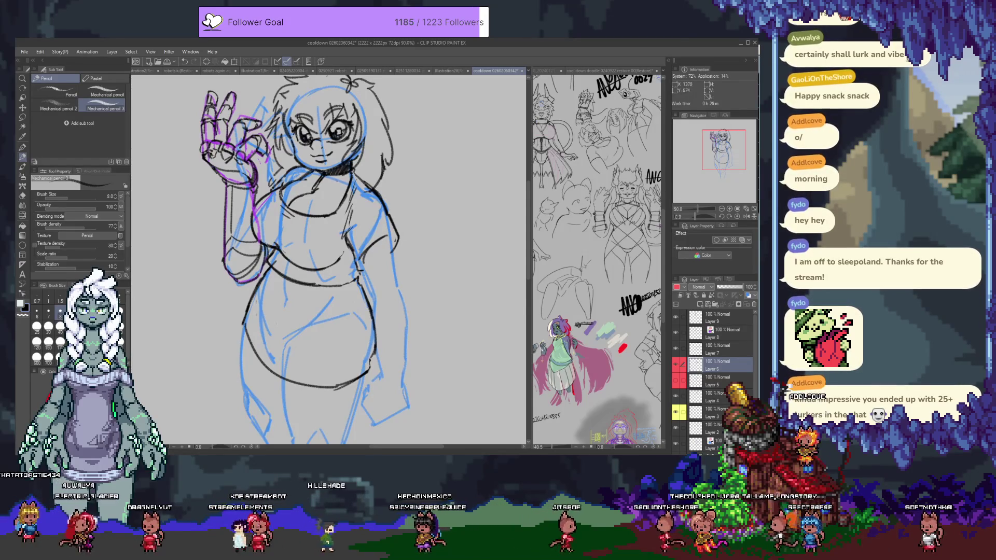
{"action": "key", "text": "e"}
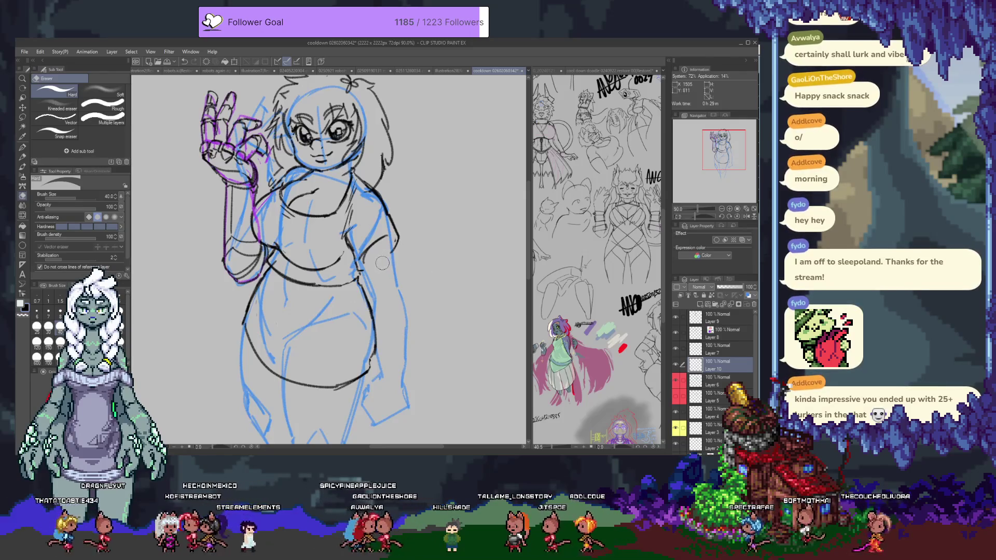
Add small marks along the collar and erase to clean up its left edge.
{"action": "scroll", "coordinate": [340, 174], "scroll_direction": "up", "scroll_amount": 3}
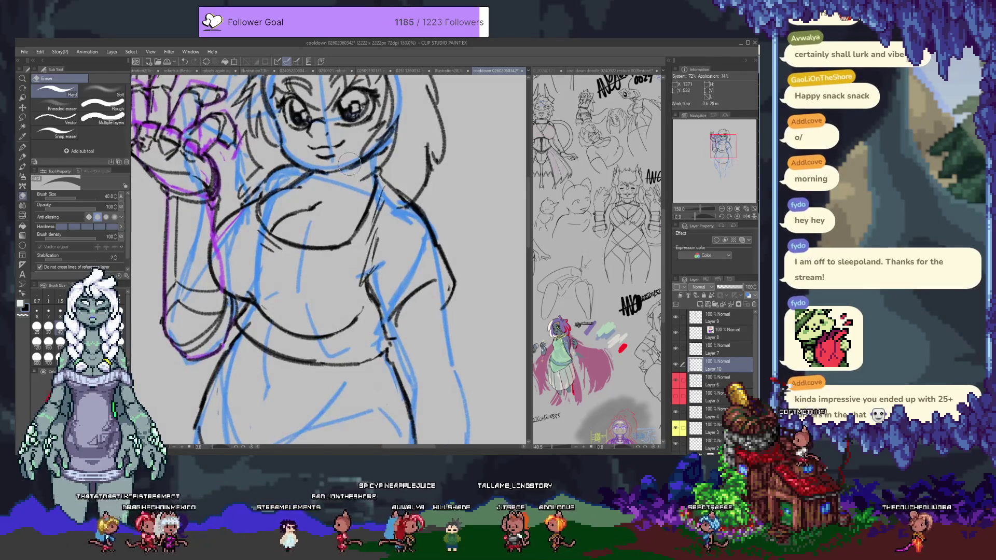
{"action": "key", "text": "p"}
{"action": "scroll", "coordinate": [317, 206], "scroll_direction": "up", "scroll_amount": 1}
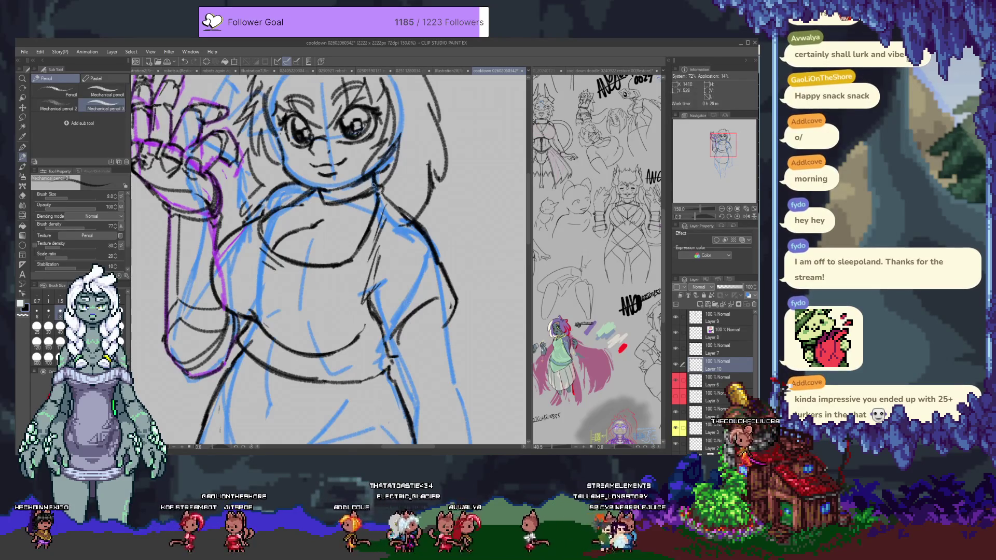
{"action": "left_click_drag", "start_coordinate": [320, 188], "coordinate": [336, 199]}
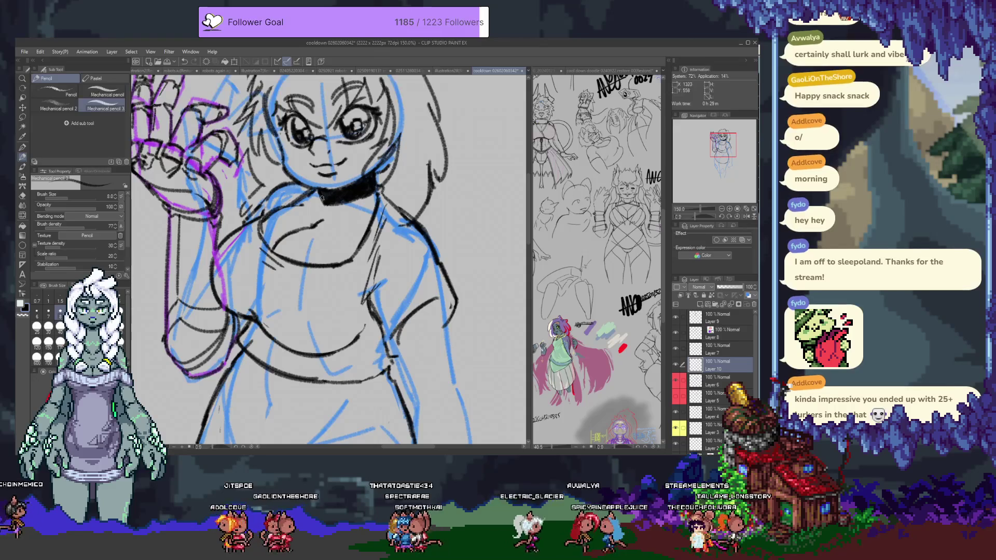
{"action": "key", "text": "e"}
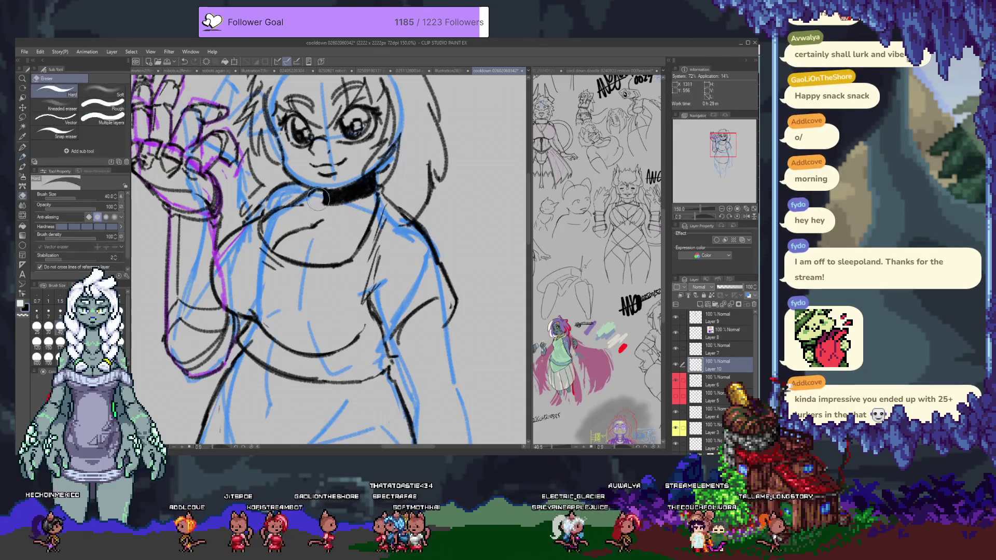
{"action": "mouse_move", "coordinate": [320, 207]}
{"action": "left_mouse_down"}
{"action": "mouse_move", "coordinate": [313, 194]}
{"action": "mouse_move", "coordinate": [321, 220]}
{"action": "left_mouse_up"}
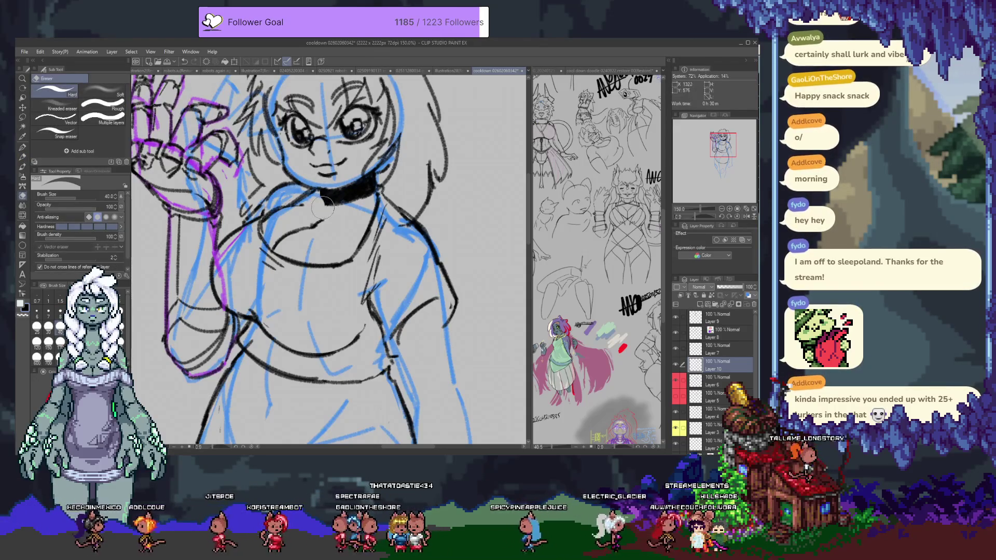
{"action": "key", "text": "p"}
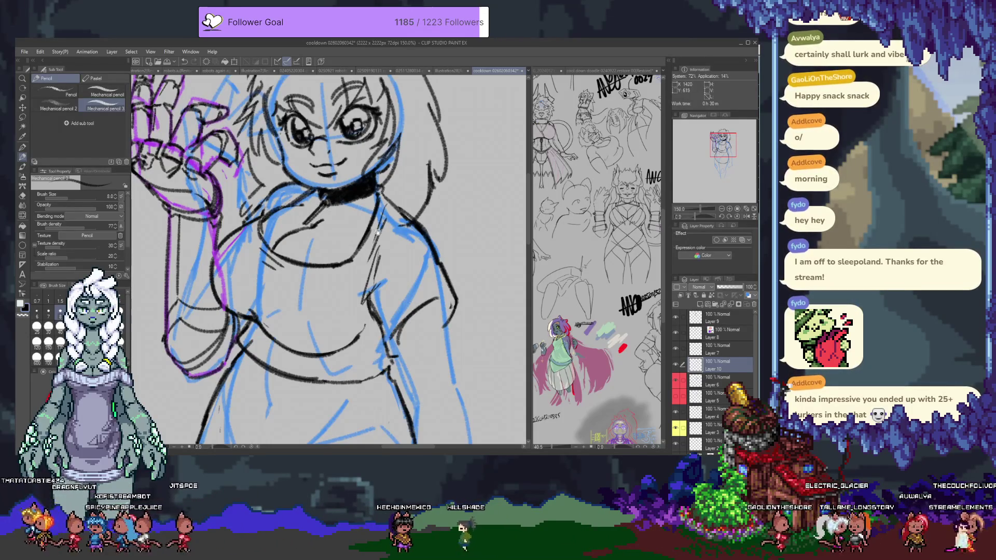
{"action": "scroll", "coordinate": [400, 249], "scroll_direction": "up", "scroll_amount": 2}
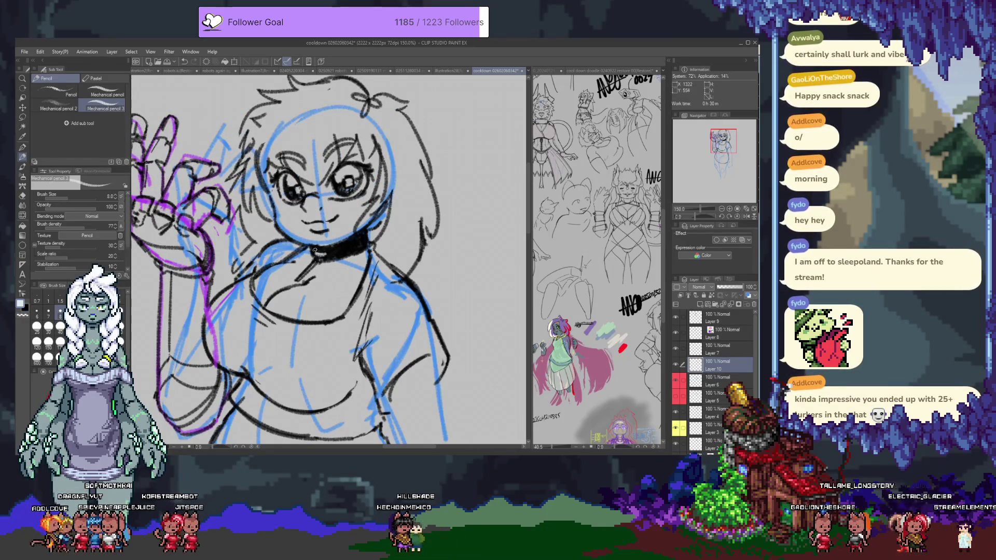
Ink the choker collar solid black, then move down to Layer 6 over the torso.
{"action": "left_click_drag", "start_coordinate": [357, 241], "coordinate": [337, 253]}
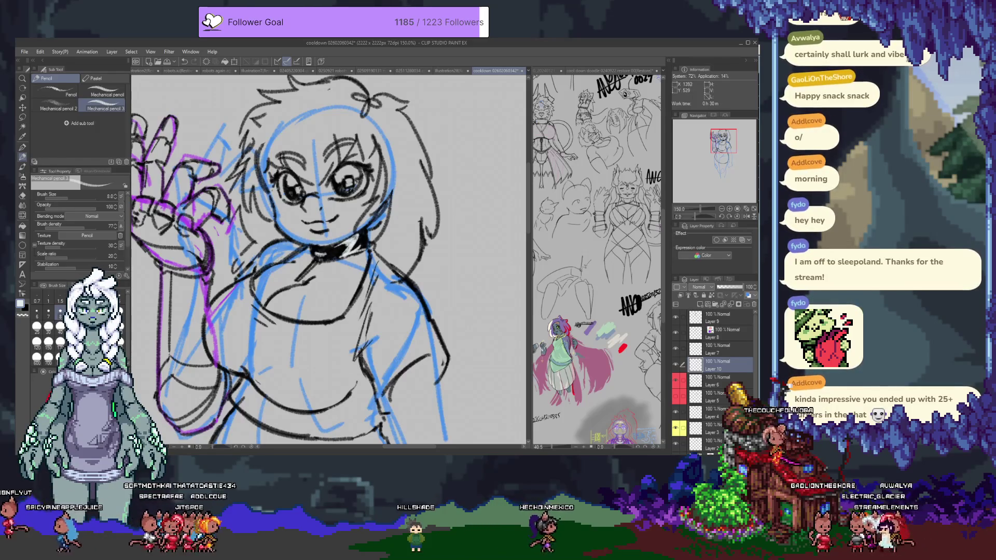
{"action": "left_click_drag", "start_coordinate": [342, 248], "coordinate": [338, 269]}
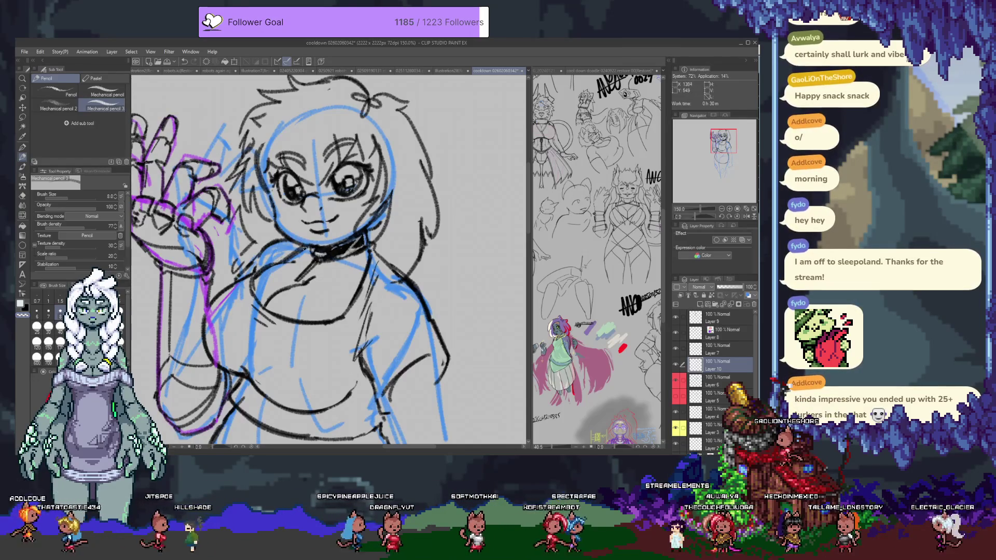
{"action": "mouse_move", "coordinate": [325, 293]}
{"action": "left_mouse_down"}
{"action": "mouse_move", "coordinate": [344, 219]}
{"action": "mouse_move", "coordinate": [286, 202]}
{"action": "left_mouse_up"}
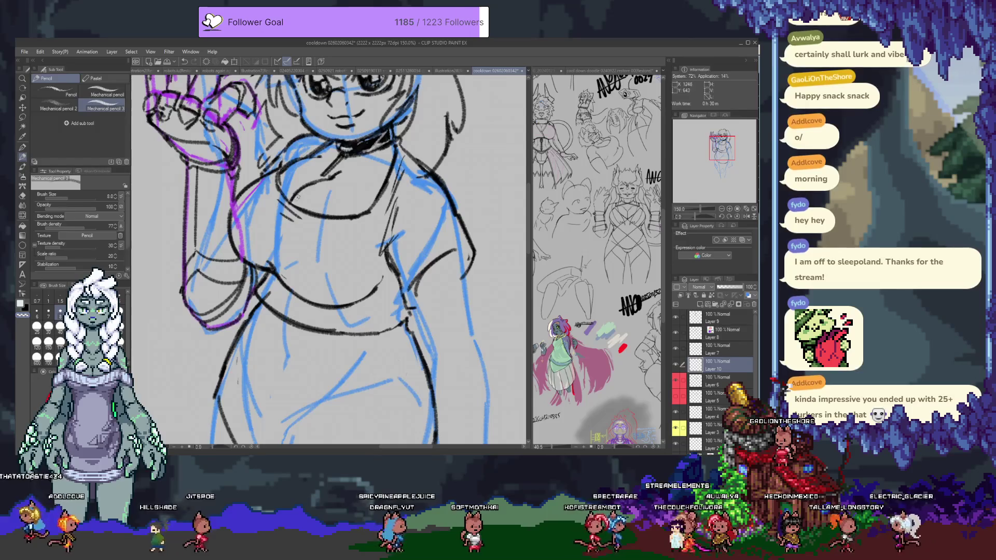
{"action": "key", "text": "alt+bracketleft"}
{"action": "key", "text": "e"}
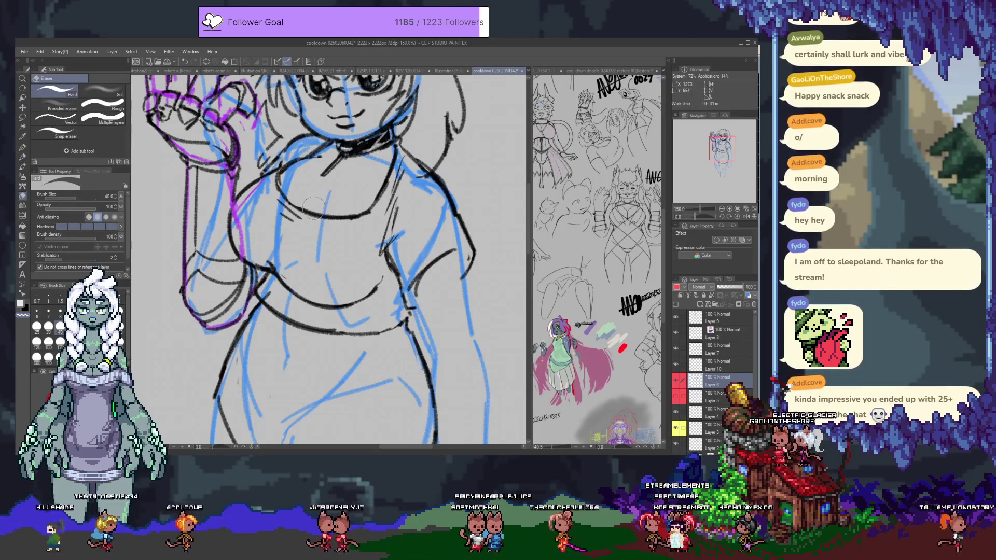
Add short pencil strokes on the chest and the sleeve.
{"action": "key", "text": "p"}
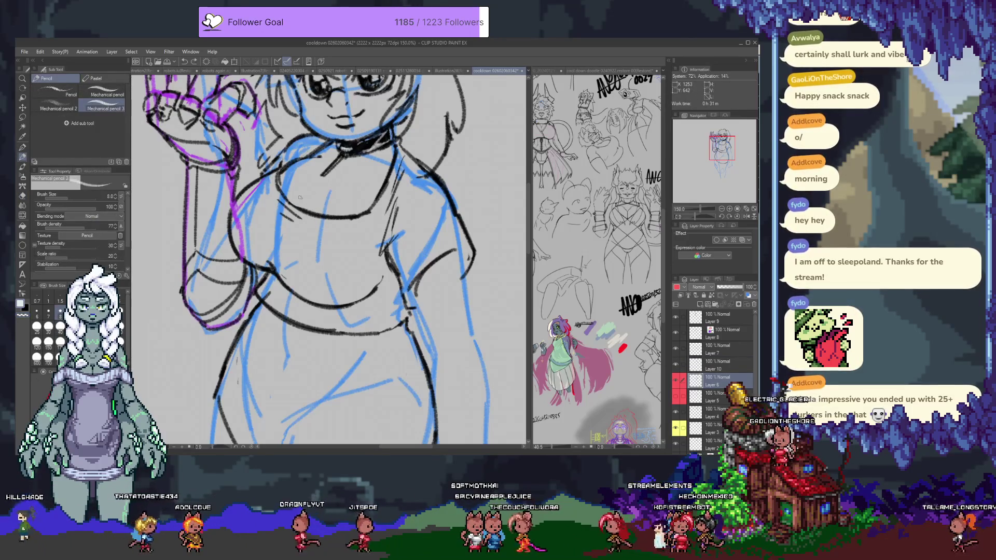
{"action": "left_click_drag", "start_coordinate": [294, 201], "coordinate": [315, 181]}
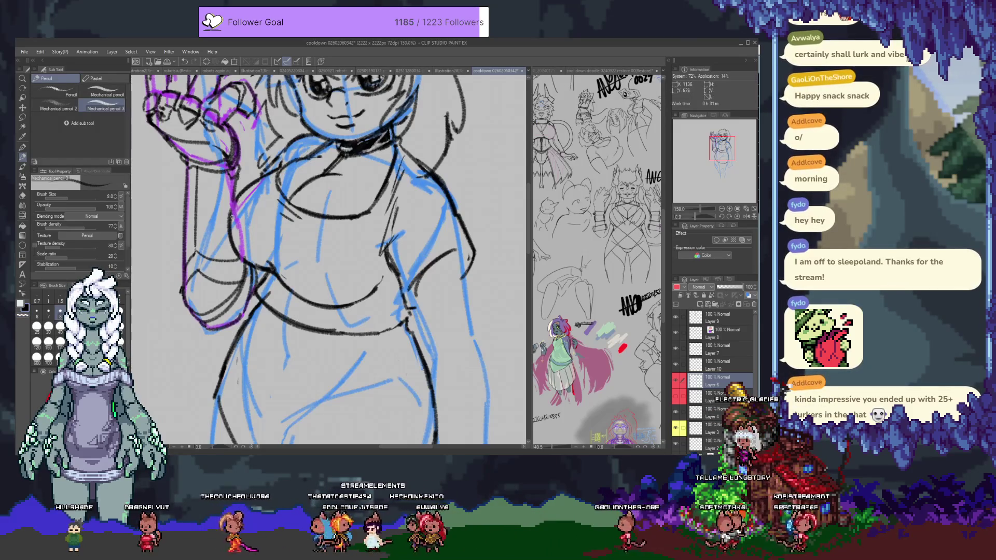
{"action": "mouse_move", "coordinate": [392, 282]}
{"action": "left_mouse_down"}
{"action": "mouse_move", "coordinate": [345, 222]}
{"action": "mouse_move", "coordinate": [354, 346]}
{"action": "left_mouse_up"}
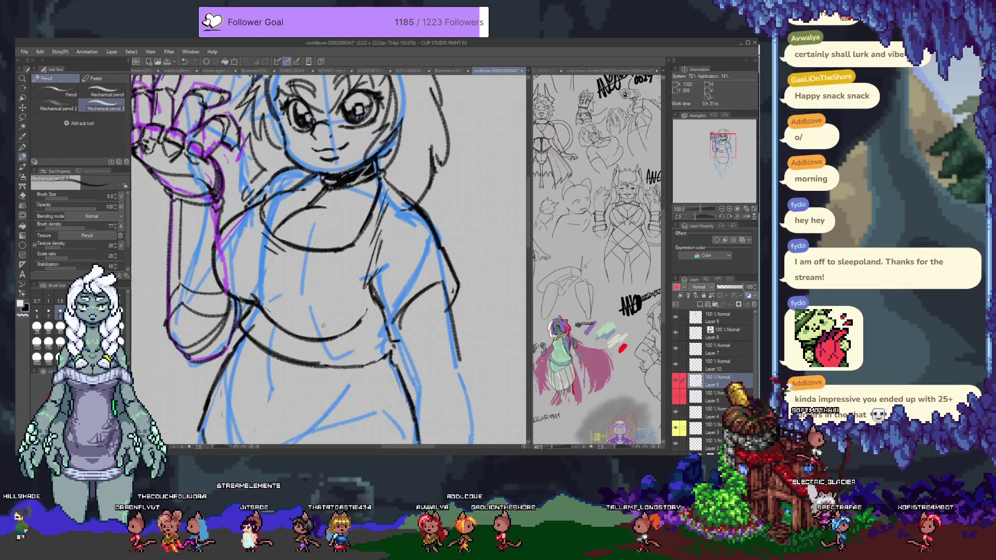
{"action": "mouse_move", "coordinate": [387, 264]}
{"action": "left_mouse_down"}
{"action": "mouse_move", "coordinate": [343, 299]}
{"action": "mouse_move", "coordinate": [336, 287]}
{"action": "left_mouse_up"}
Bring the lower body into view, toggle Layer 6's visibility, and select Layer 7.
{"action": "scroll", "coordinate": [331, 215], "scroll_direction": "down", "scroll_amount": 4}
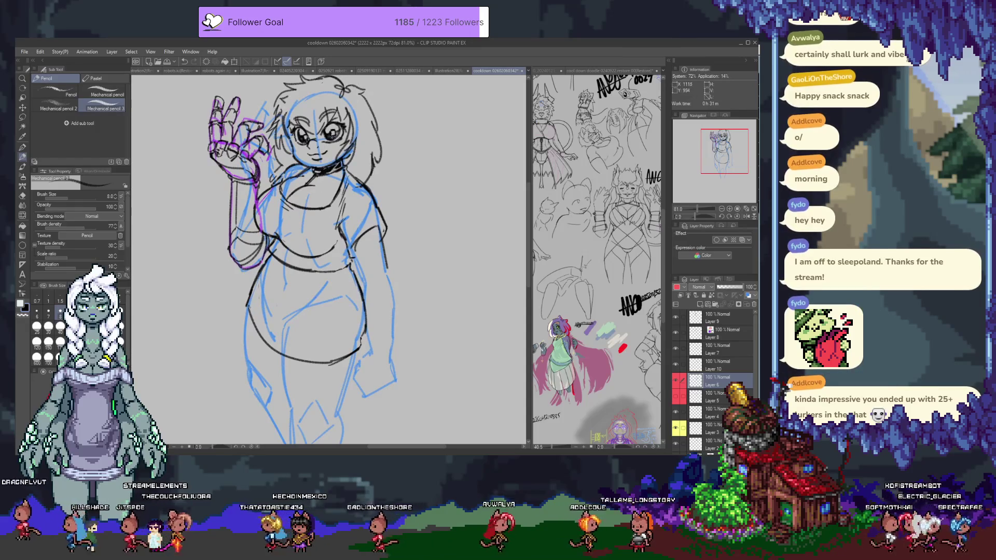
{"action": "left_click_drag", "start_coordinate": [249, 342], "coordinate": [244, 254]}
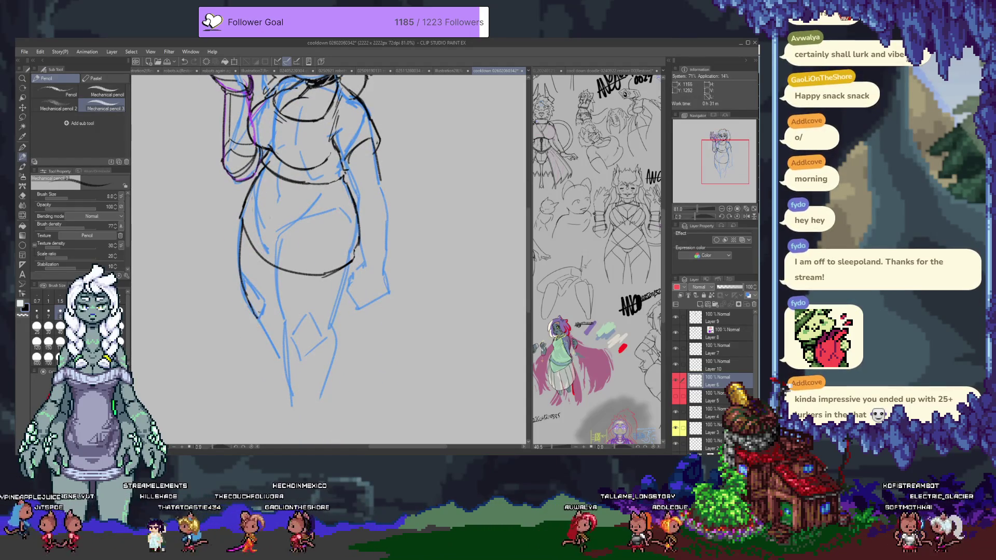
{"action": "left_click", "coordinate": [676, 382]}
{"action": "left_click", "coordinate": [676, 381]}
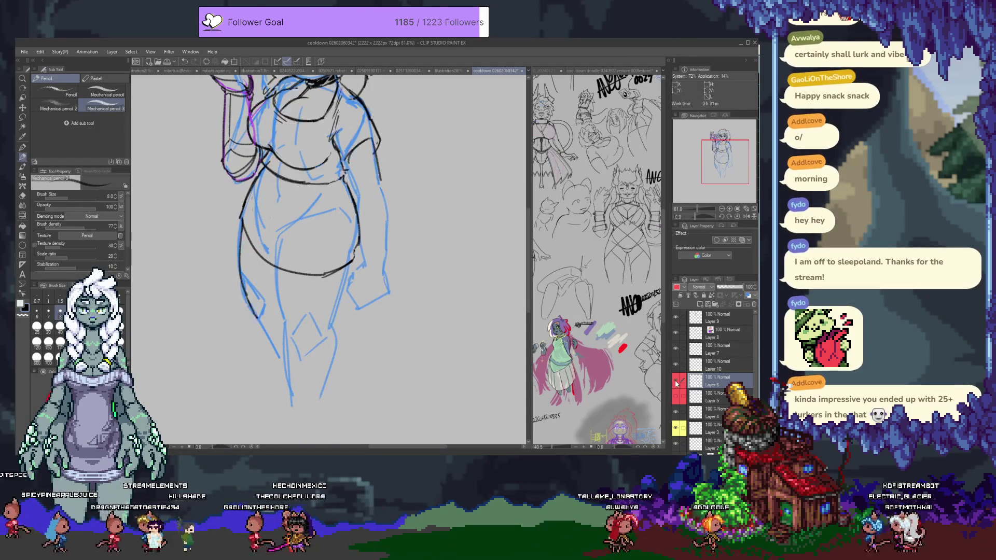
{"action": "left_click", "coordinate": [723, 349]}
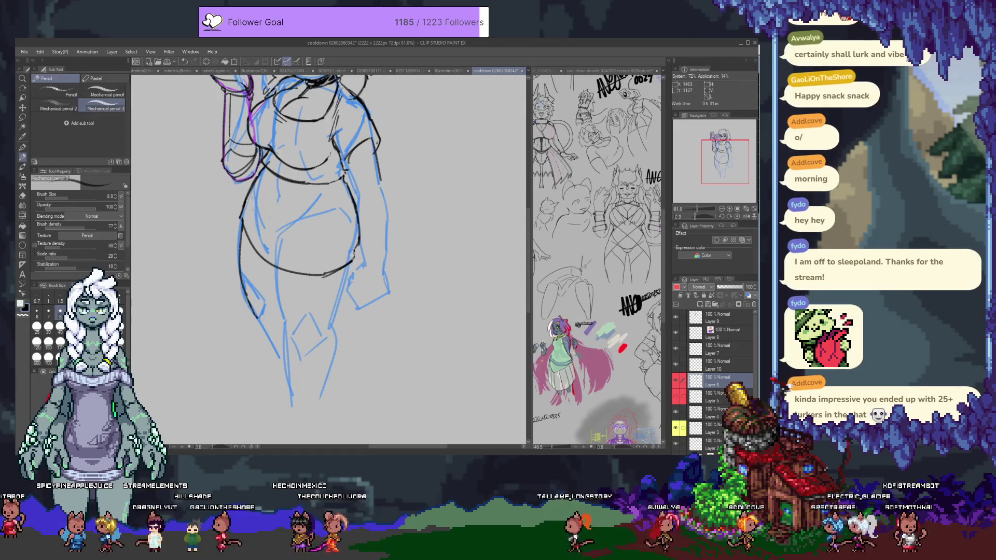
Erase the old sketch line on the belly's right, hide Layer 7, and add Layer 11.
{"action": "key", "text": "e"}
{"action": "left_click_drag", "start_coordinate": [360, 240], "coordinate": [354, 266]}
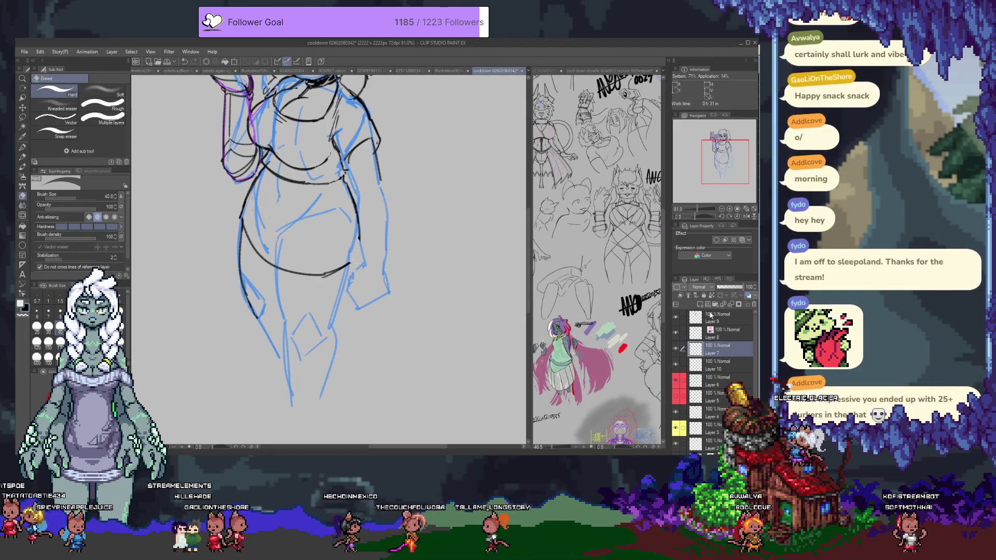
{"action": "left_click", "coordinate": [676, 349]}
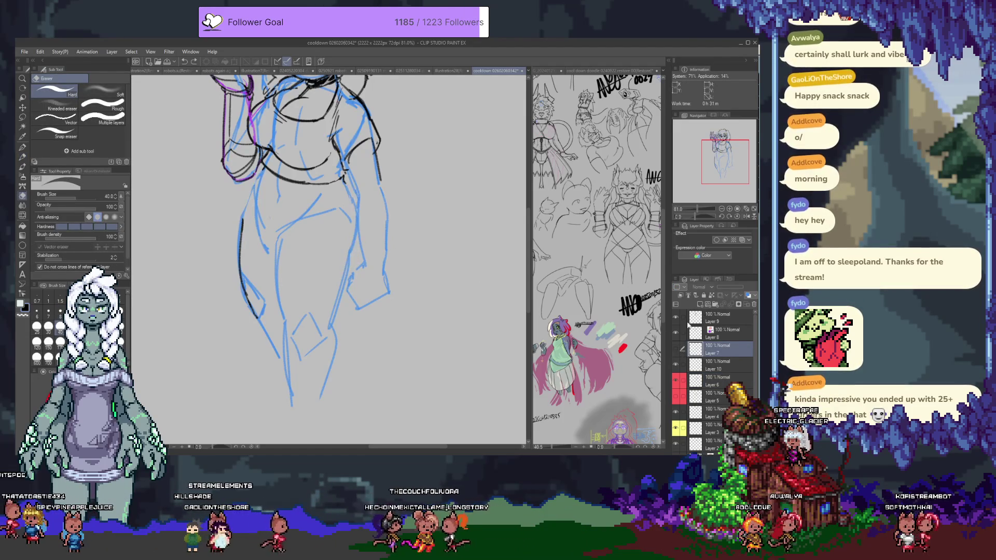
{"action": "left_click", "coordinate": [699, 306]}
Draw a black pencil line down the left torso and reinforce the waist line.
{"action": "left_click_drag", "start_coordinate": [347, 236], "coordinate": [353, 247]}
{"action": "key", "text": "p"}
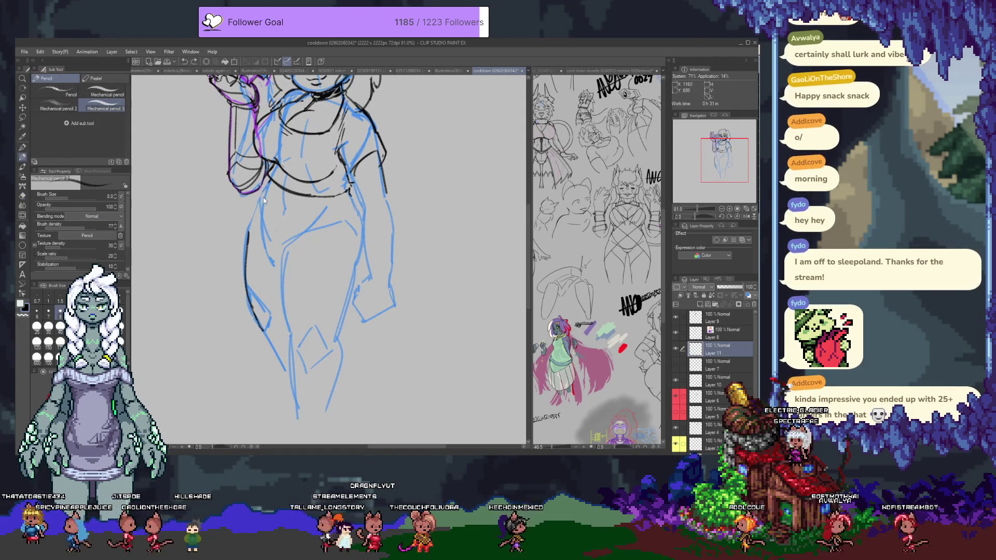
{"action": "left_click_drag", "start_coordinate": [260, 194], "coordinate": [263, 221]}
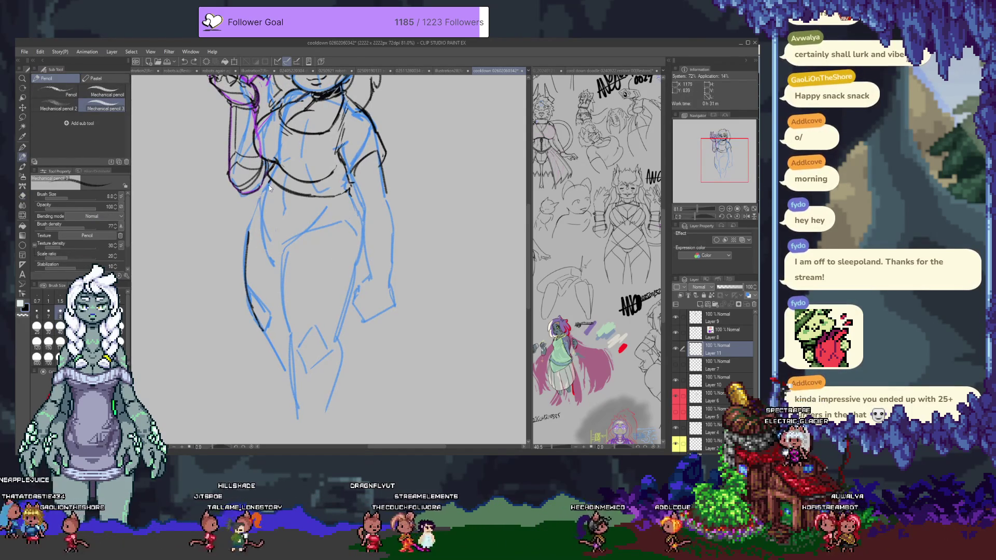
{"action": "scroll", "coordinate": [269, 186], "scroll_direction": "up", "scroll_amount": 5}
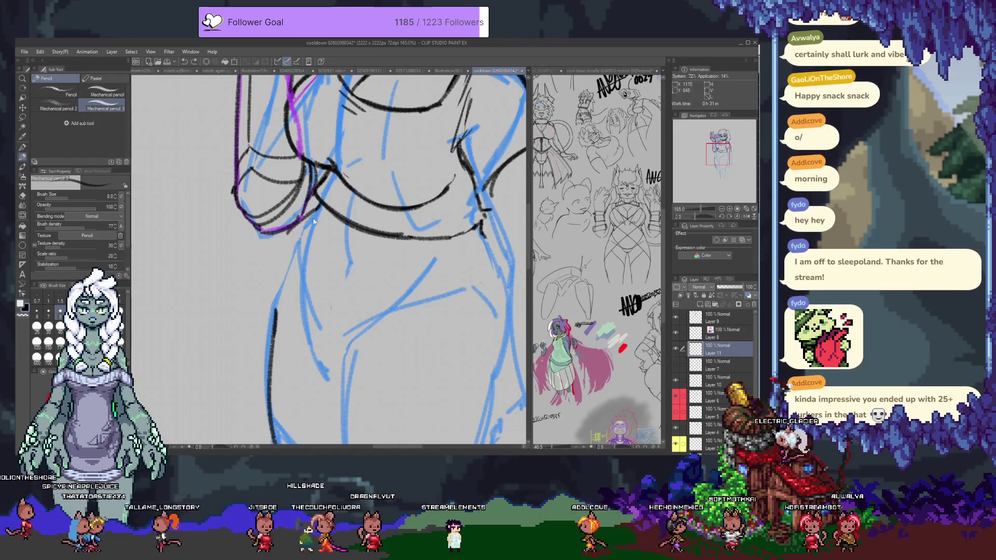
{"action": "mouse_move", "coordinate": [298, 238]}
{"action": "left_mouse_down"}
{"action": "mouse_move", "coordinate": [310, 208]}
{"action": "mouse_move", "coordinate": [307, 286]}
{"action": "left_mouse_up"}
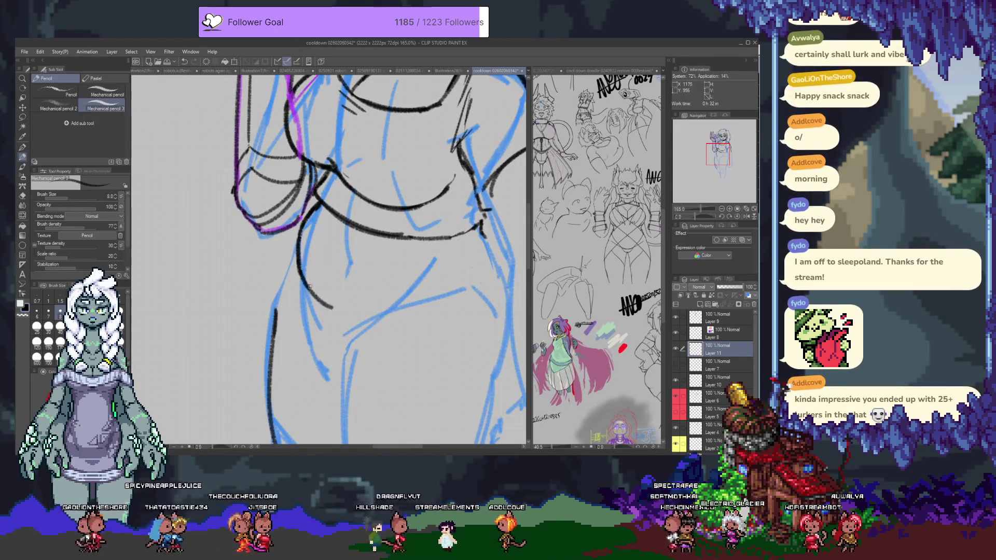
Draw the lower waist line across the hips, extending it to the right.
{"action": "left_click_drag", "start_coordinate": [322, 290], "coordinate": [423, 262]}
{"action": "left_click_drag", "start_coordinate": [371, 285], "coordinate": [496, 252]}
{"action": "left_click_drag", "start_coordinate": [436, 258], "coordinate": [516, 255]}
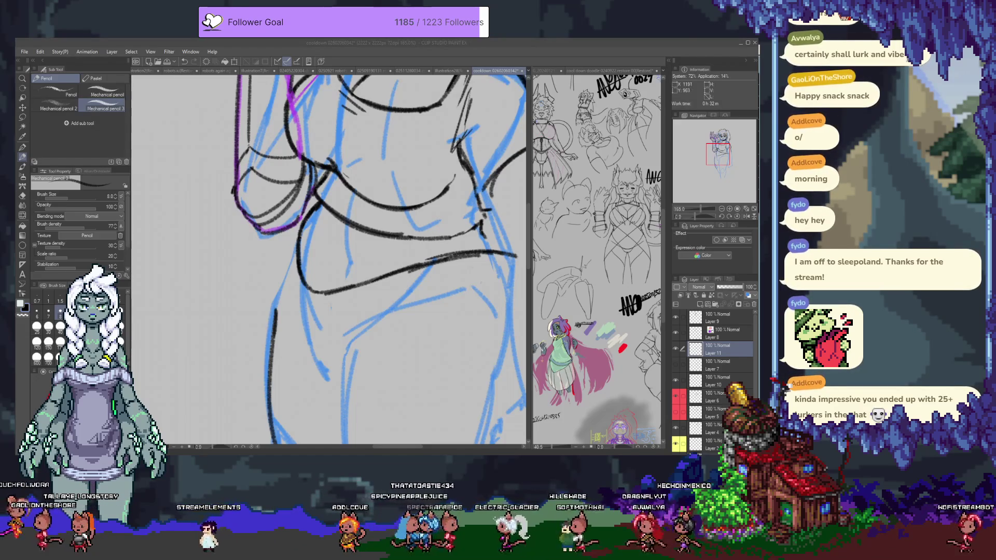
{"action": "left_click", "coordinate": [311, 211]}
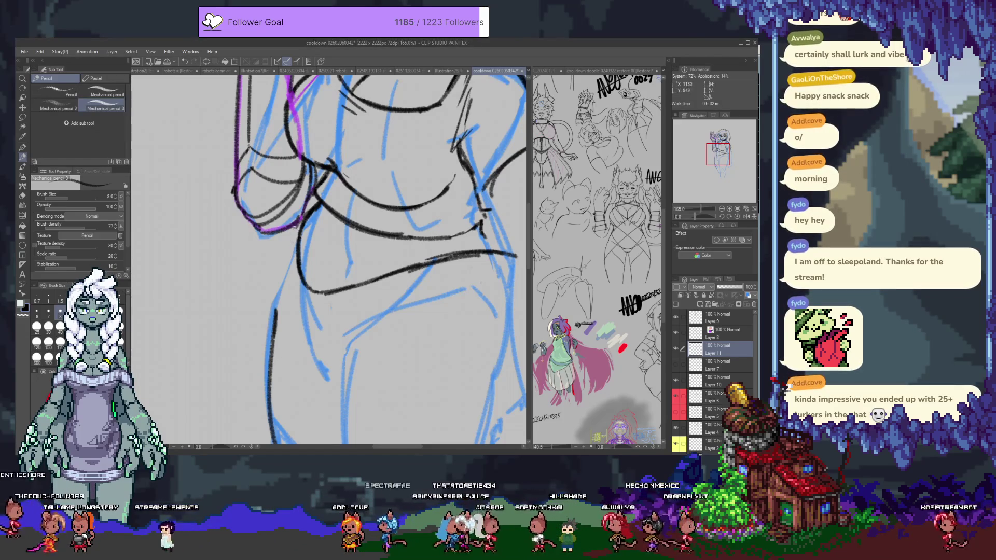
Draw the left hip lines, redo the short hip stroke longer, then hide Layer 11.
{"action": "left_click_drag", "start_coordinate": [302, 217], "coordinate": [284, 242]}
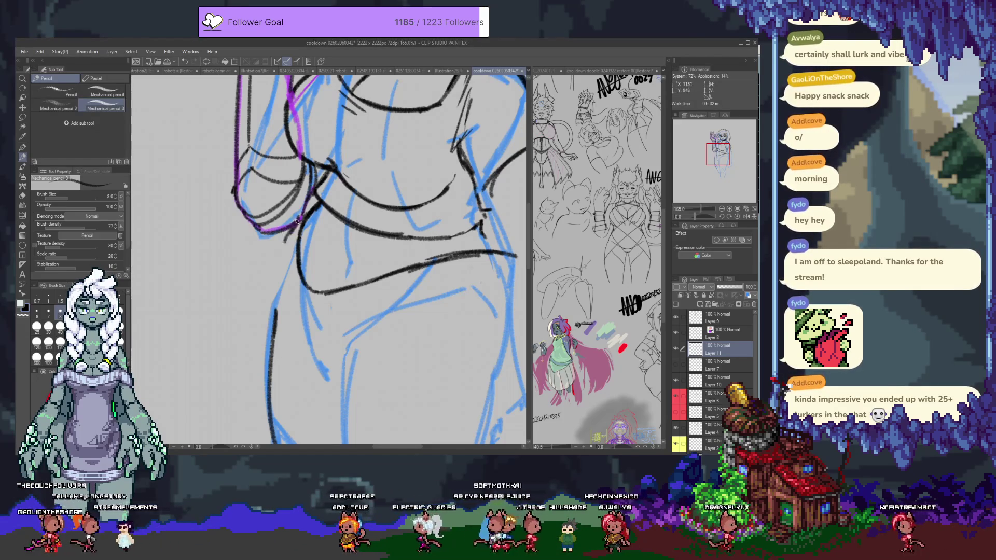
{"action": "left_click_drag", "start_coordinate": [273, 316], "coordinate": [286, 244]}
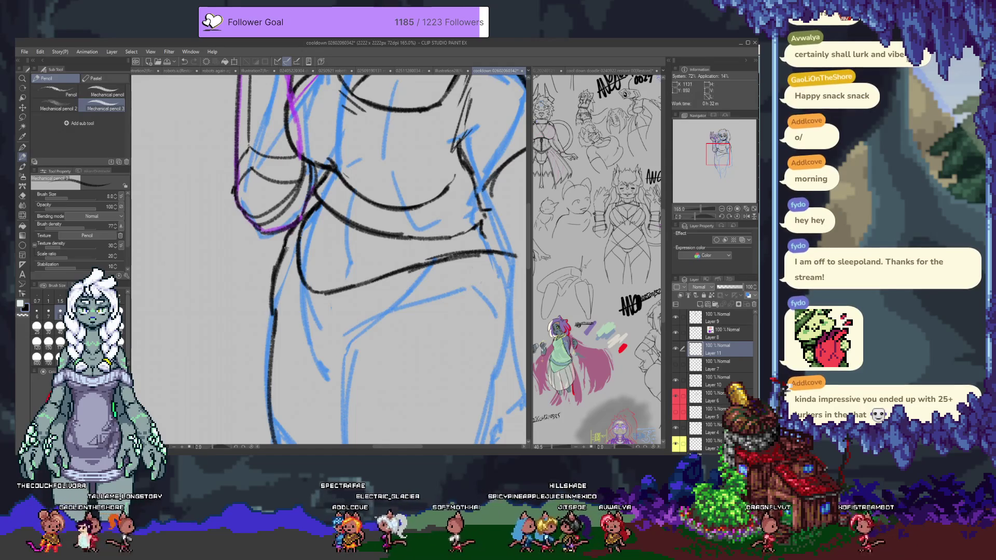
{"action": "left_click_drag", "start_coordinate": [274, 284], "coordinate": [261, 252]}
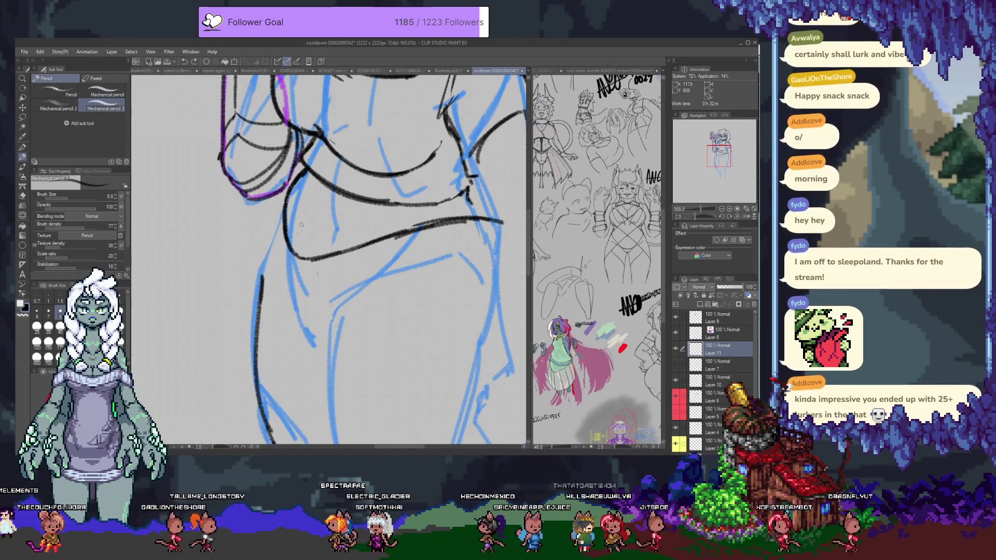
{"action": "key", "text": "ctrl+z"}
{"action": "left_click_drag", "start_coordinate": [297, 199], "coordinate": [312, 237]}
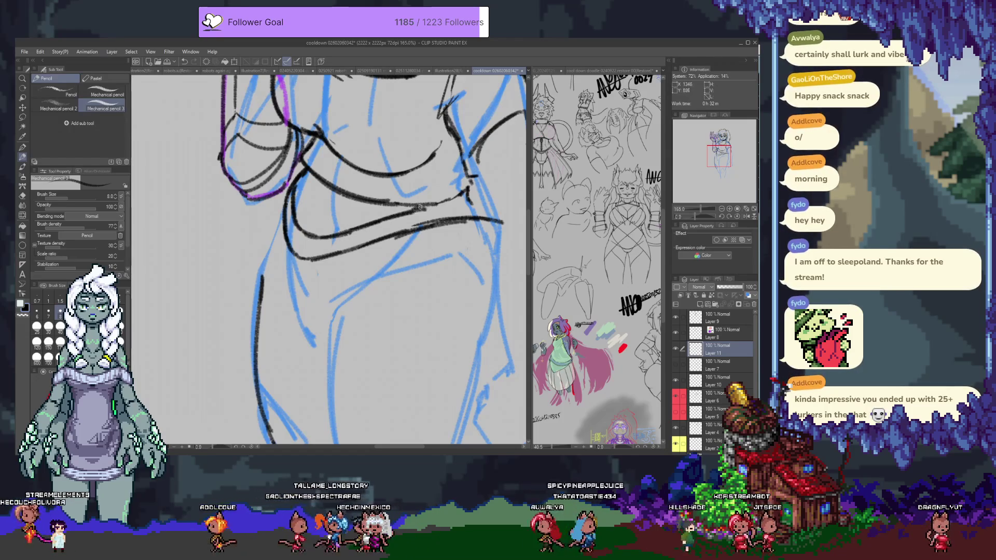
{"action": "left_click_drag", "start_coordinate": [329, 212], "coordinate": [369, 340]}
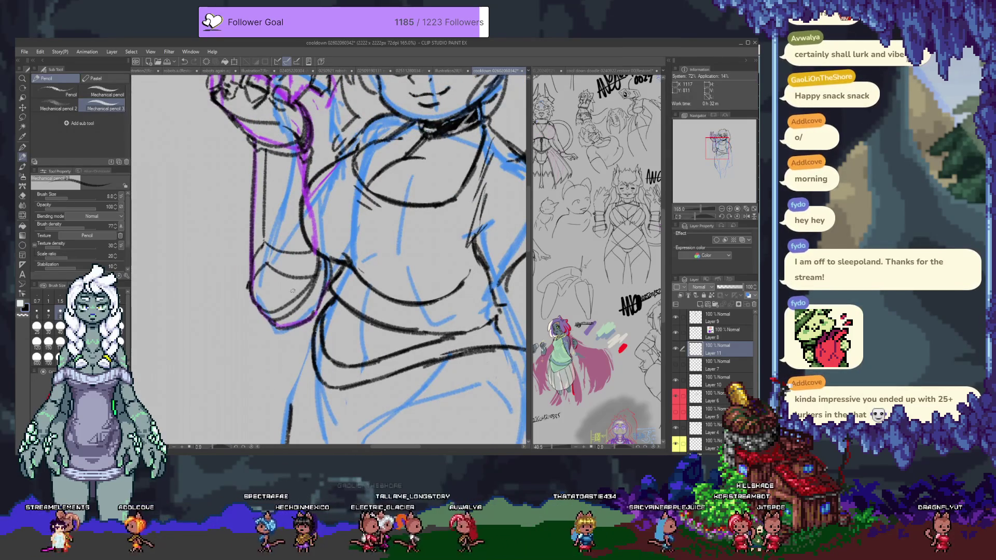
{"action": "scroll", "coordinate": [353, 293], "scroll_direction": "down", "scroll_amount": 3}
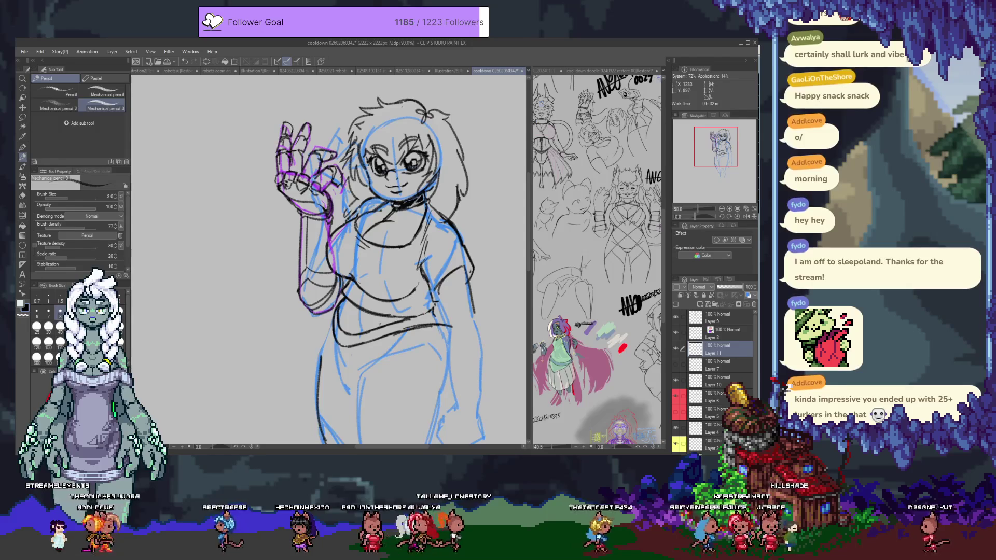
{"action": "left_click", "coordinate": [675, 348]}
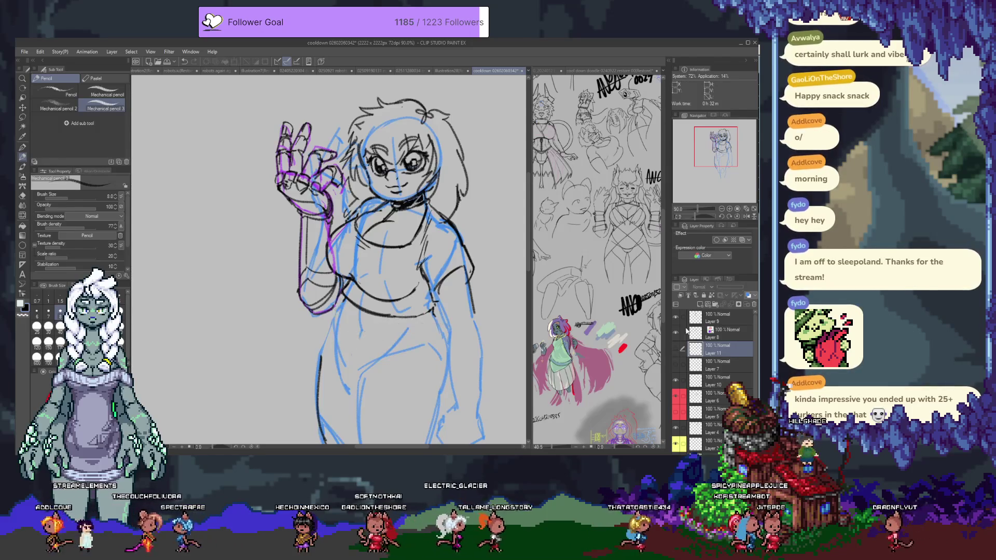
On a new Layer 12, erase part of the hip contour and redraw it in black.
{"action": "key", "text": "ctrl+shift+n"}
{"action": "scroll", "coordinate": [407, 375], "scroll_direction": "up", "scroll_amount": 2}
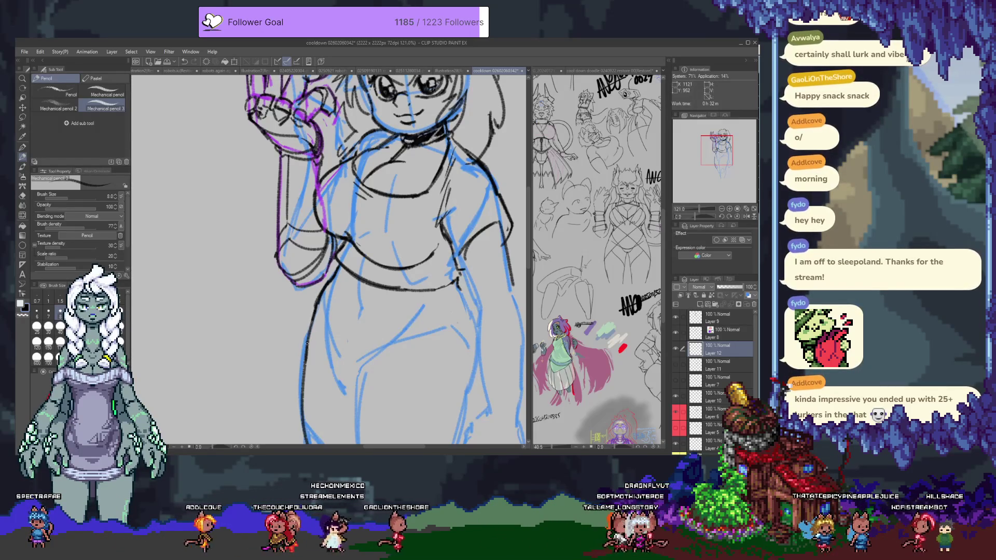
{"action": "left_click_drag", "start_coordinate": [346, 328], "coordinate": [314, 301]}
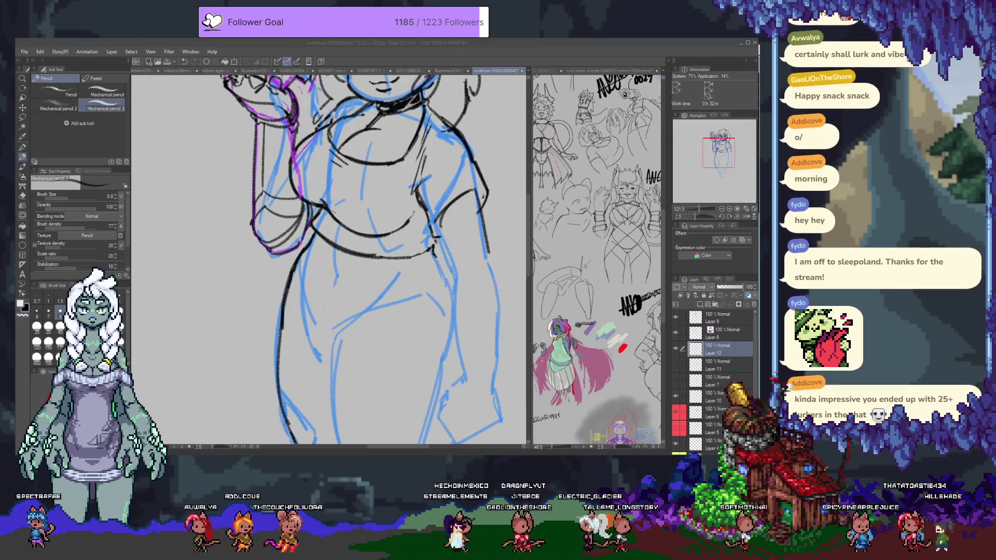
{"action": "key", "text": "e"}
{"action": "left_click_drag", "start_coordinate": [296, 336], "coordinate": [299, 280]}
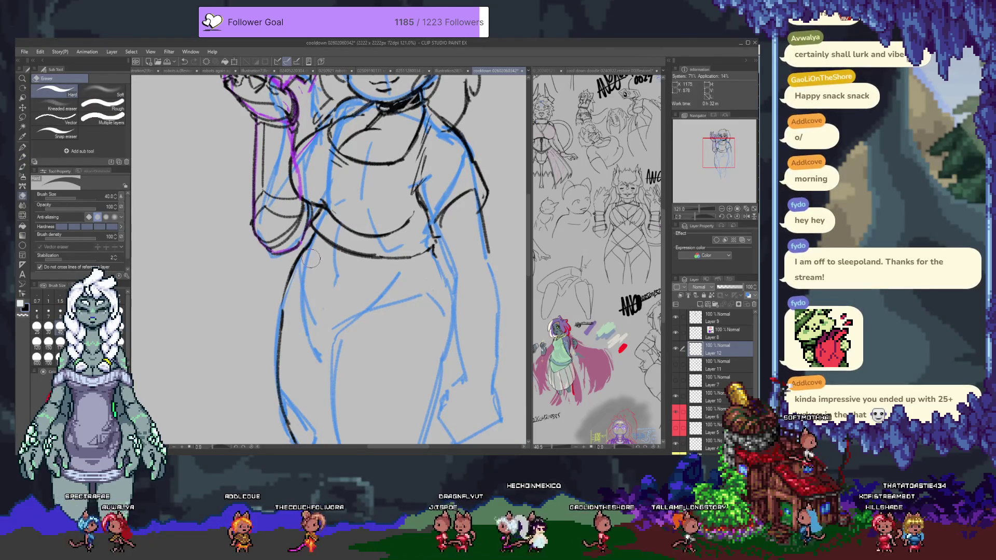
{"action": "key", "text": "p"}
{"action": "key", "text": "p"}
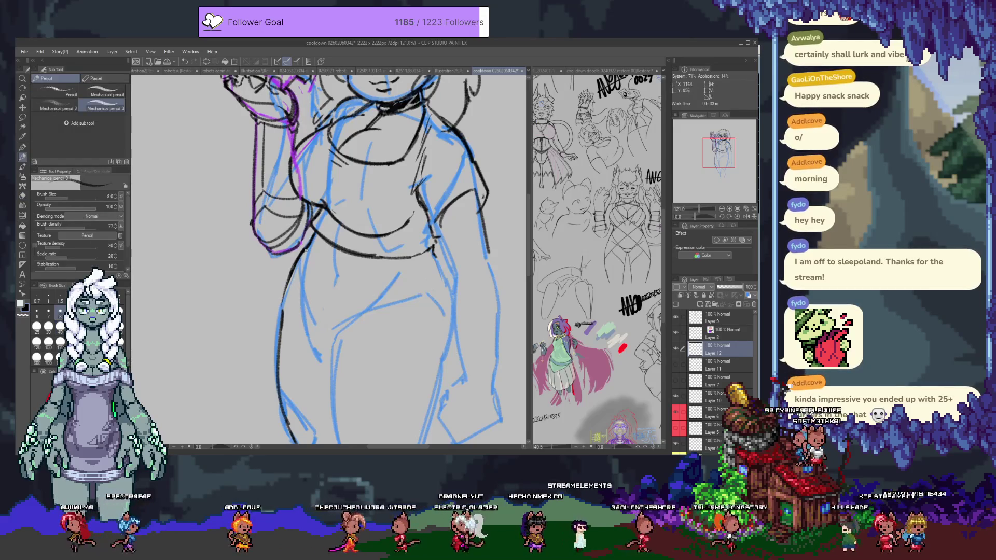
{"action": "left_click_drag", "start_coordinate": [310, 247], "coordinate": [299, 293]}
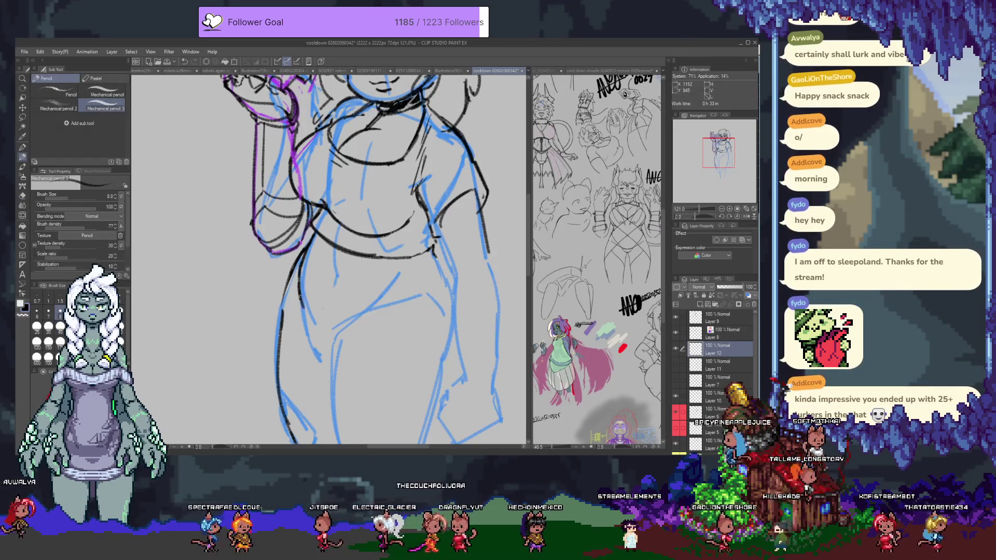
{"action": "left_click_drag", "start_coordinate": [303, 267], "coordinate": [299, 294]}
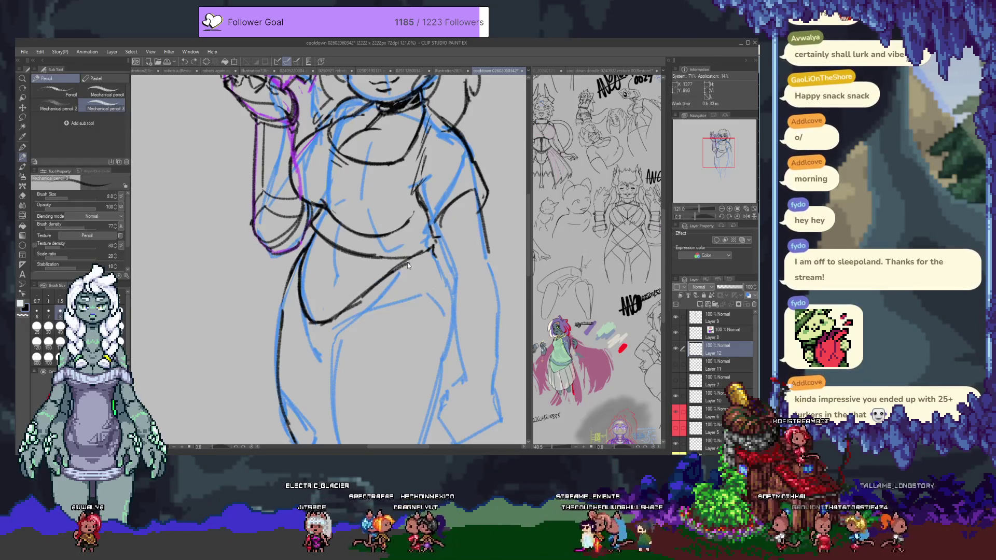
Erase the diagonal waist stroke and replace it with a longer diagonal waist line.
{"action": "key", "text": "e"}
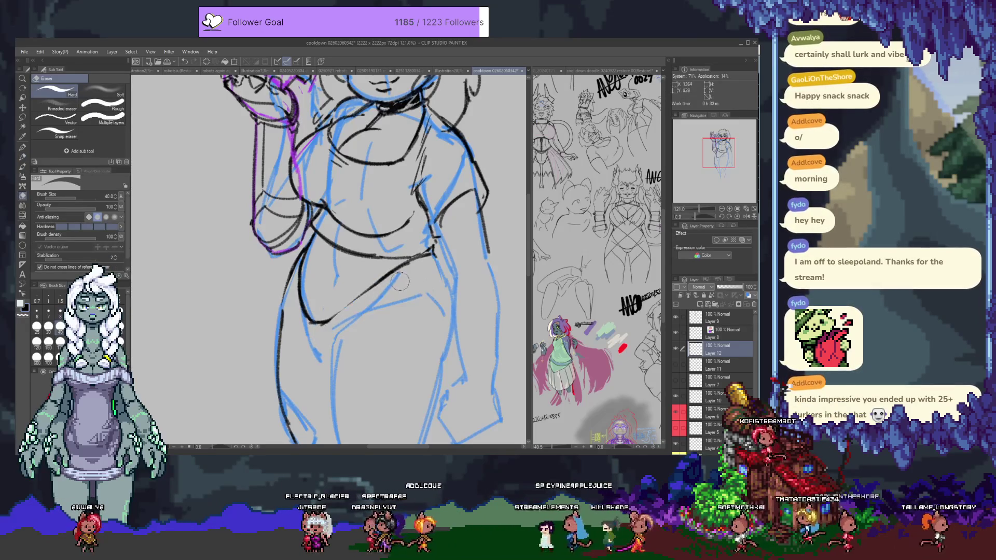
{"action": "left_click_drag", "start_coordinate": [399, 283], "coordinate": [324, 327]}
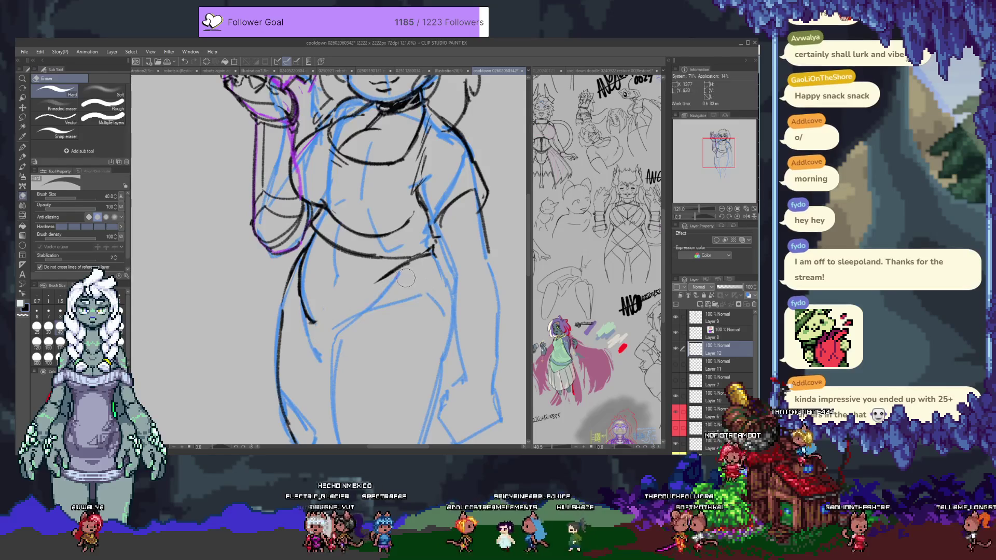
{"action": "key", "text": "p"}
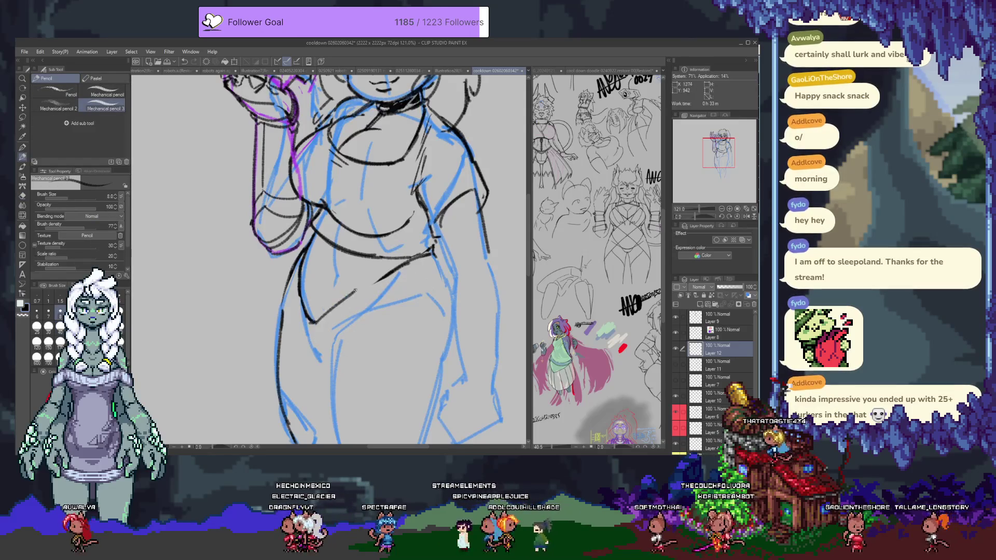
{"action": "key", "text": "ctrl+z"}
{"action": "left_click_drag", "start_coordinate": [399, 273], "coordinate": [314, 323]}
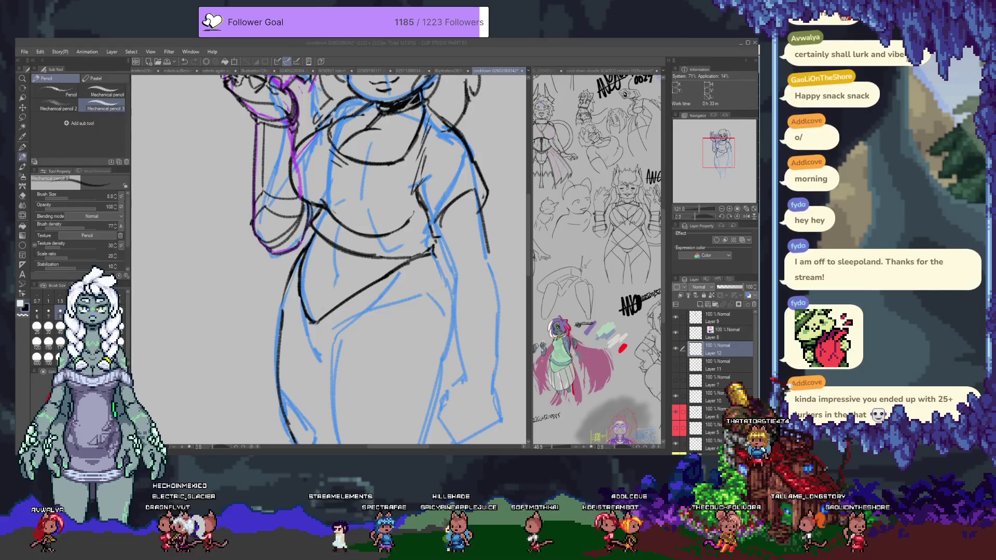
{"action": "left_click", "coordinate": [423, 293]}
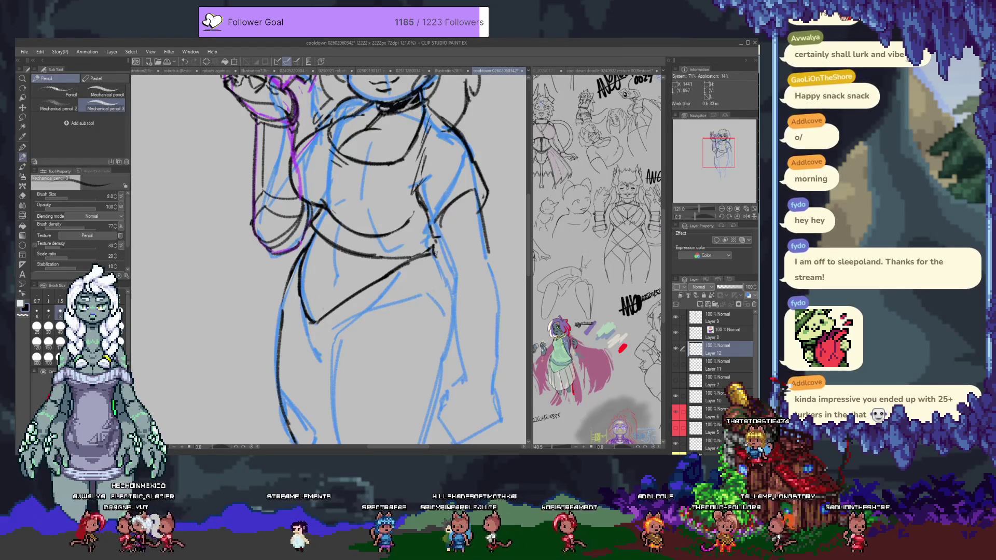
{"action": "key", "text": "e"}
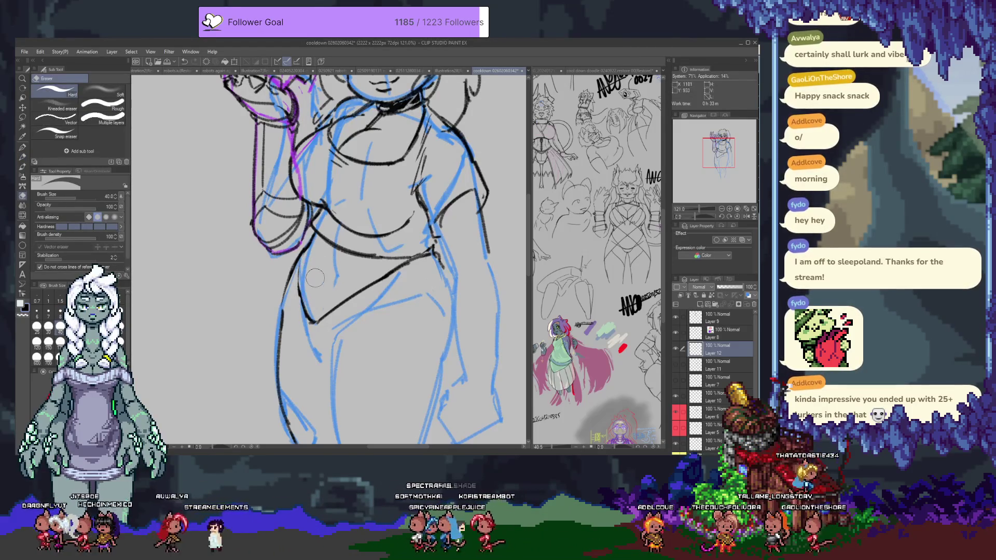
{"action": "key", "text": "p"}
{"action": "key", "text": "p"}
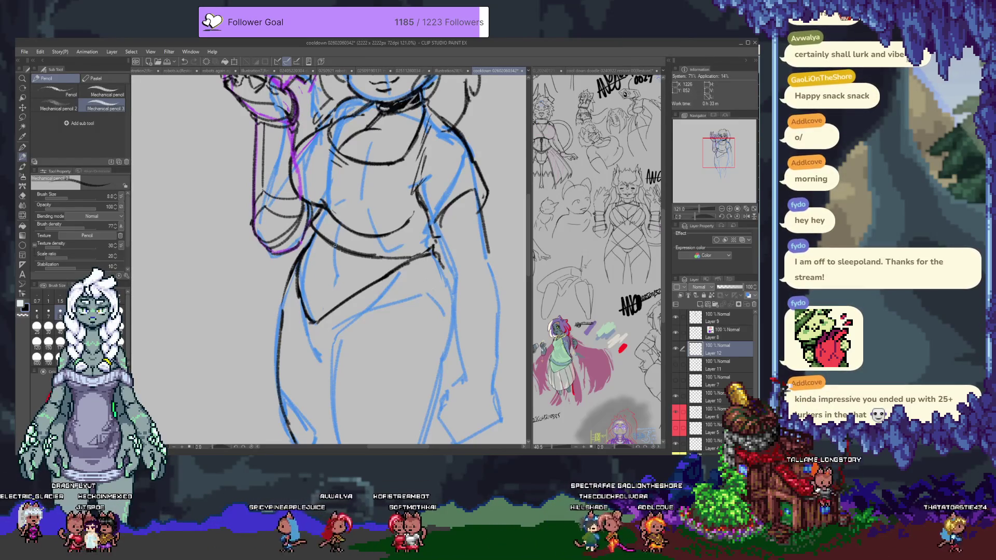
Draw the black right hip and outer thigh contour, then undo the stray left hip stroke.
{"action": "mouse_move", "coordinate": [313, 284]}
{"action": "left_mouse_down"}
{"action": "mouse_move", "coordinate": [417, 275]}
{"action": "mouse_move", "coordinate": [411, 379]}
{"action": "mouse_move", "coordinate": [430, 353]}
{"action": "mouse_move", "coordinate": [423, 245]}
{"action": "left_mouse_up"}
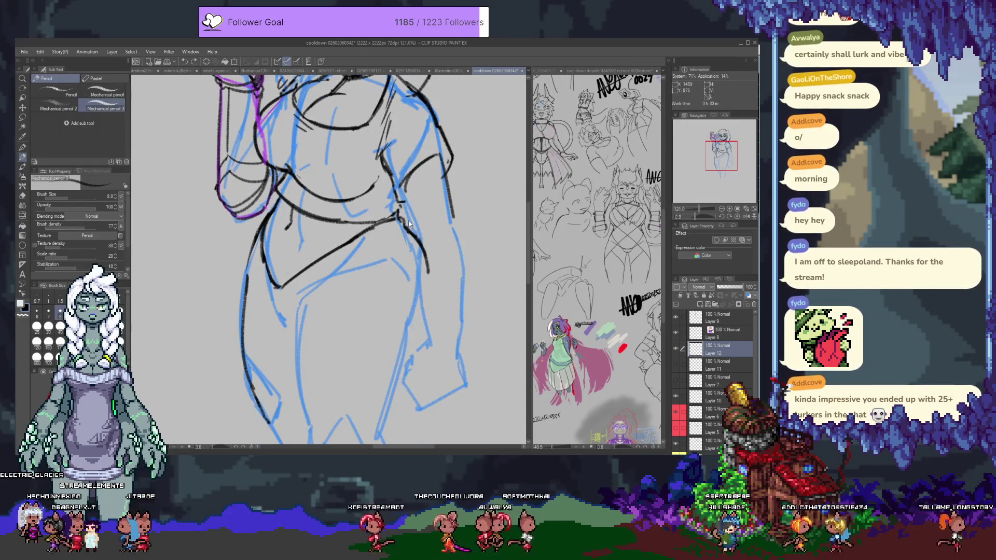
{"action": "key", "text": "p"}
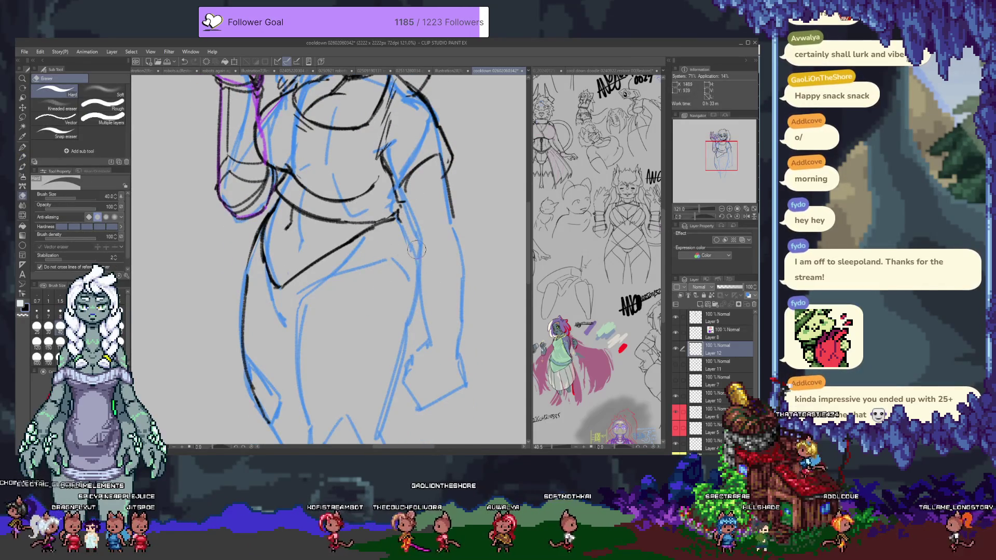
{"action": "key", "text": "p"}
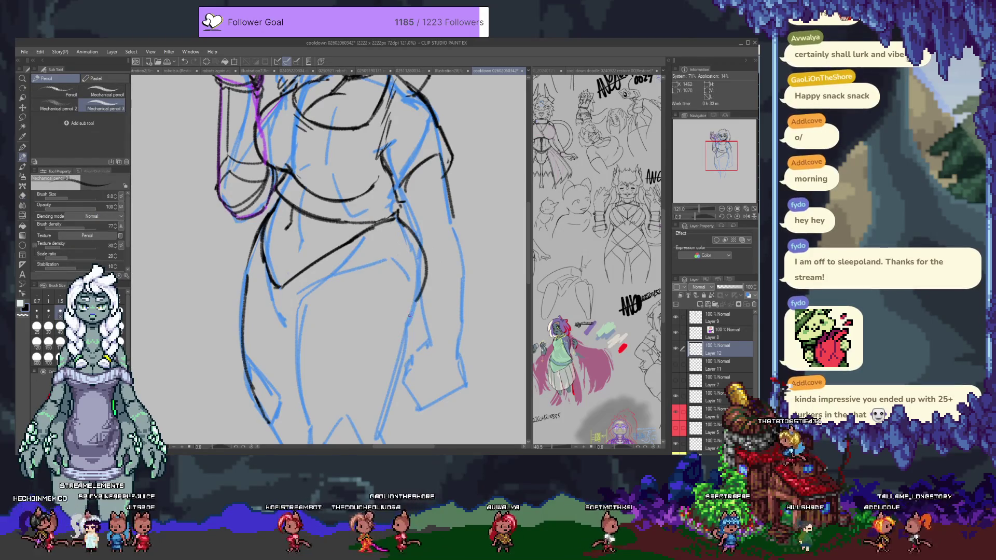
{"action": "left_click_drag", "start_coordinate": [424, 322], "coordinate": [411, 235]}
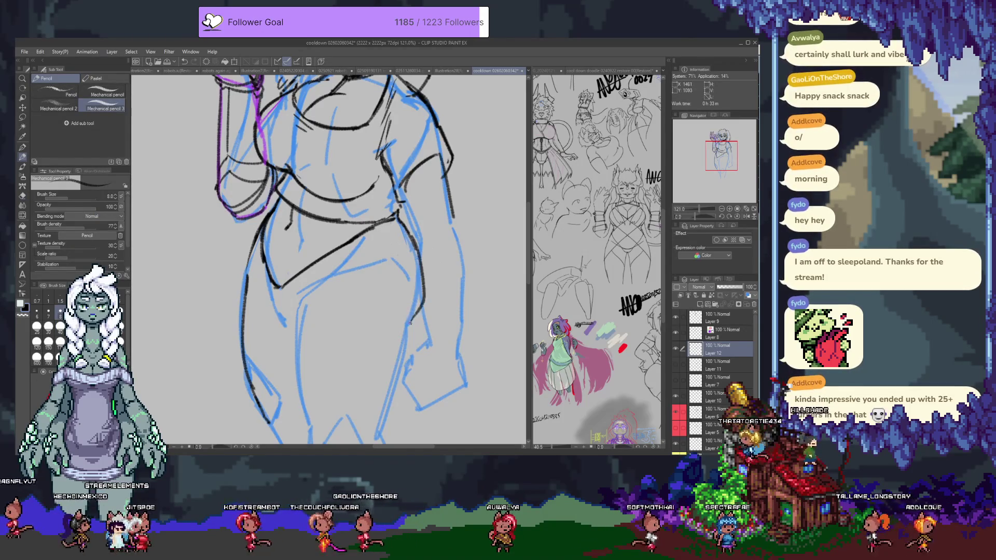
{"action": "left_click_drag", "start_coordinate": [422, 293], "coordinate": [393, 372]}
{"action": "scroll", "coordinate": [278, 200], "scroll_direction": "down", "scroll_amount": 3}
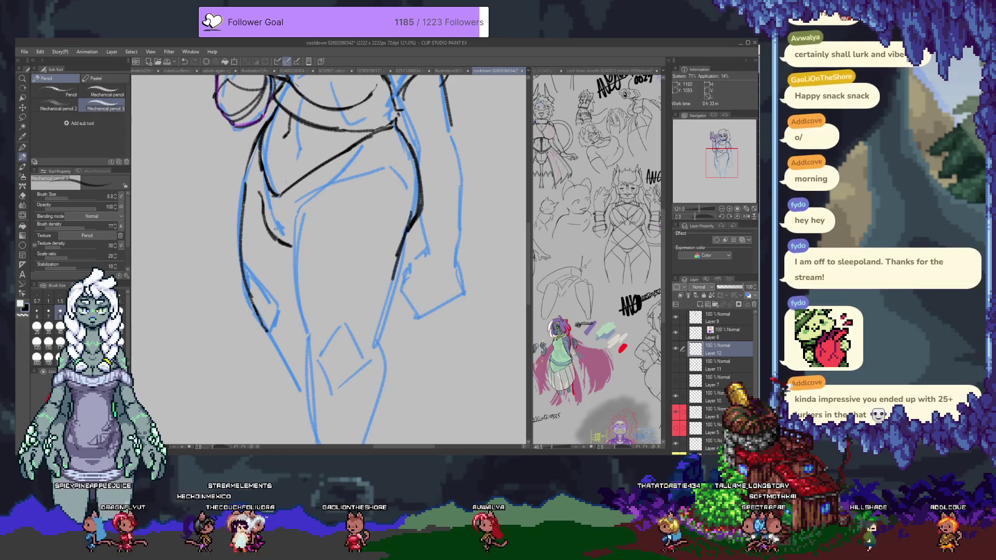
{"action": "key", "text": "ctrl+z"}
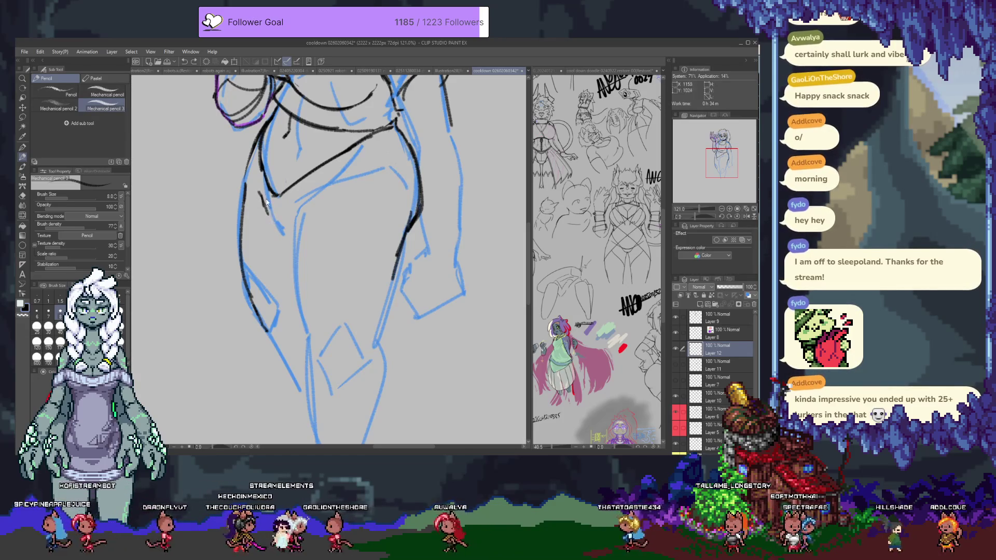
{"action": "key", "text": "e"}
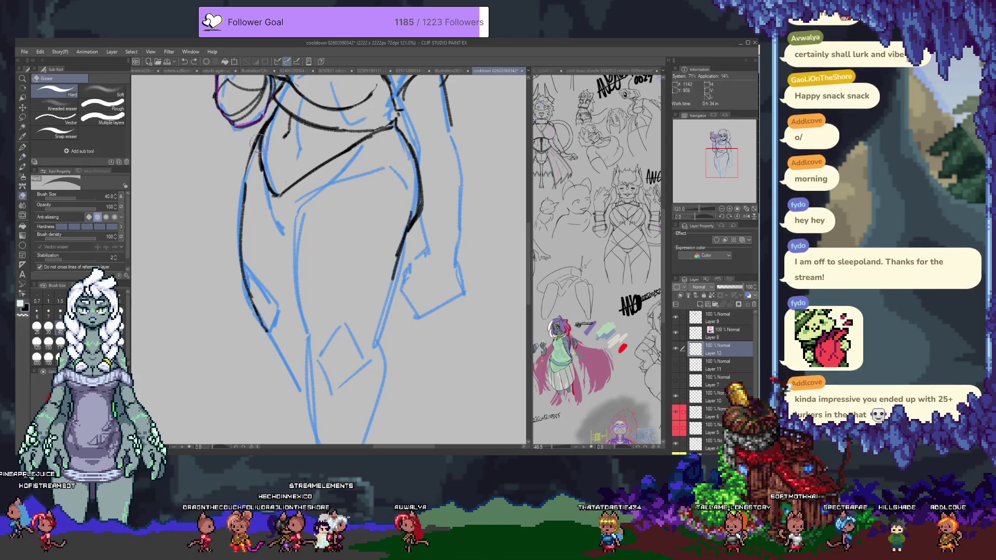